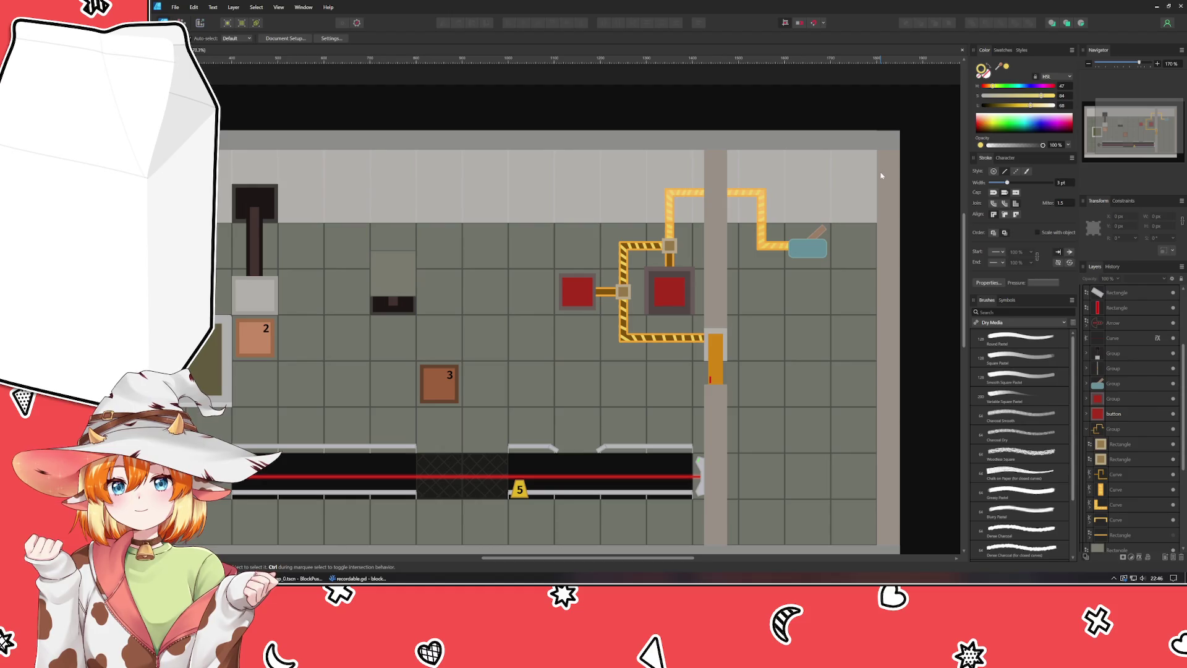
Step: Select the red button block, then clear the selection and pan right toward the empty tiles
scroll(573, 173, down, 3)
scroll(572, 173, left, 3)
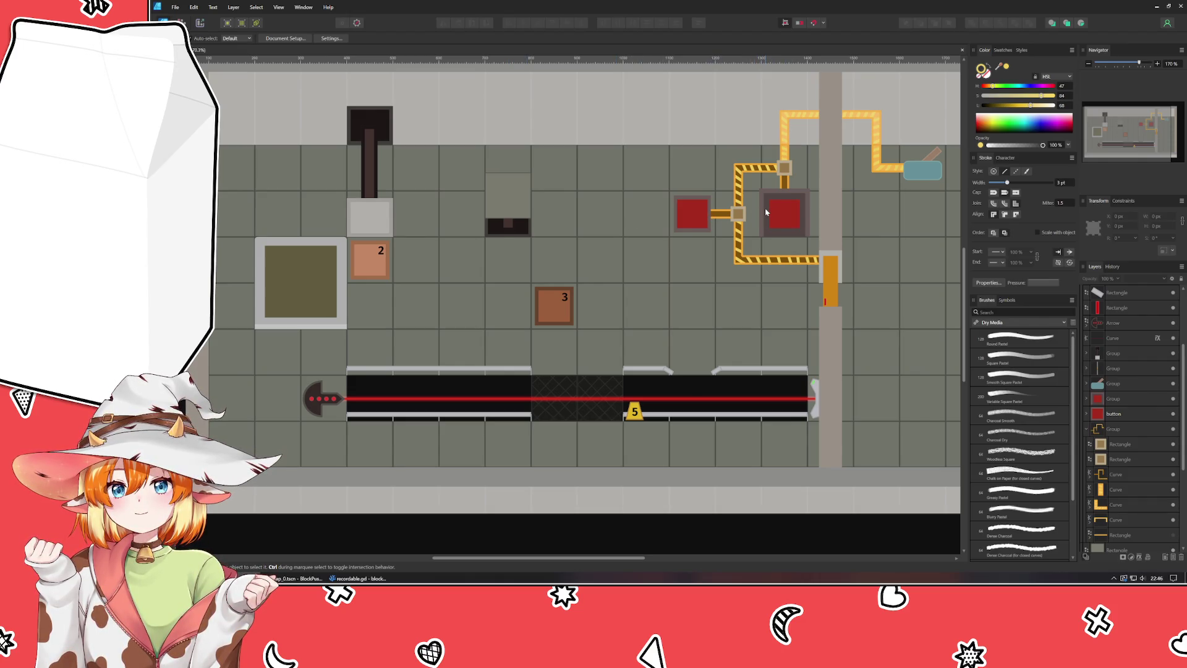
click(766, 213)
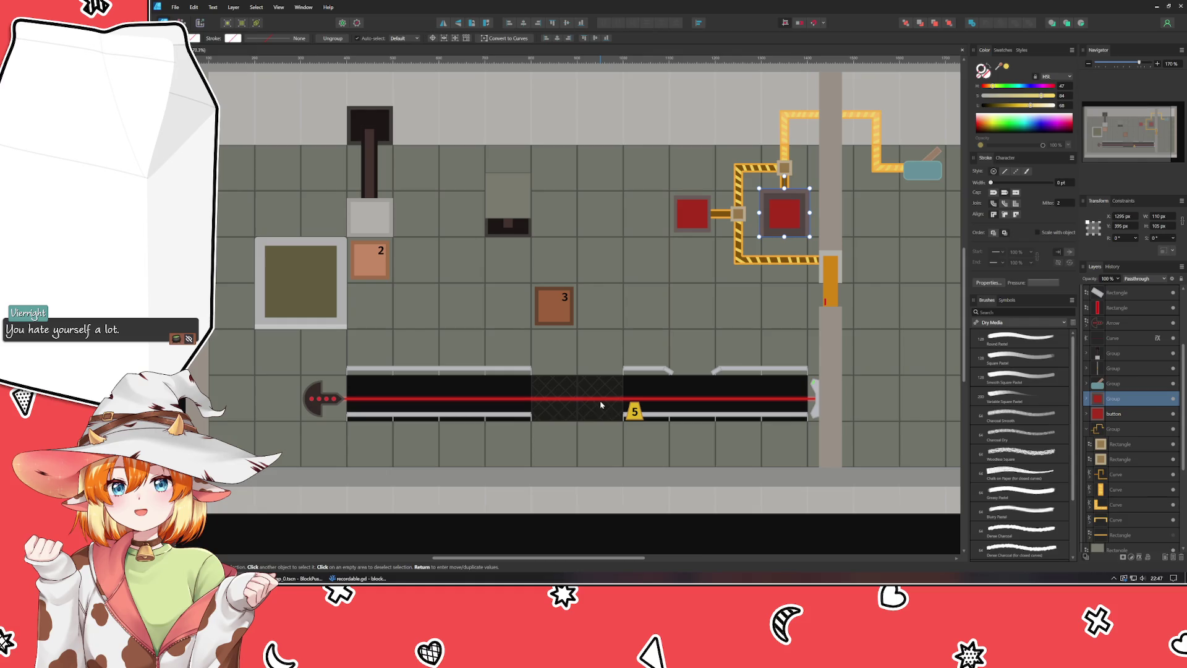
click(670, 309)
scroll(670, 310, down, 2)
scroll(503, 329, up, 2)
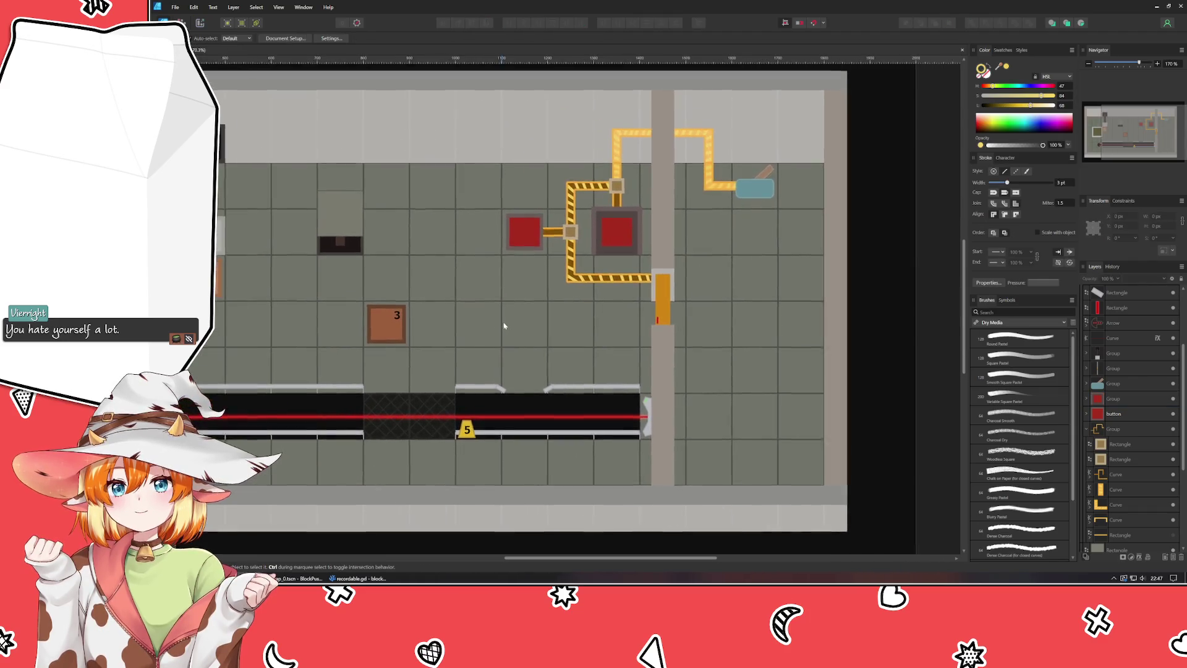
scroll(686, 318, right, 2)
scroll(511, 297, right, 3)
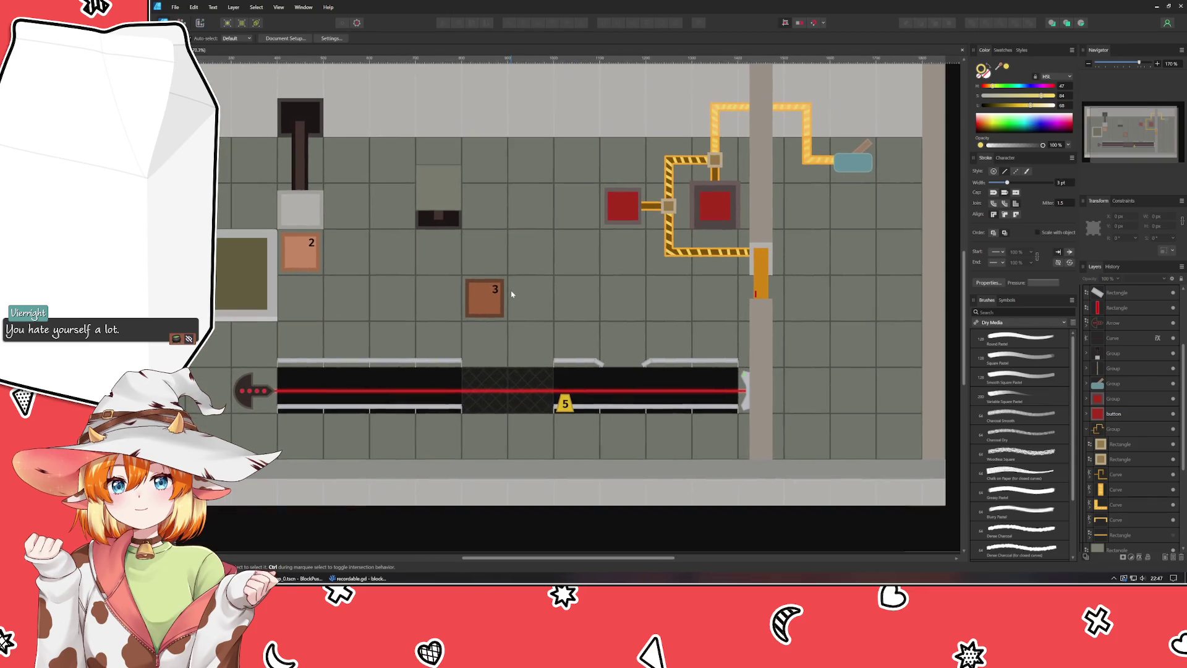
scroll(477, 315, right, 1)
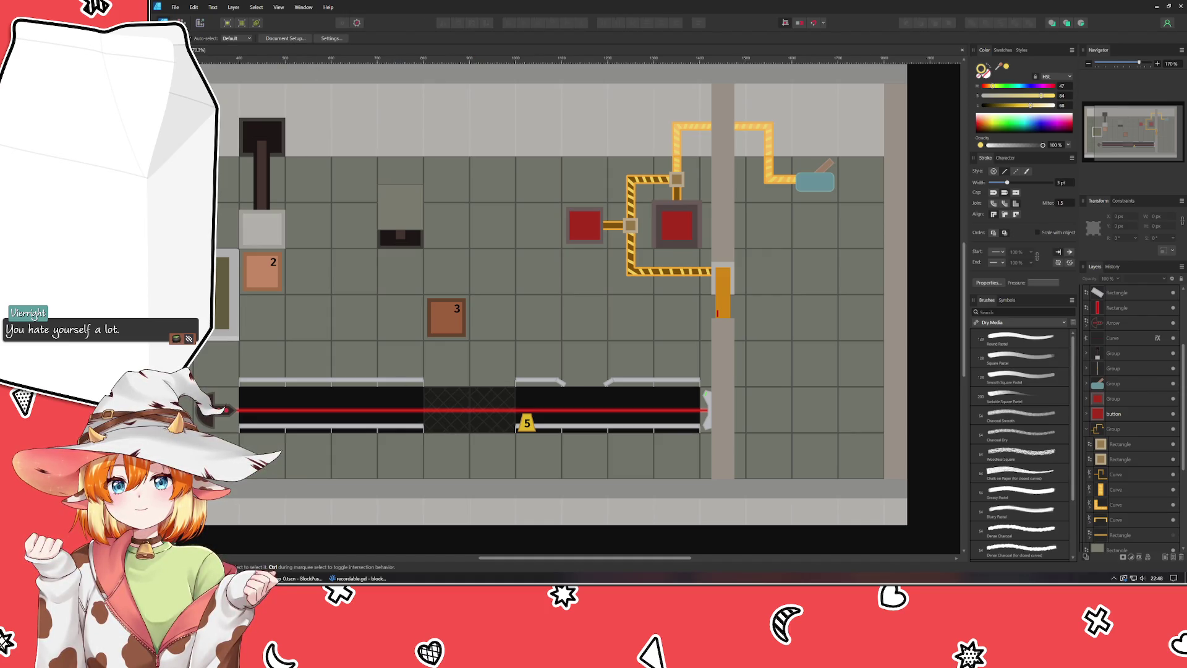
Step: Draw a 76 px wide square on the empty floor tile right of the grey wall
key(m)
scroll(241, 254, down, 2)
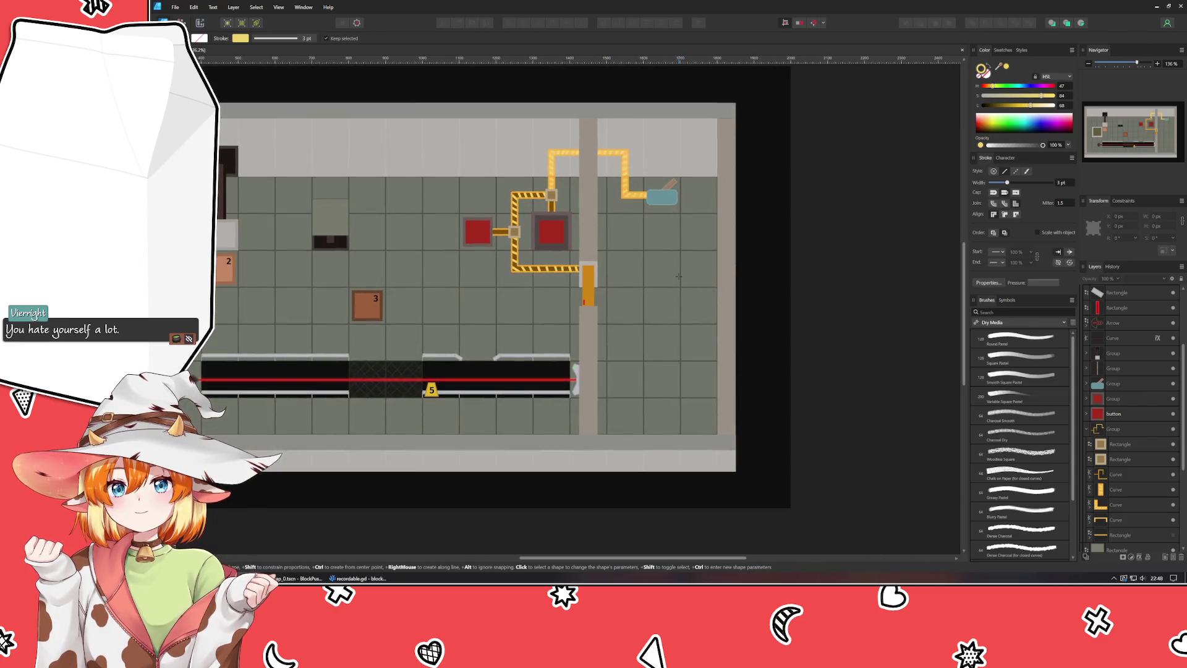
scroll(678, 277, up, 3)
drag(678, 276, 630, 217)
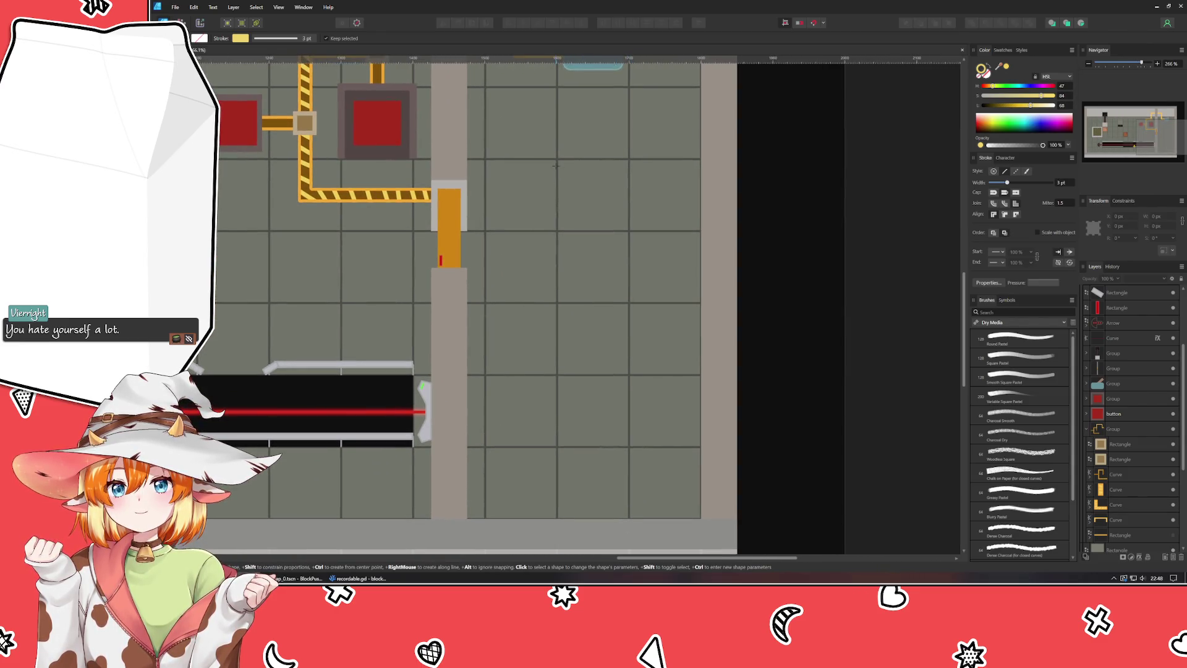
mouse_move(560, 234)
mouse_down()
mouse_move(603, 299)
mouse_move(623, 300)
mouse_up()
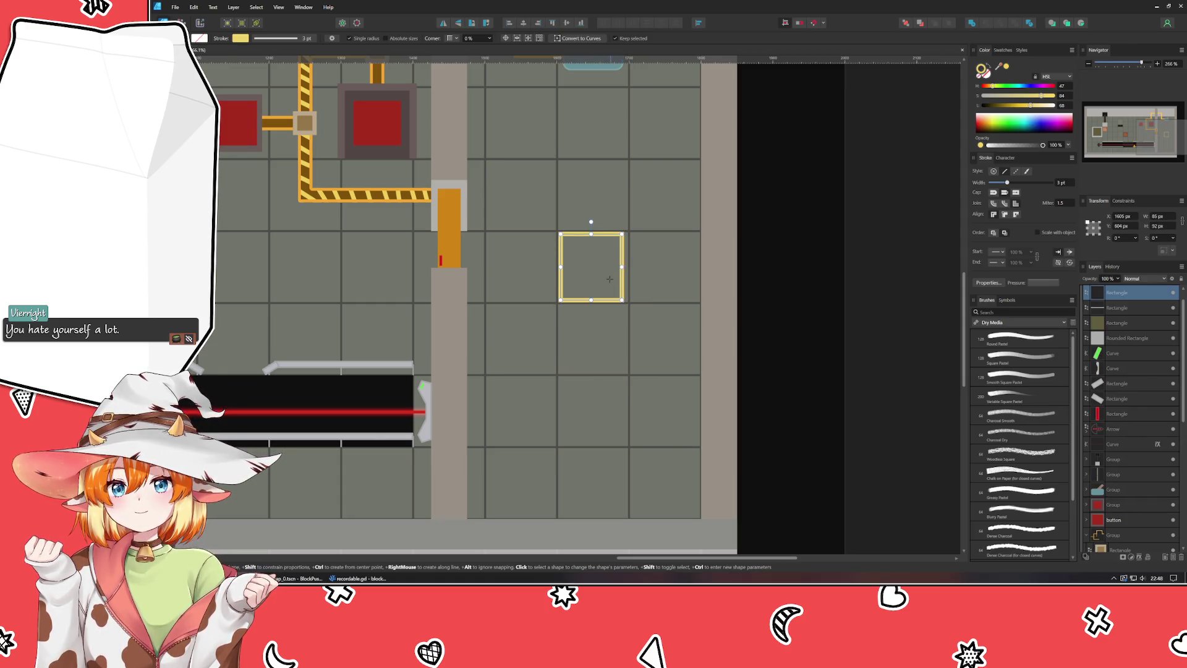
drag(560, 267, 566, 267)
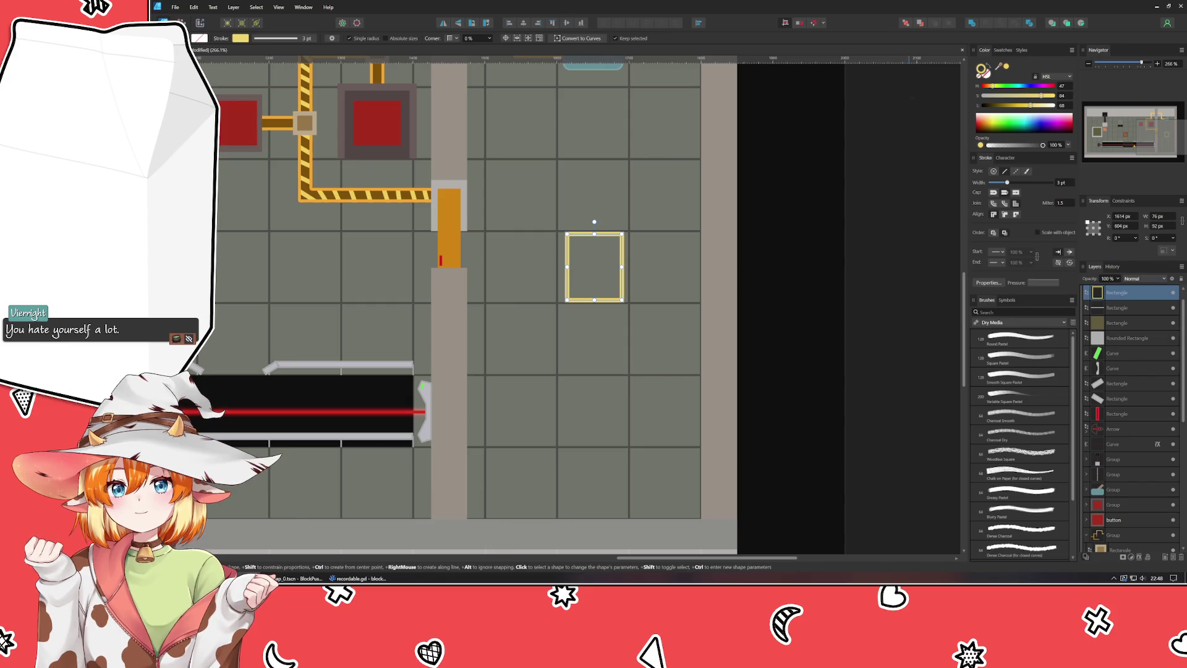
Step: Give the square a blue outline and a dark grey fill, then deselect it
click(1027, 86)
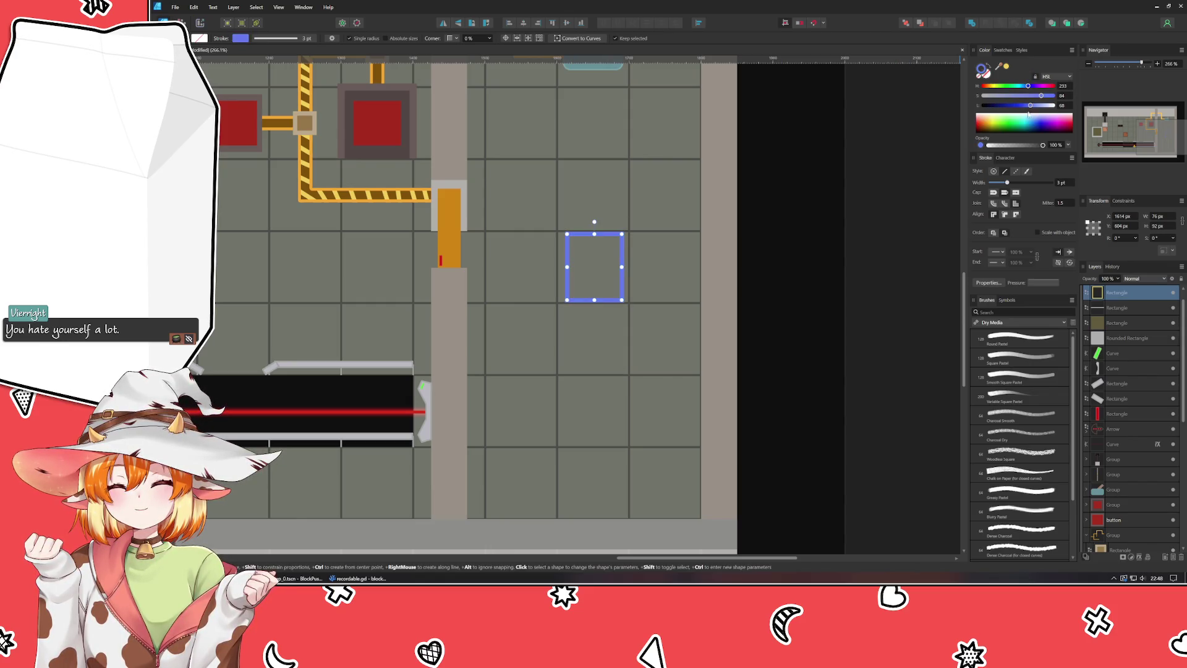
click(987, 79)
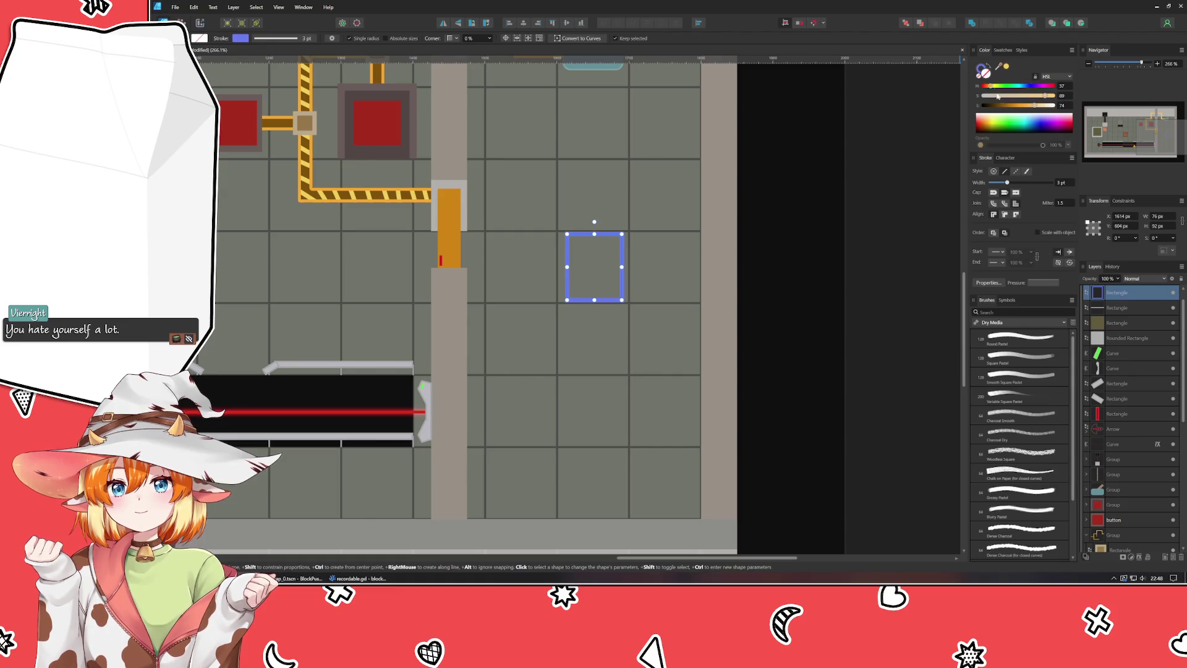
click(988, 105)
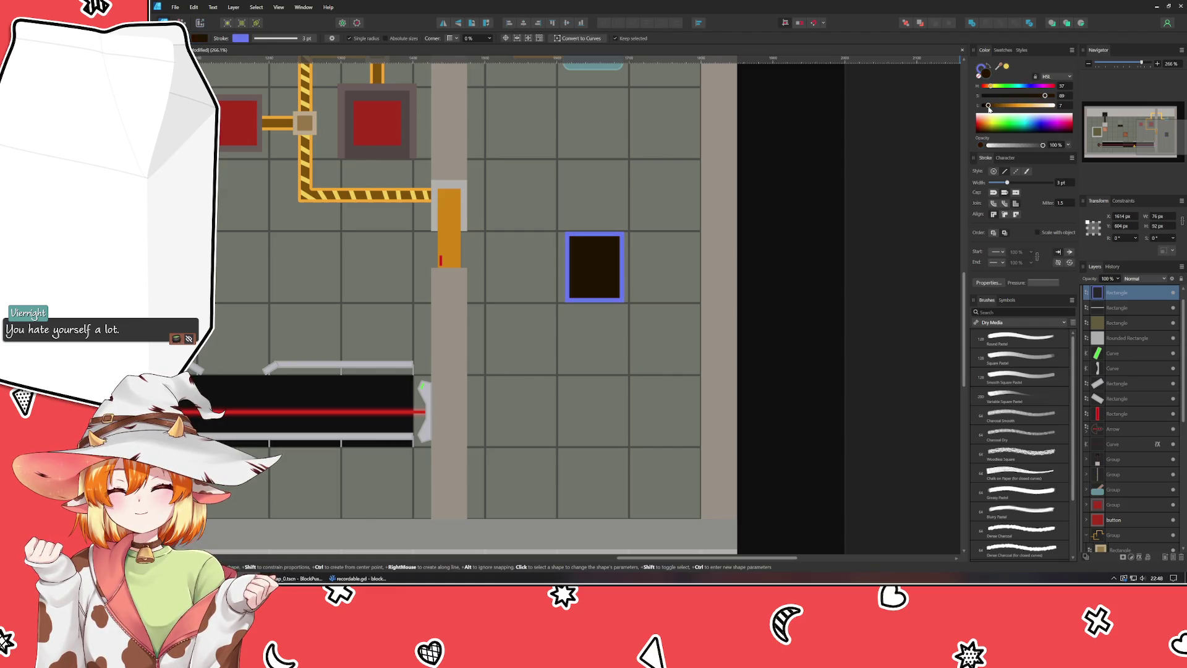
click(1031, 86)
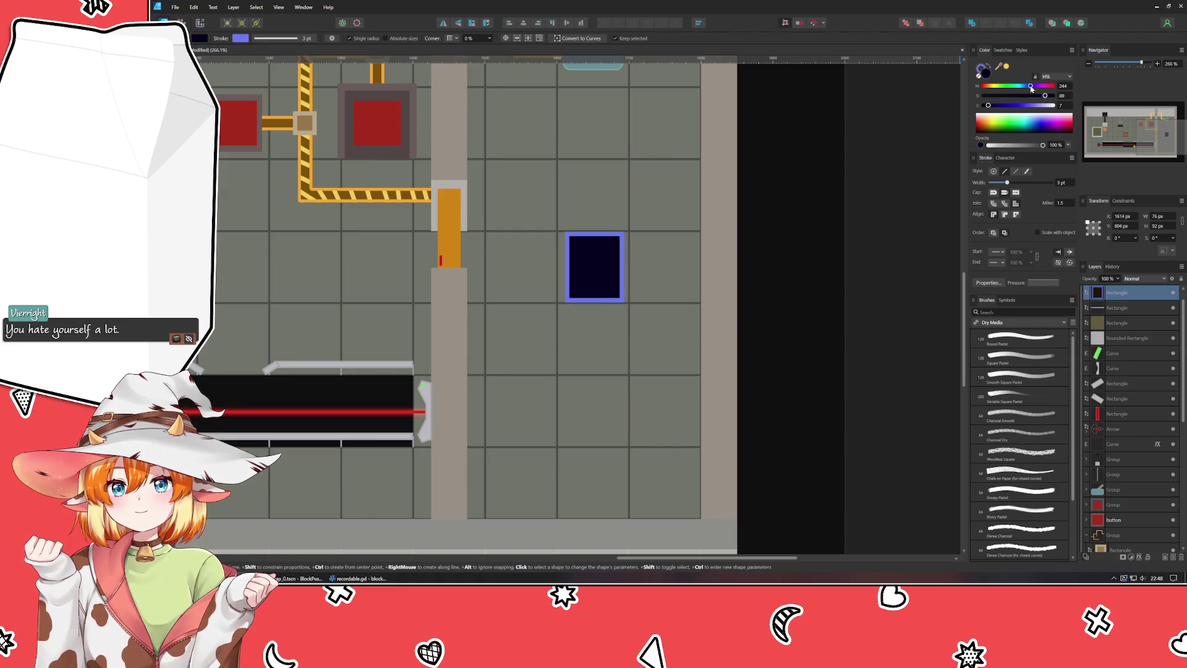
click(986, 95)
click(996, 105)
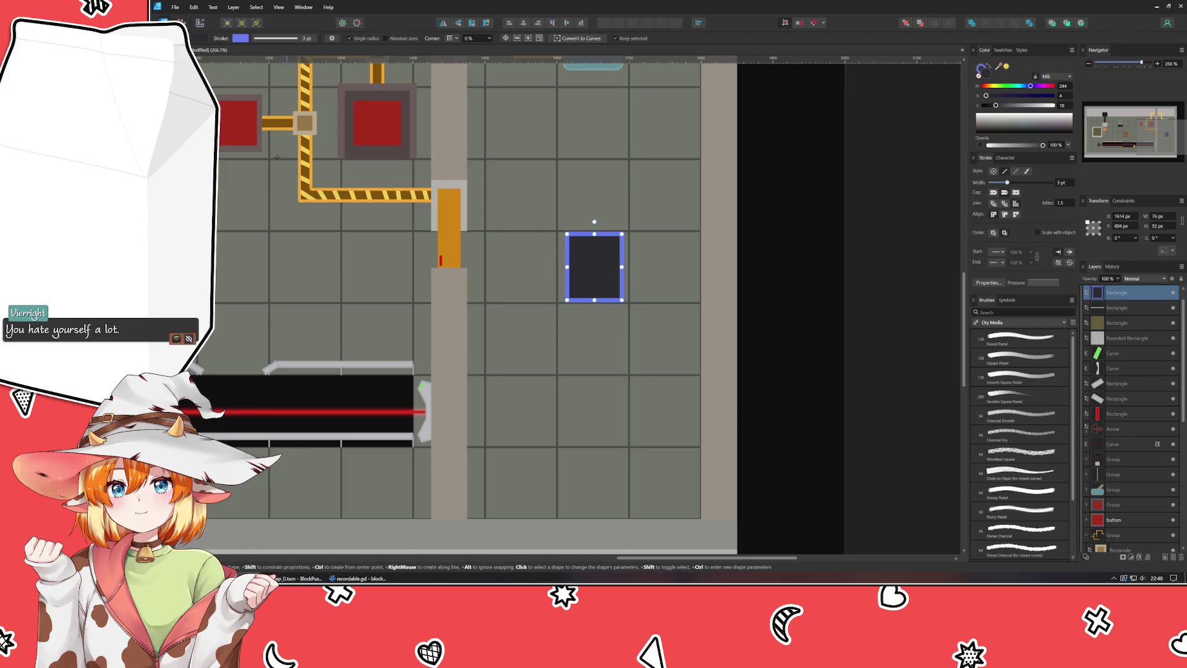
key(v)
click(681, 323)
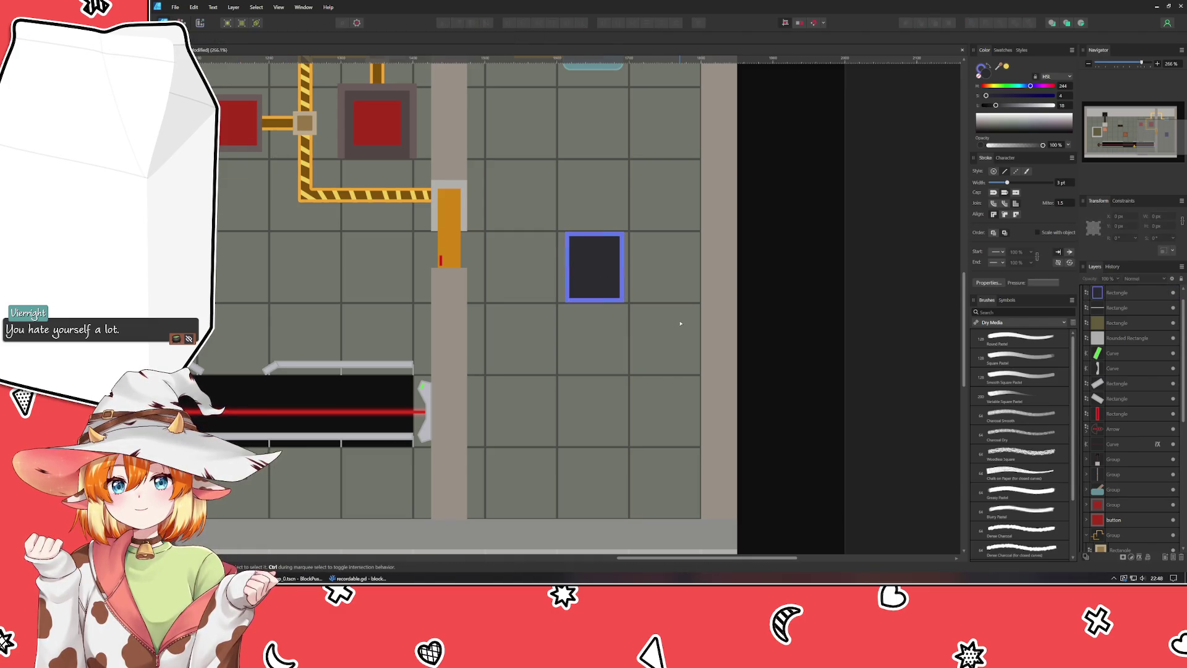
Step: Select the dark rectangle and set its stroke to None
scroll(679, 324, up, 5)
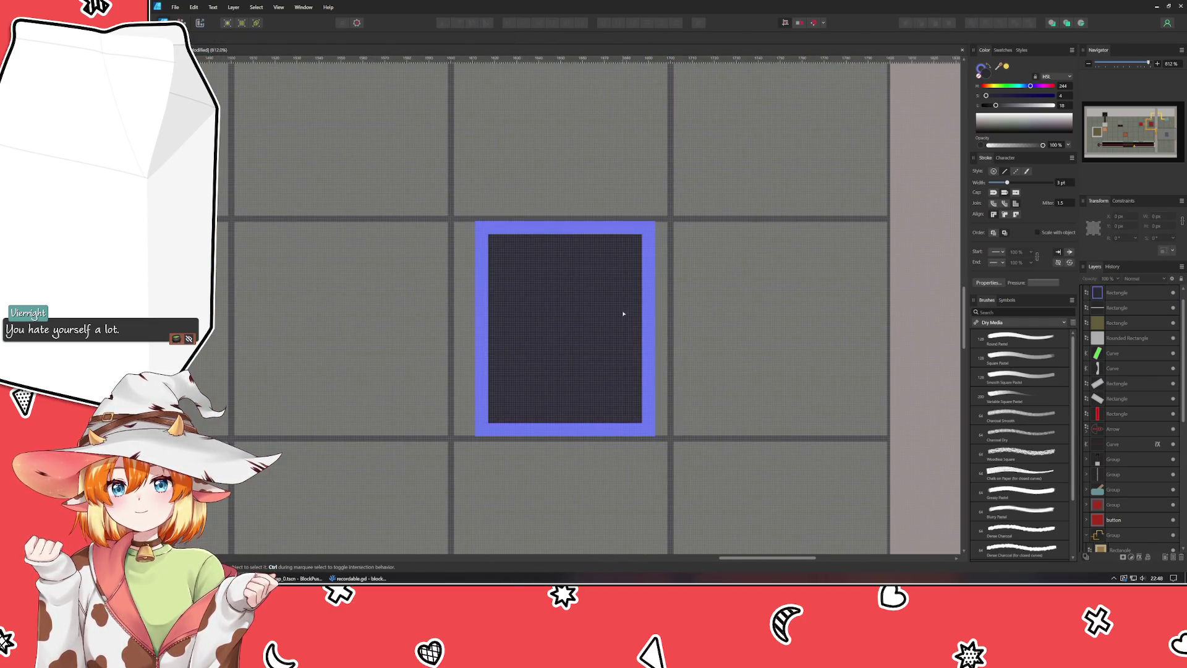
scroll(623, 314, down, 4)
click(600, 321)
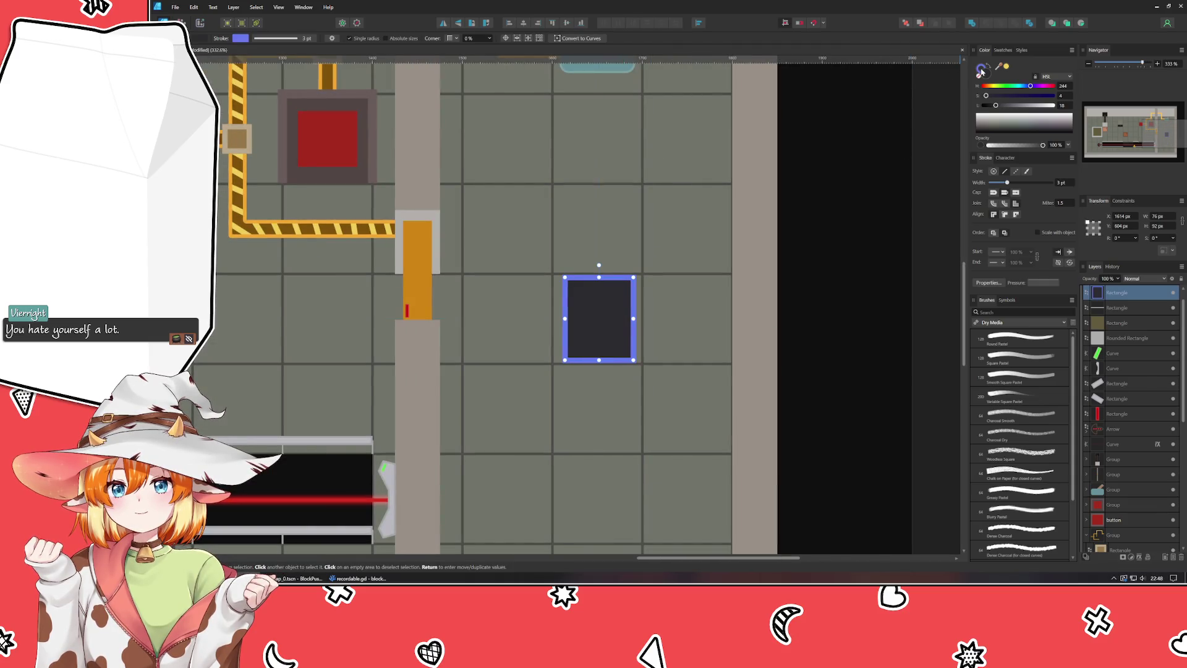
click(981, 72)
Step: Resize the dark rectangle to 80 px wide by 100 px tall
scroll(604, 330, up, 1)
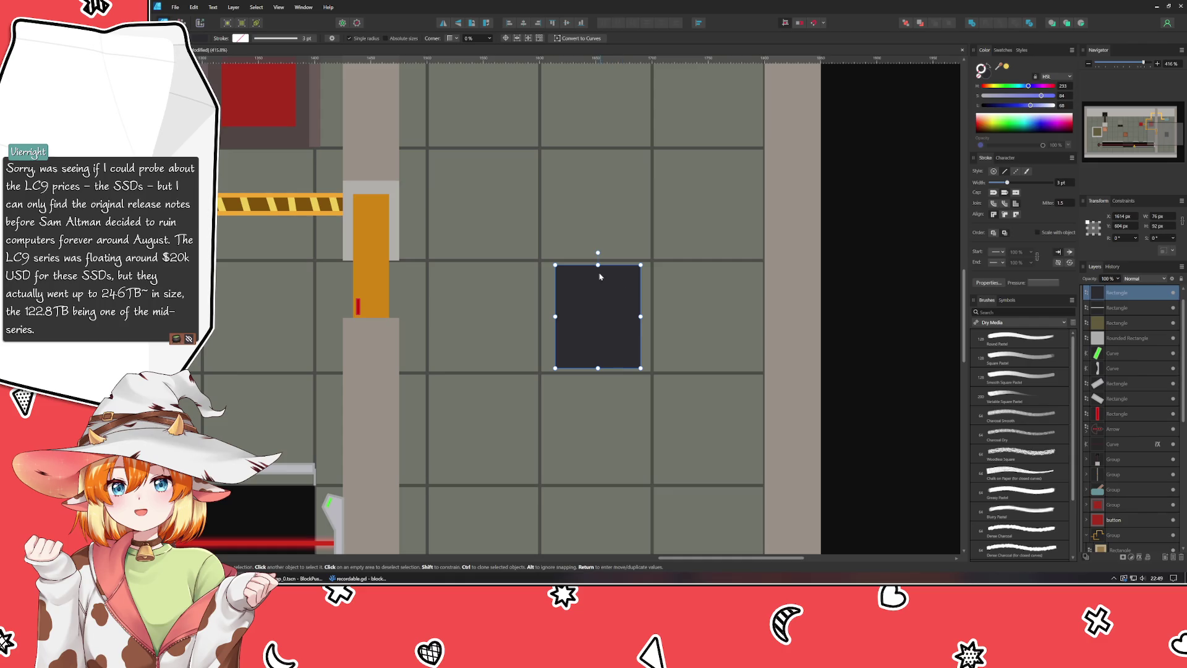
drag(598, 265, 597, 260)
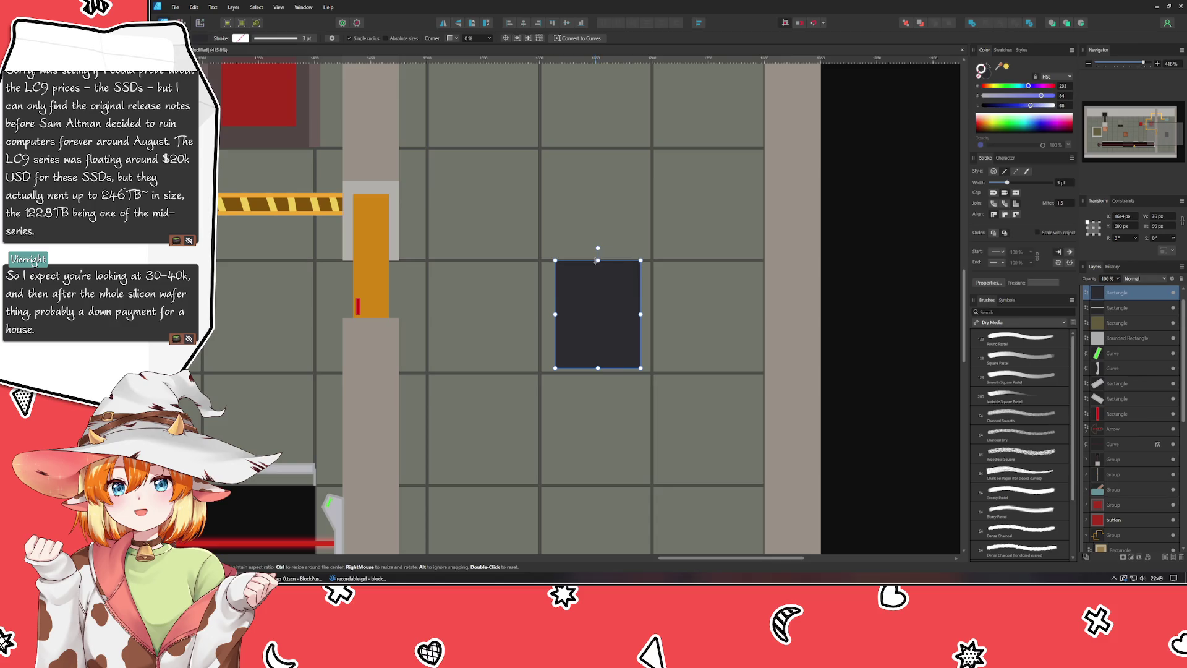
drag(598, 368, 596, 373)
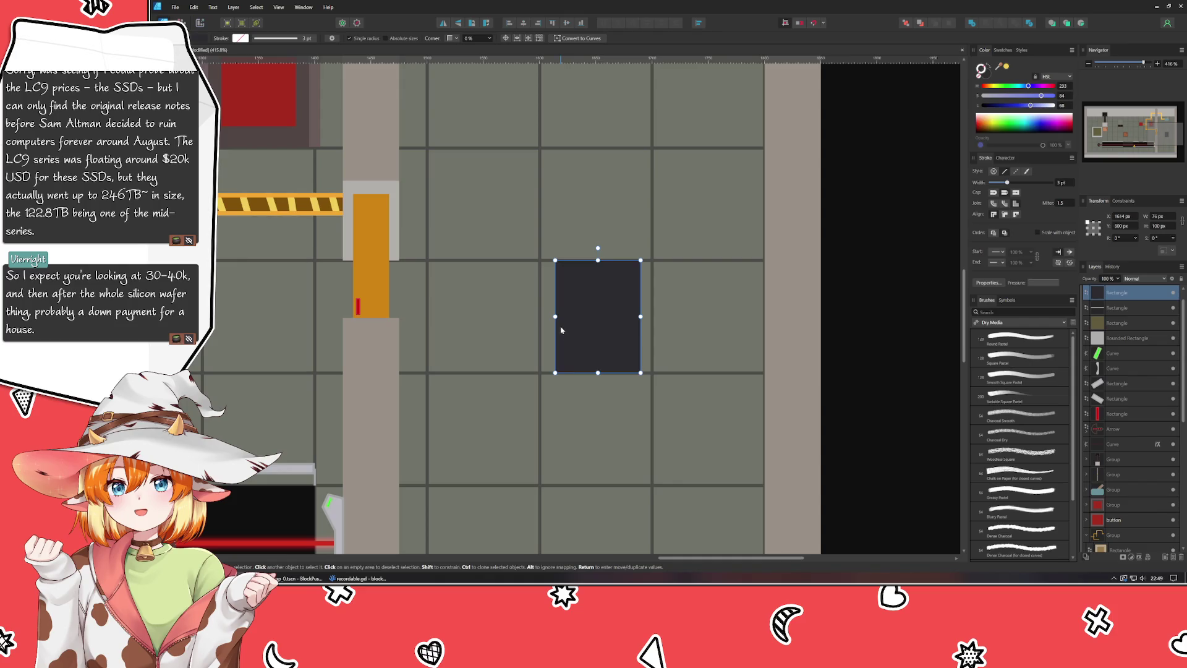
drag(555, 317, 572, 316)
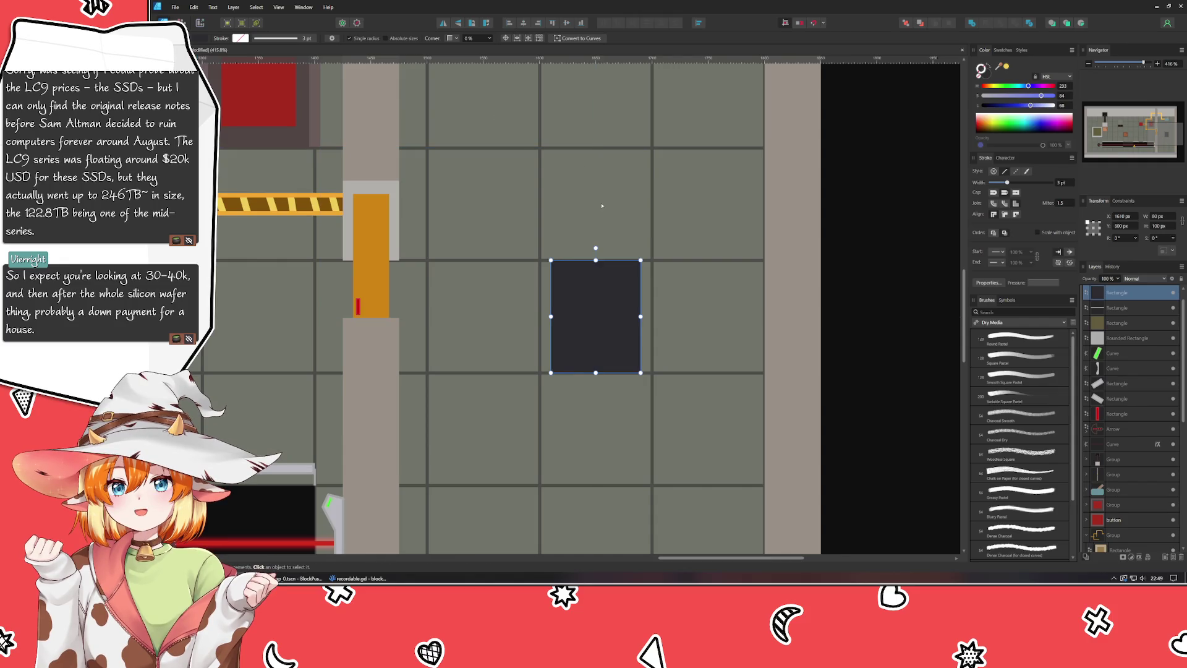
Step: Duplicate the dark rectangle, widen the lower copy to 90 px and colour it blue
key(ctrl+j)
click(1104, 312)
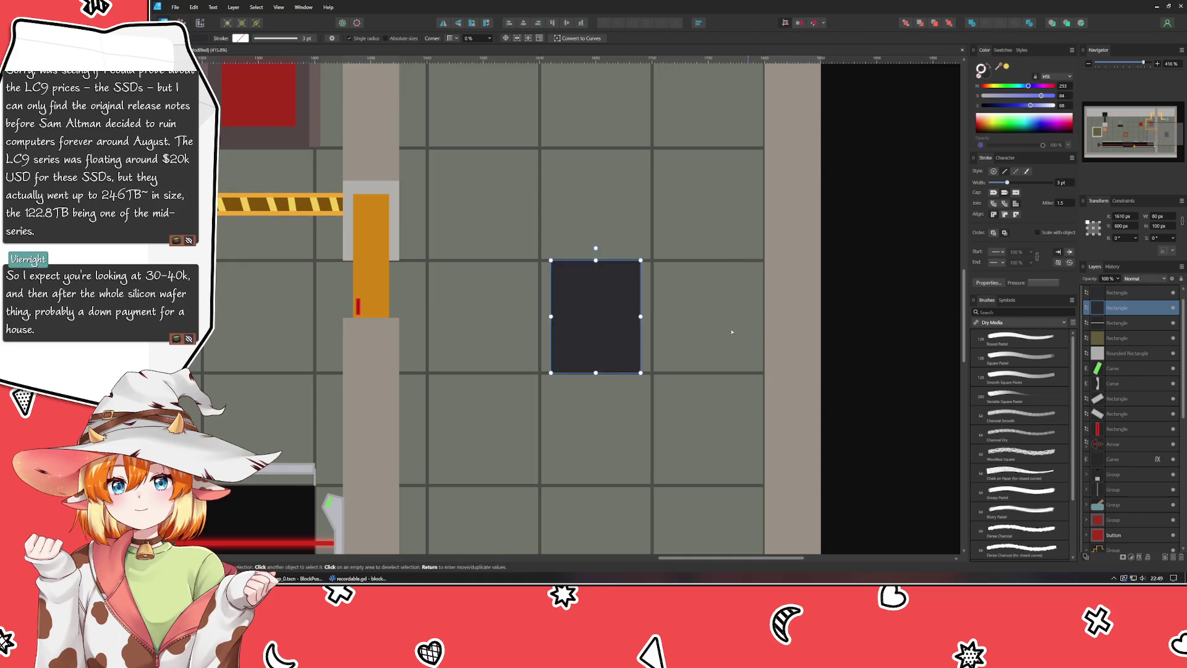
drag(640, 316, 645, 316)
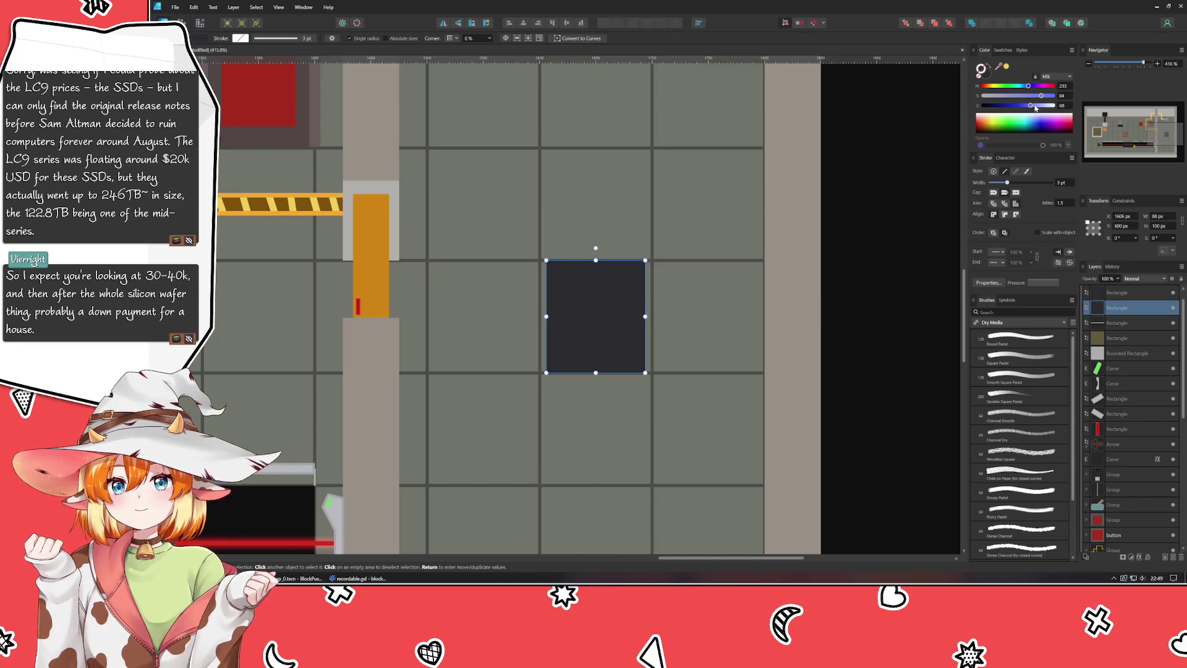
drag(1030, 105, 1021, 106)
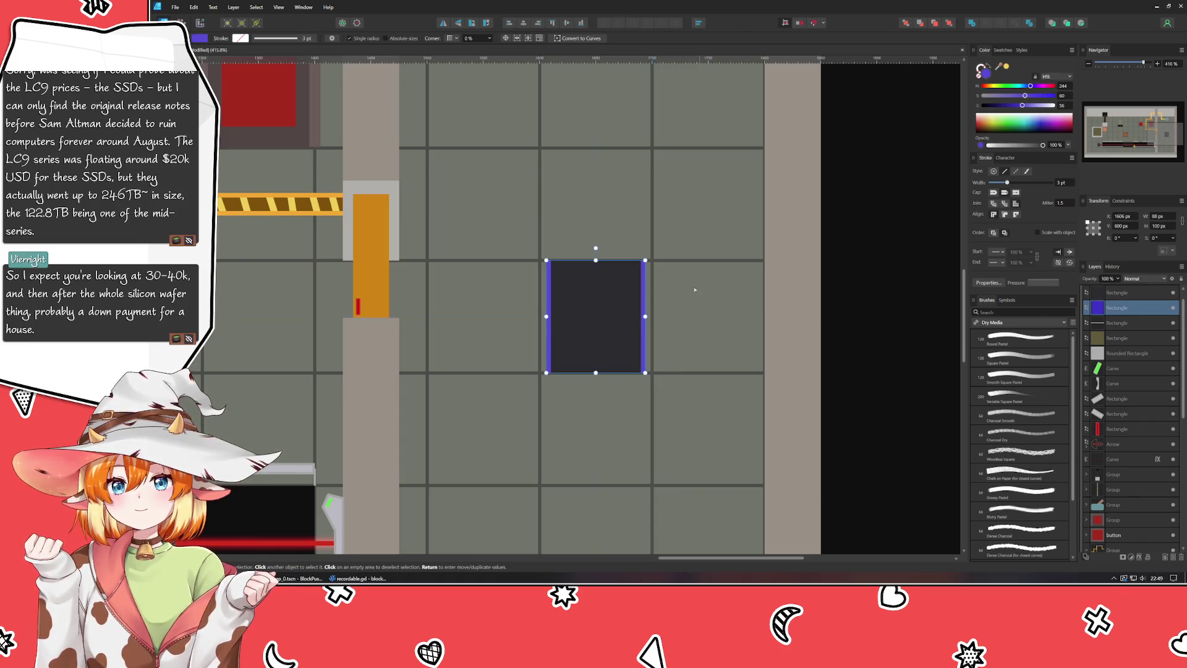
drag(645, 316, 646, 315)
Step: Deselect to check the blue side strips, then reselect the dark rectangle
click(866, 344)
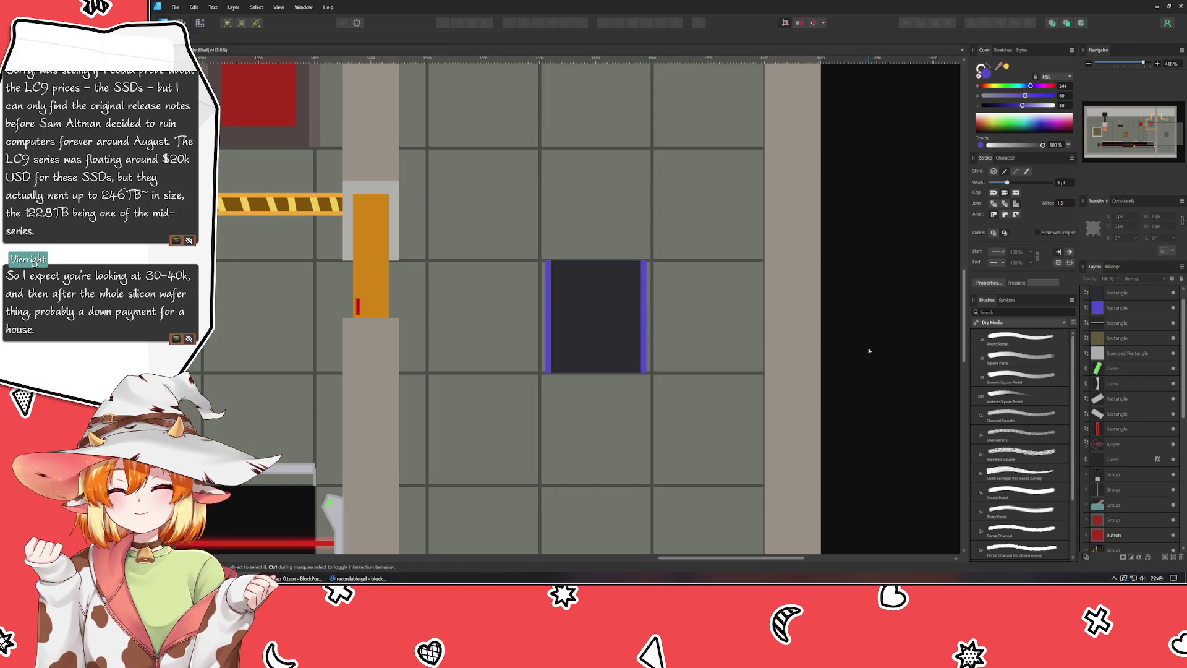
scroll(868, 316, down, 2)
scroll(869, 287, up, 2)
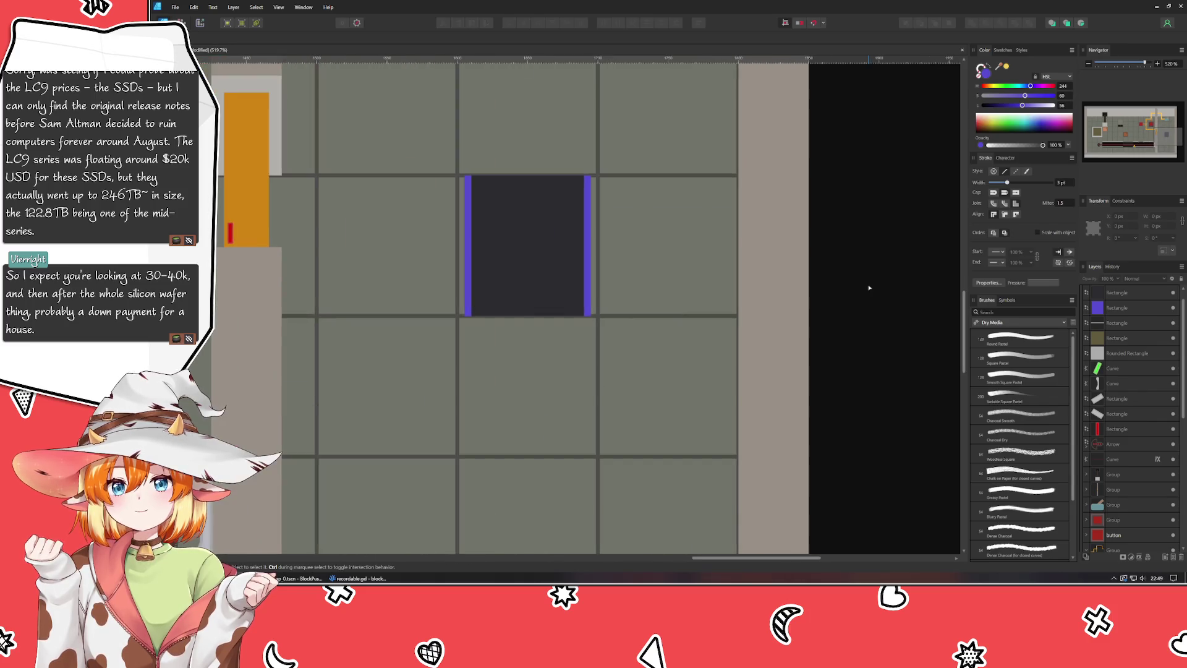
click(592, 202)
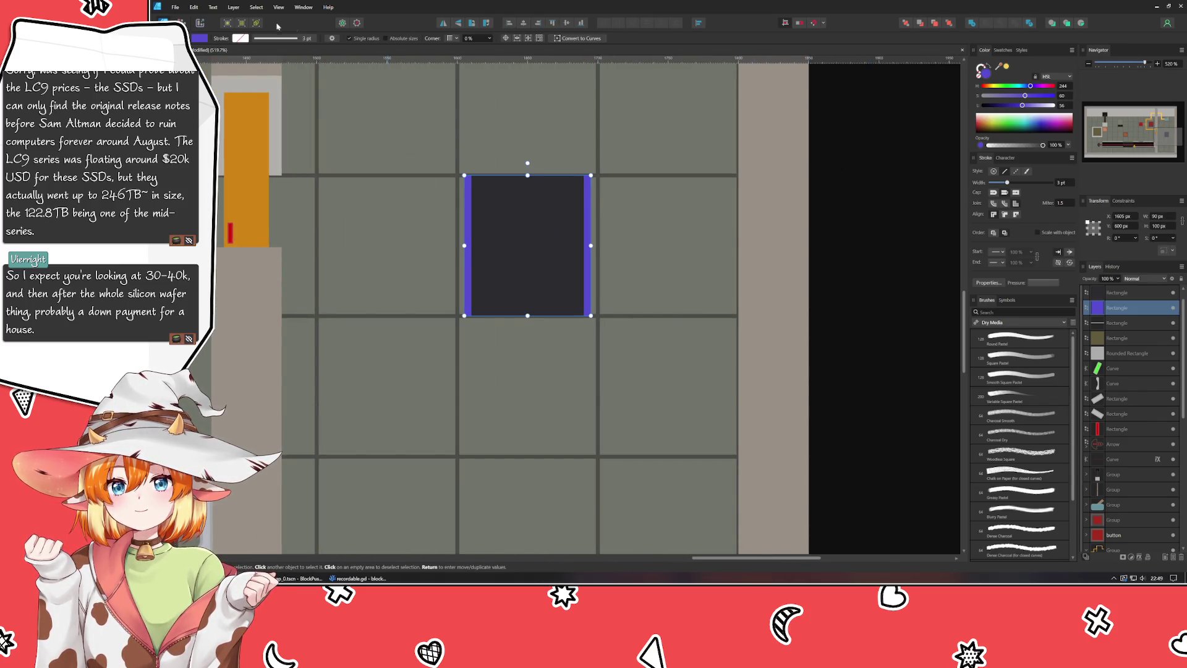
click(662, 211)
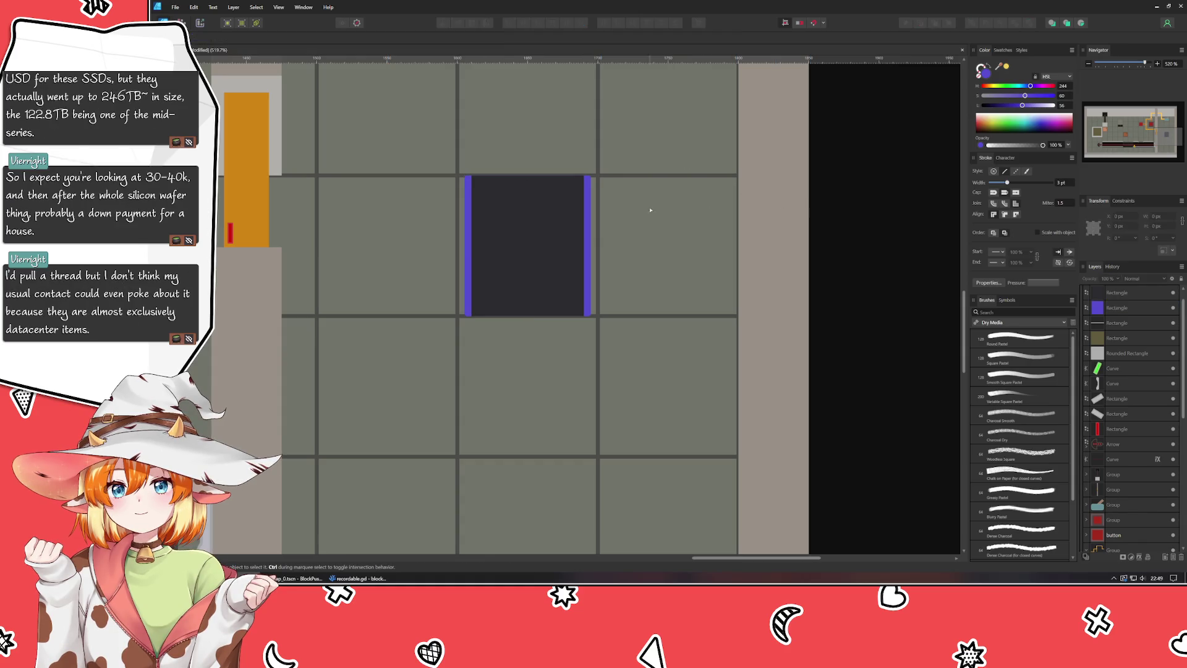
click(590, 215)
Step: Group the dark tile's Rectangle and Rounded Rectangle layers into one object
click(820, 220)
scroll(681, 226, down, 5)
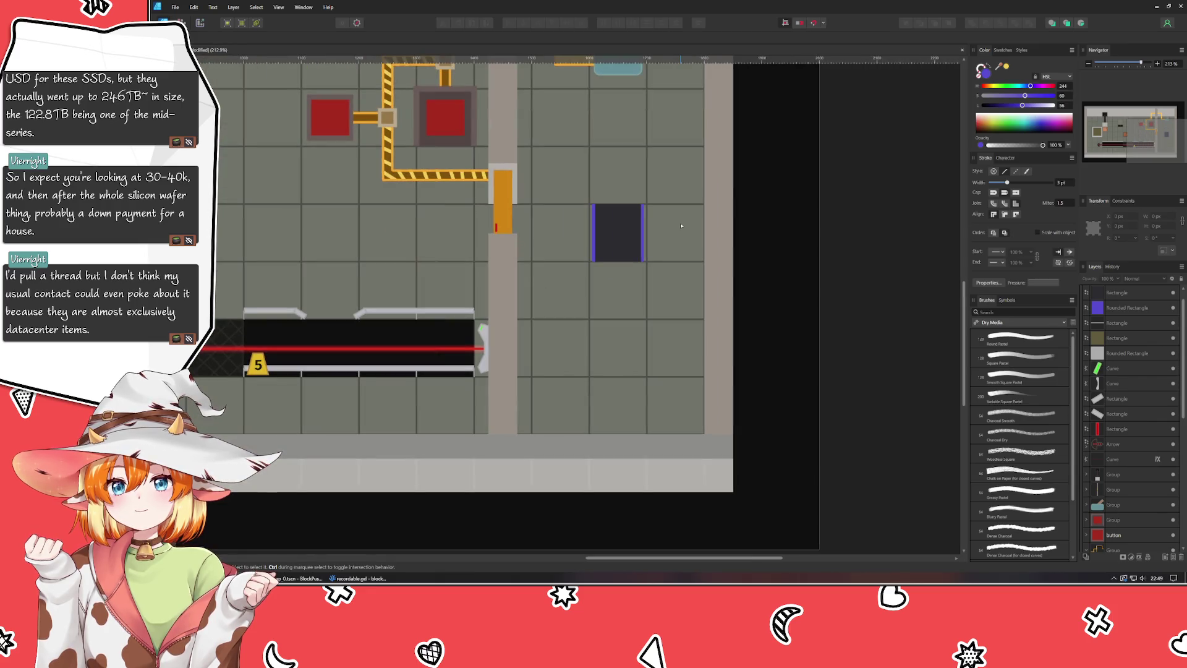
scroll(681, 225, up, 2)
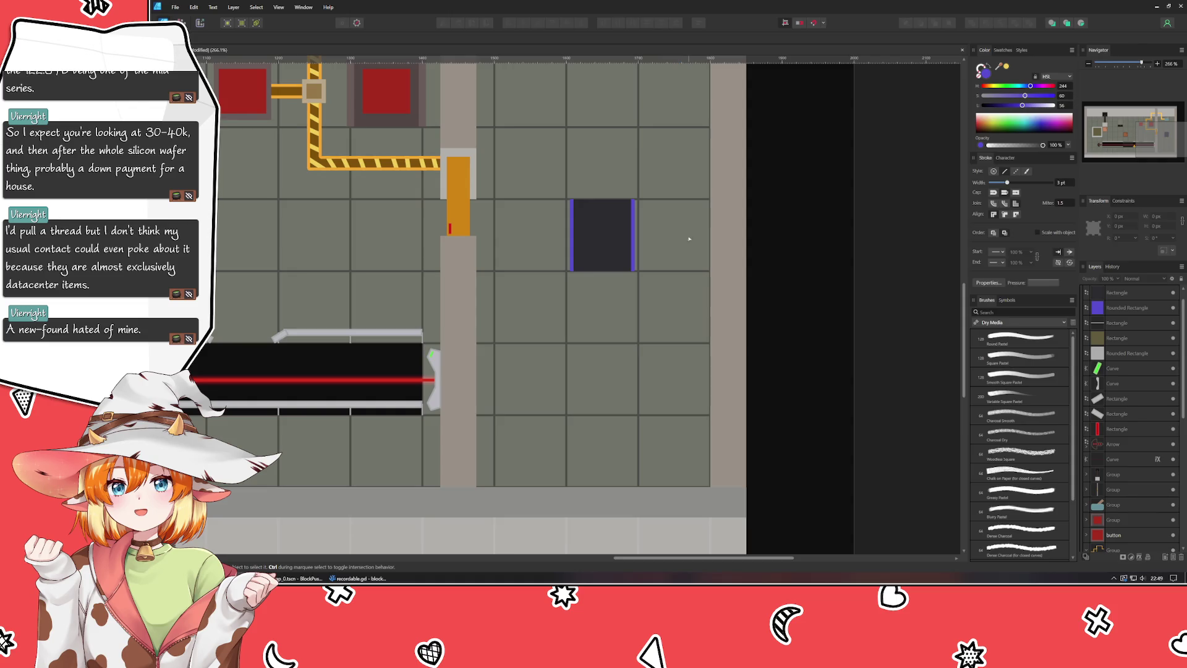
mouse_move(744, 305)
mouse_down()
mouse_move(715, 339)
mouse_move(721, 349)
mouse_up()
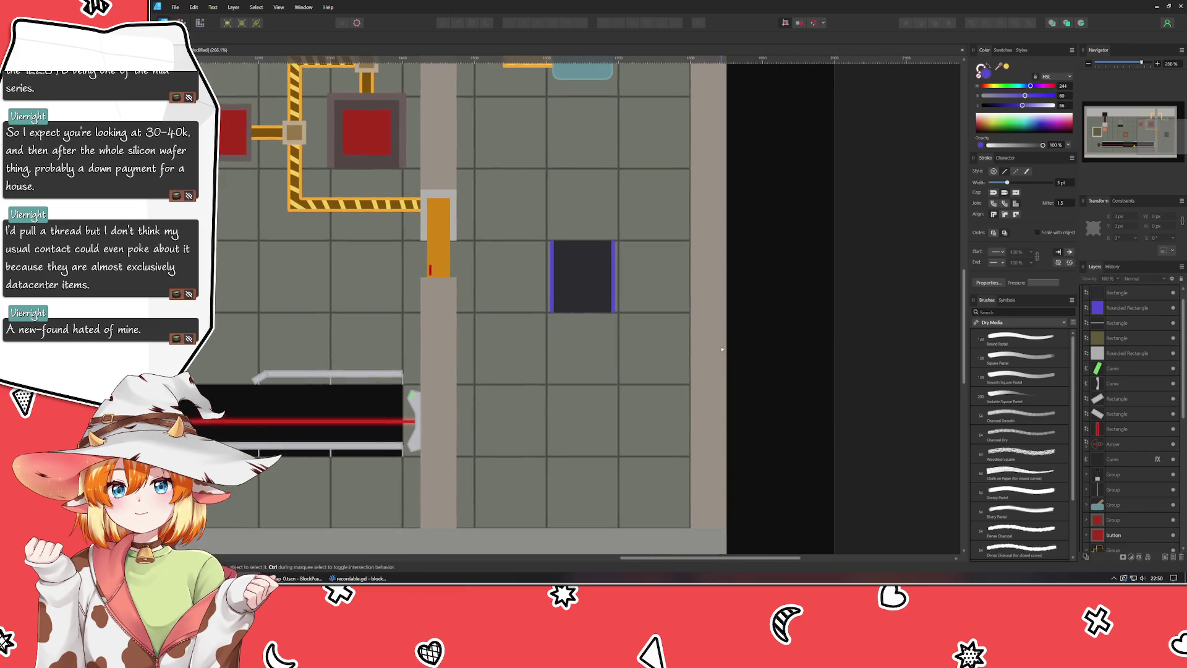
click(1130, 309)
shift+click(1129, 298)
key(a)
key(ctrl+g)
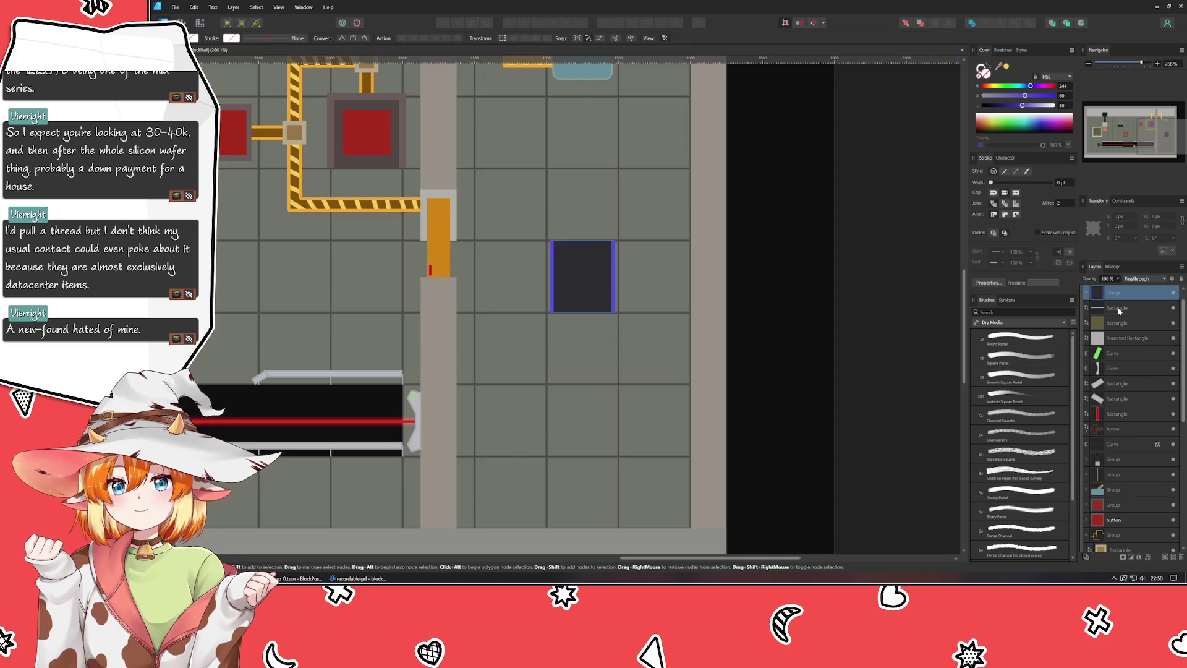
Step: Select the olive plate's top layer in the Layers panel
click(1120, 309)
scroll(728, 321, down, 5)
scroll(729, 321, up, 3)
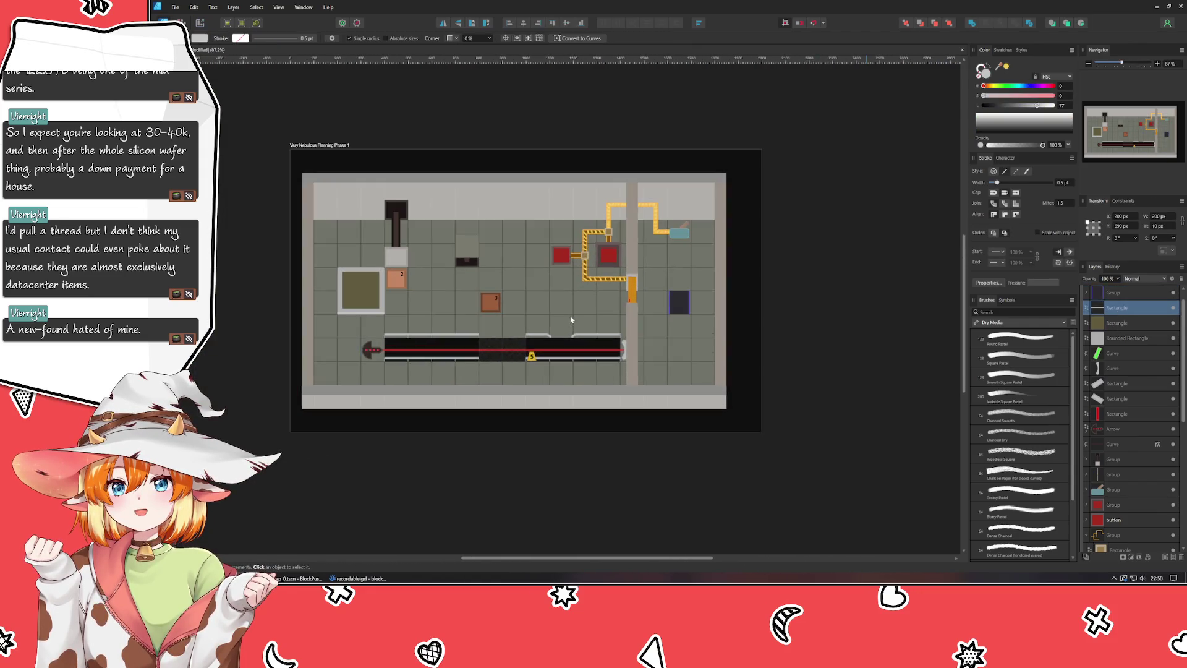
Step: Group the olive plate's three layers, then group the two conveyor end curves
shift+click(1125, 339)
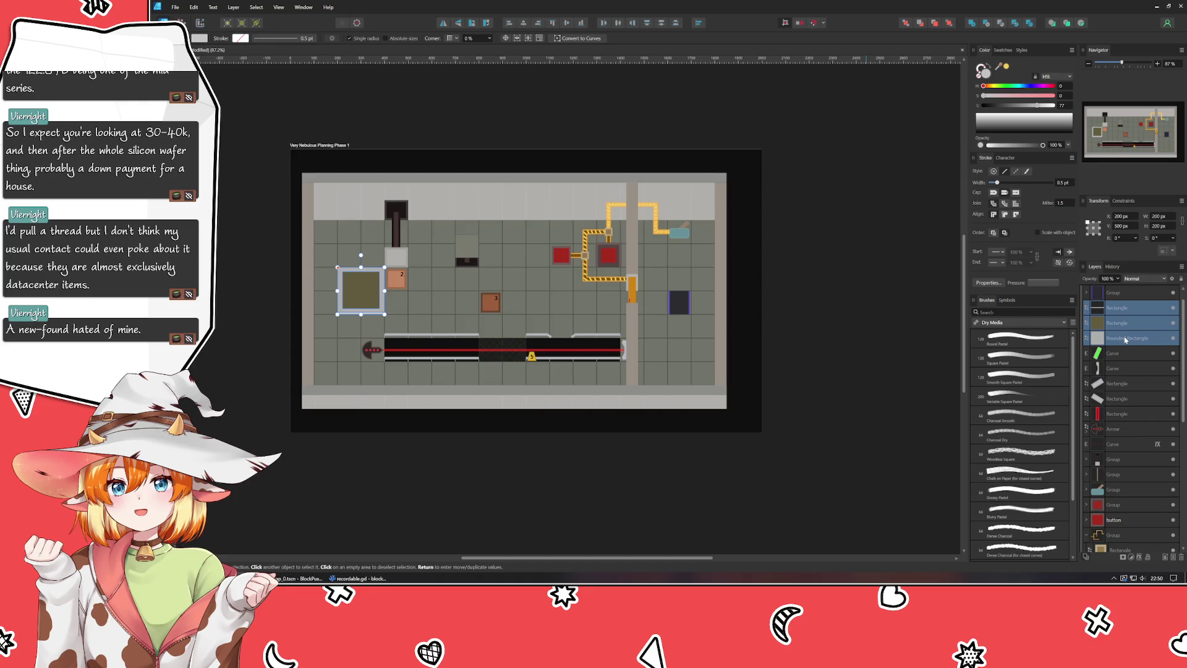
key(ctrl+g)
click(1127, 328)
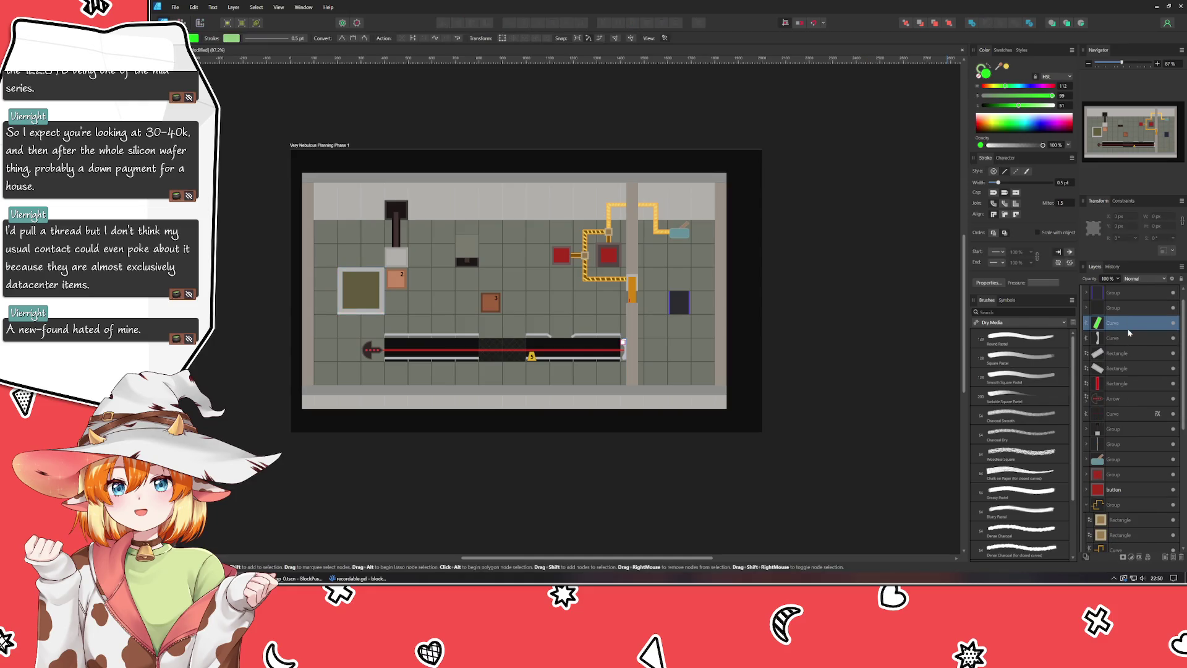
shift+click(1129, 338)
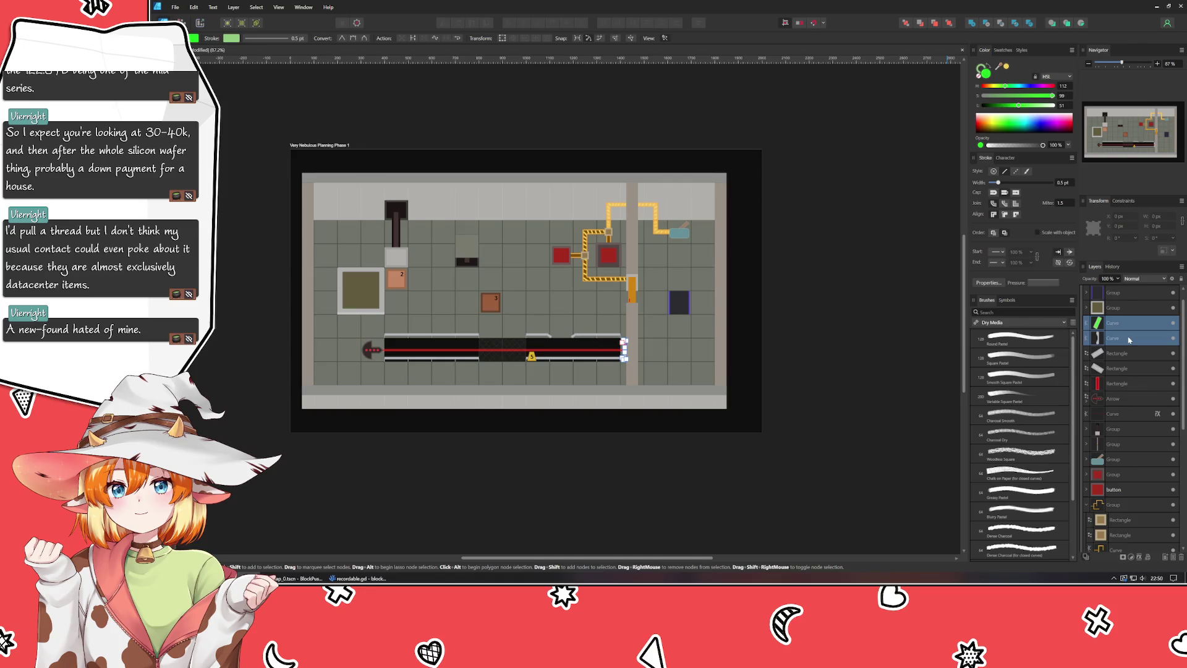
key(ctrl+g)
Step: Move the two conveyor rail rectangles lower in the layer stack
click(1128, 338)
shift+click(1119, 355)
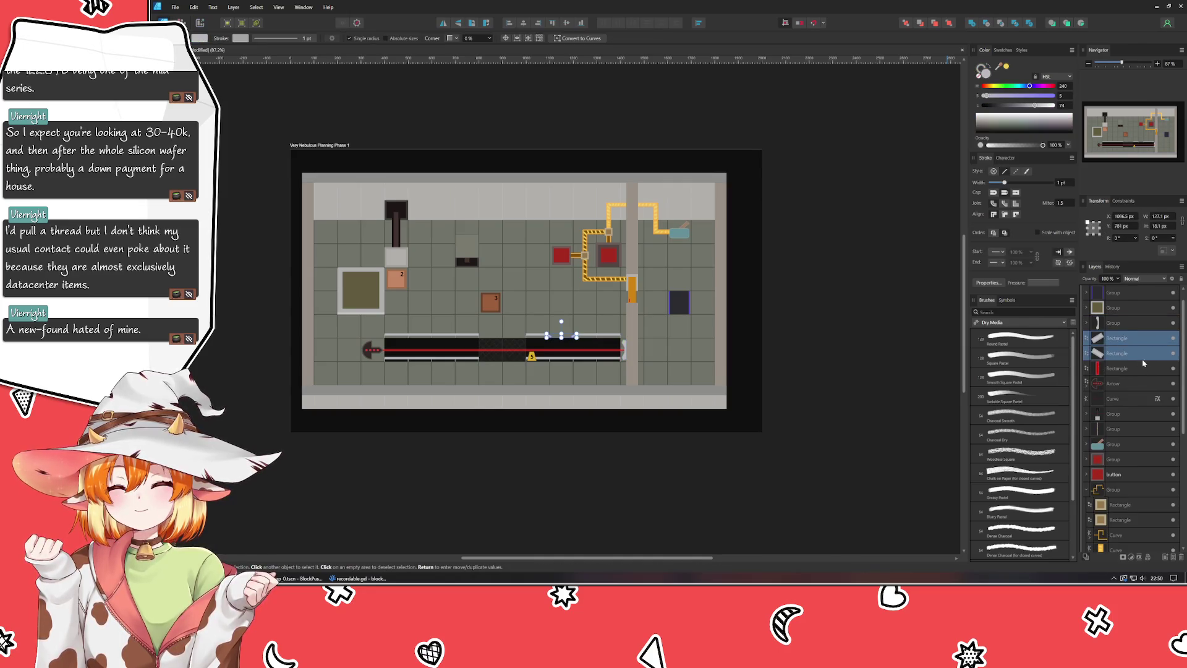
mouse_move(1138, 362)
mouse_down()
mouse_move(1106, 479)
mouse_move(1089, 488)
mouse_up()
click(1089, 489)
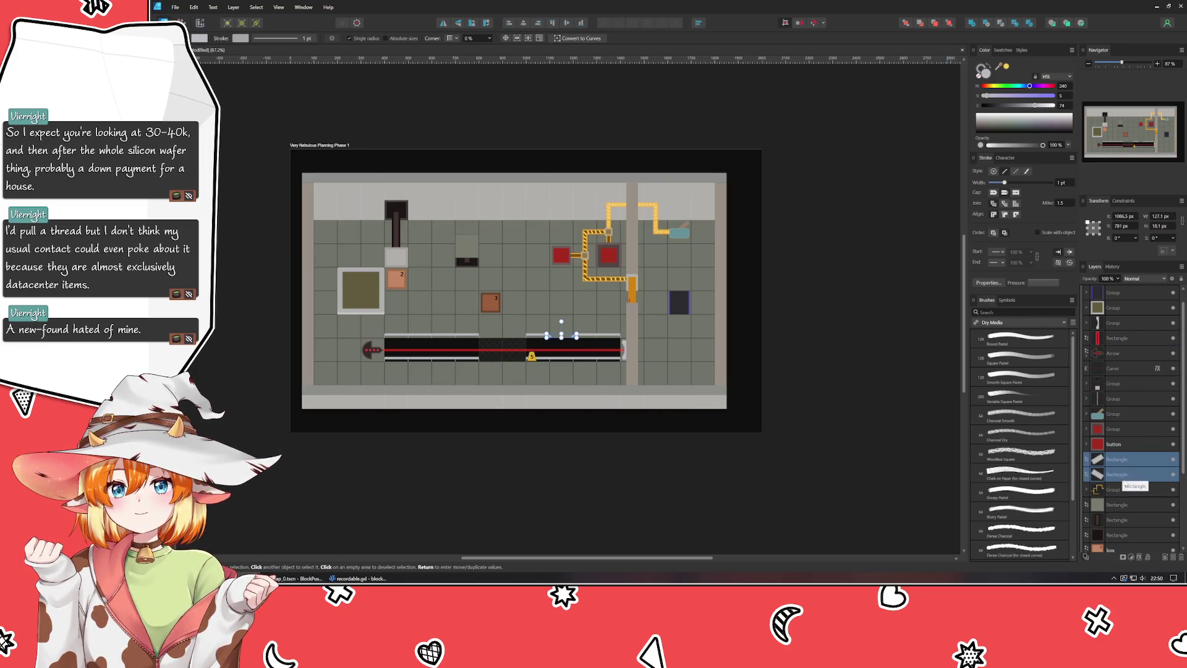
scroll(1135, 482, down, 2)
drag(1123, 385, 1120, 492)
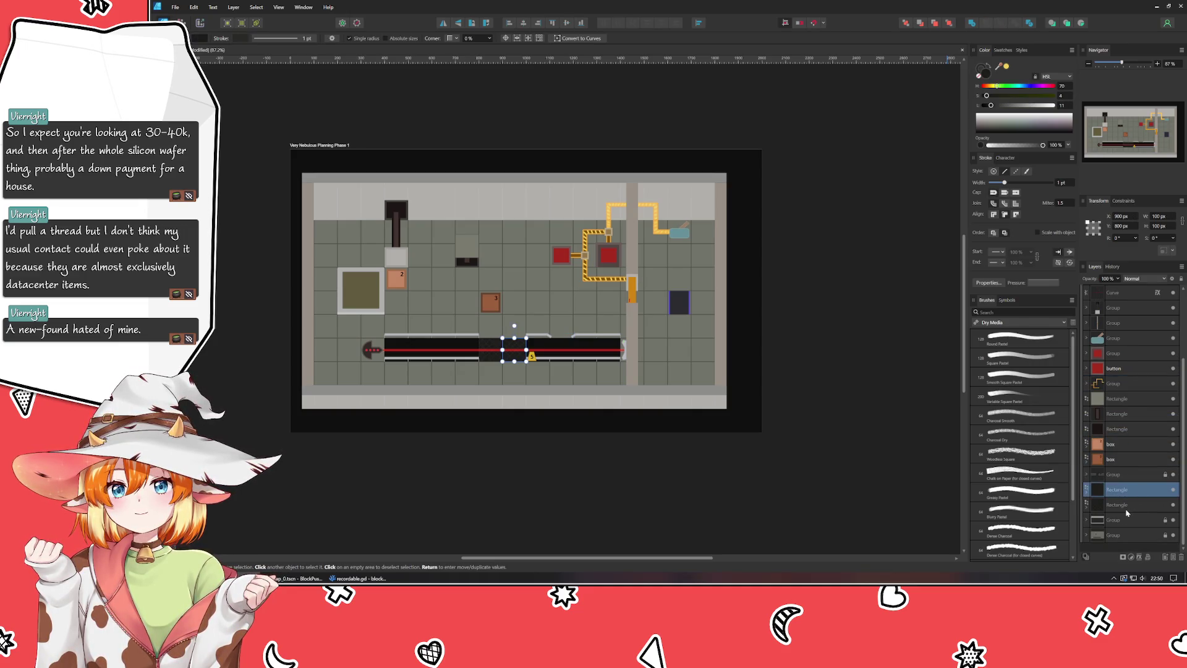
Step: Group the dark top block's three rectangles into one object
click(1126, 506)
click(1127, 475)
click(1140, 458)
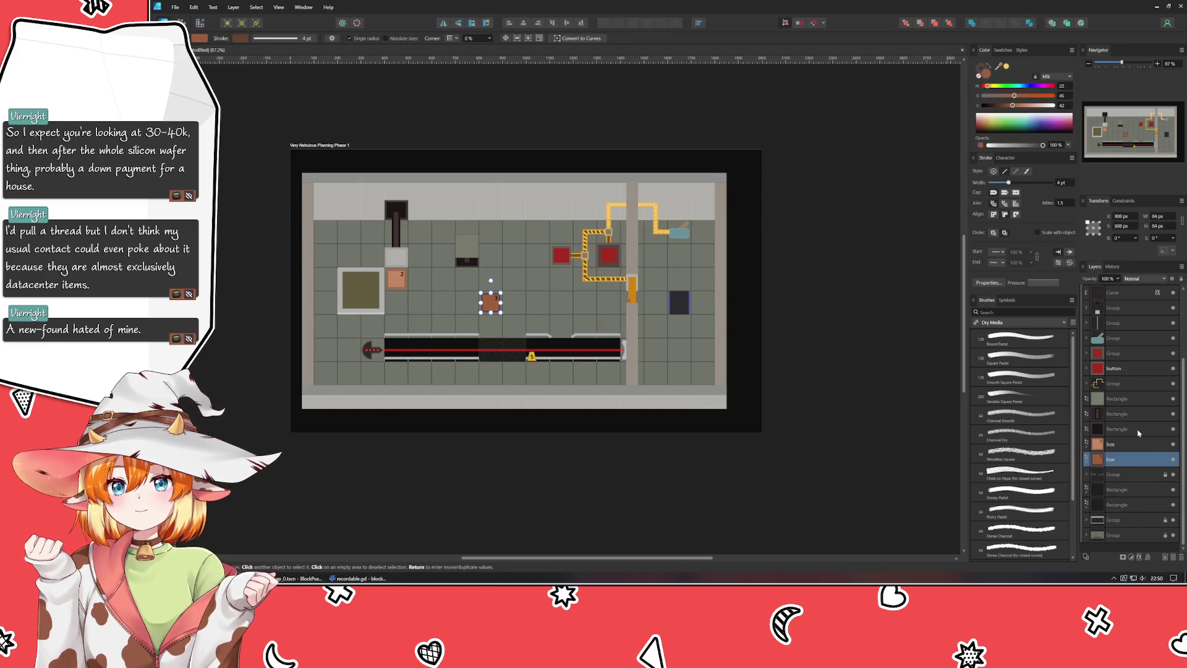
click(1139, 429)
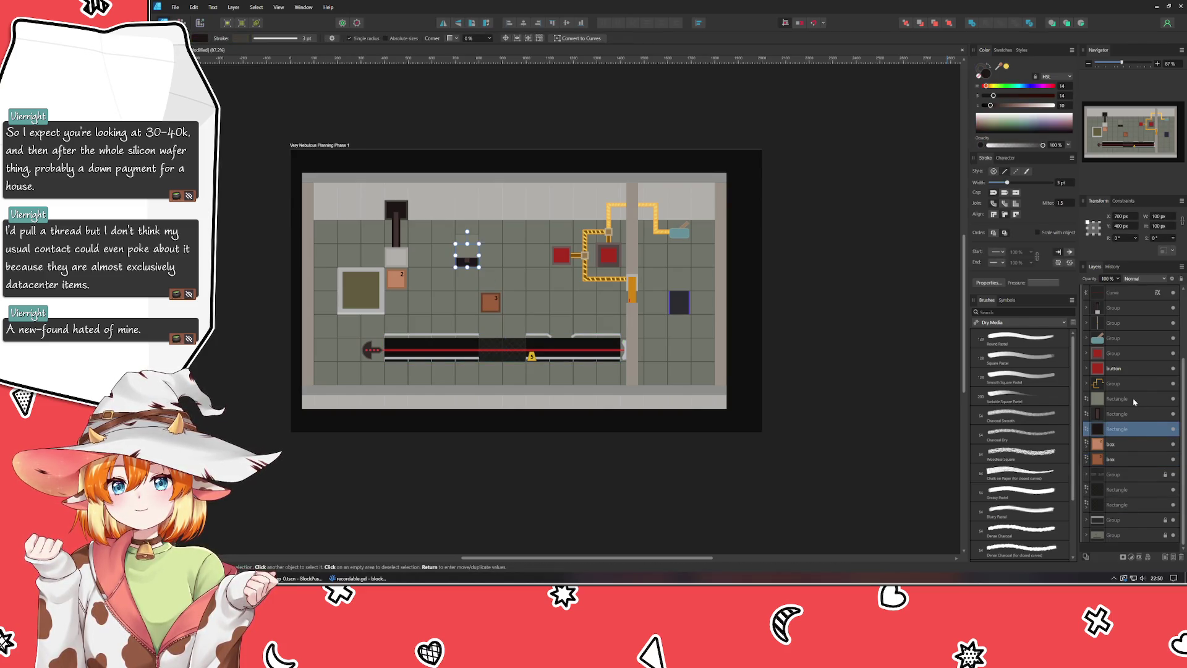
ctrl+click(1135, 399)
ctrl+click(1120, 427)
click(1120, 428)
shift+click(1123, 401)
key(ctrl+g)
key(a)
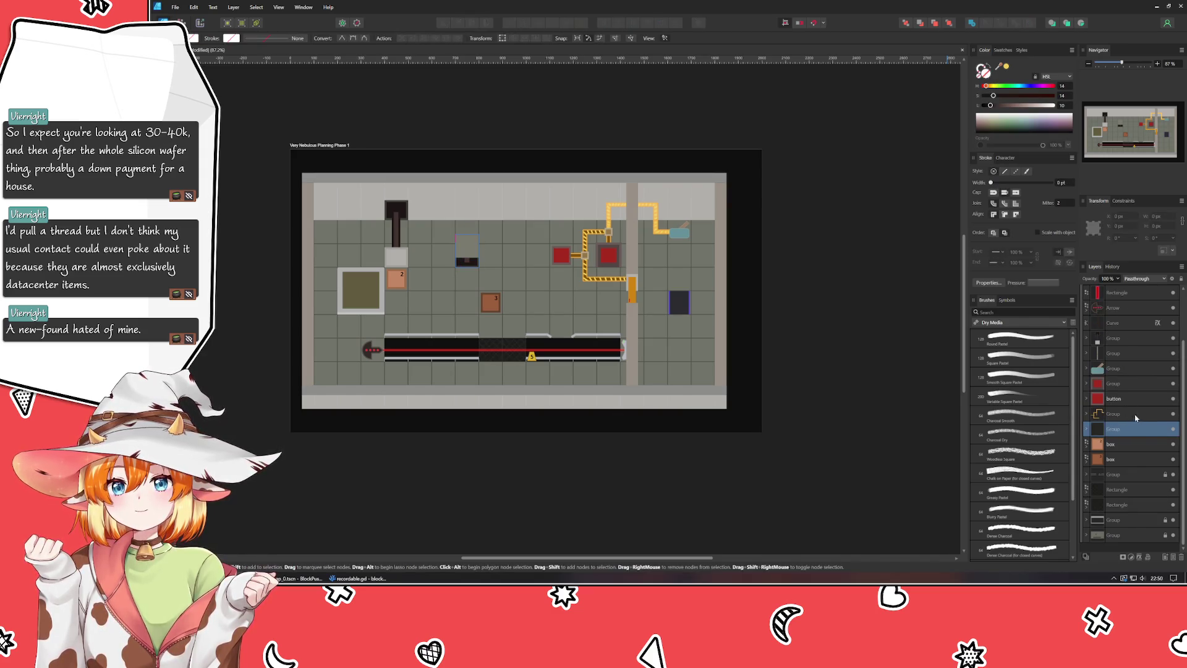
scroll(1126, 432, up, 2)
Step: Pull the orange gate rectangle out of its group in the Layers panel
click(1121, 414)
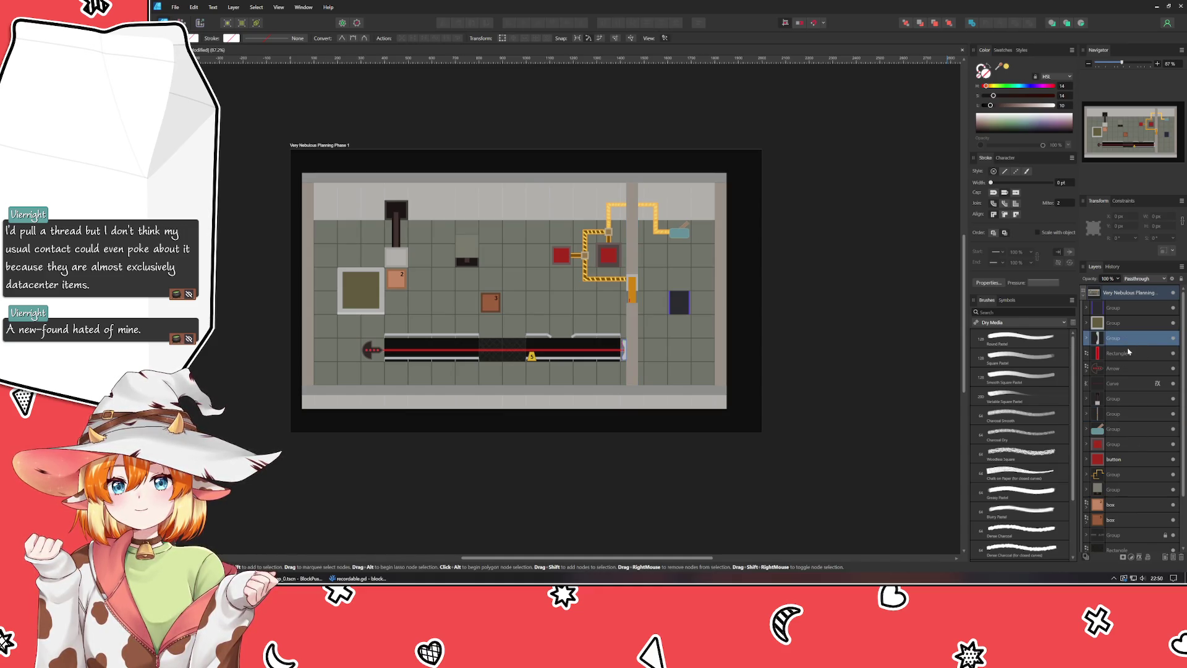
click(1130, 368)
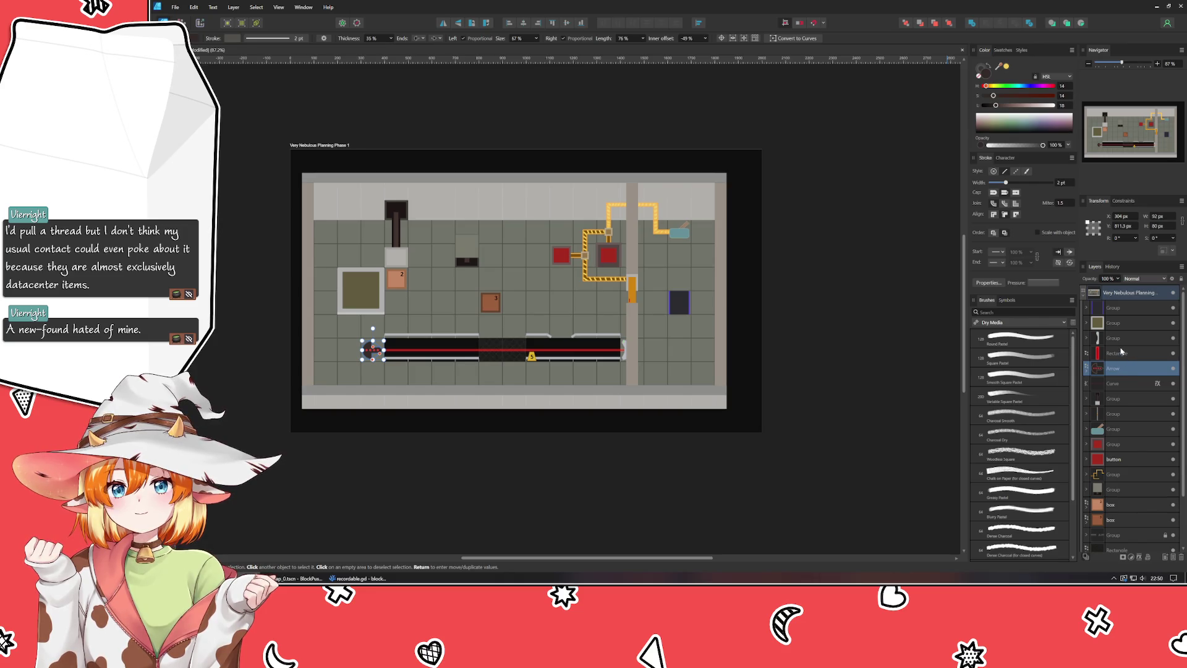
click(1134, 355)
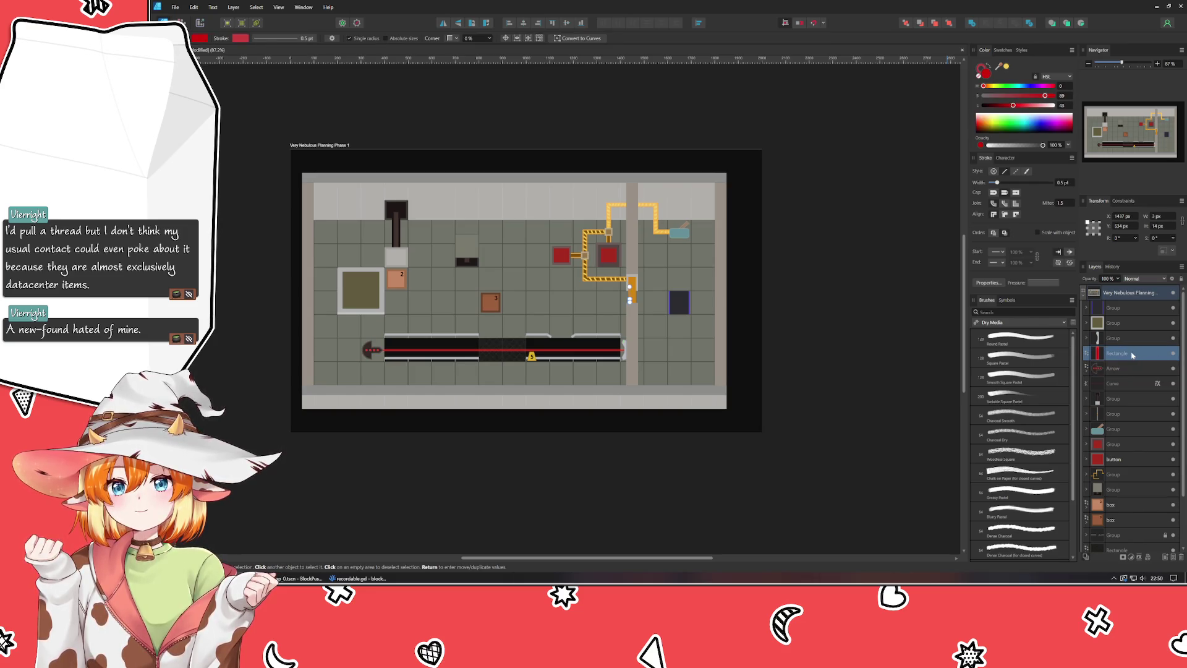
click(1088, 415)
drag(1121, 465, 1086, 421)
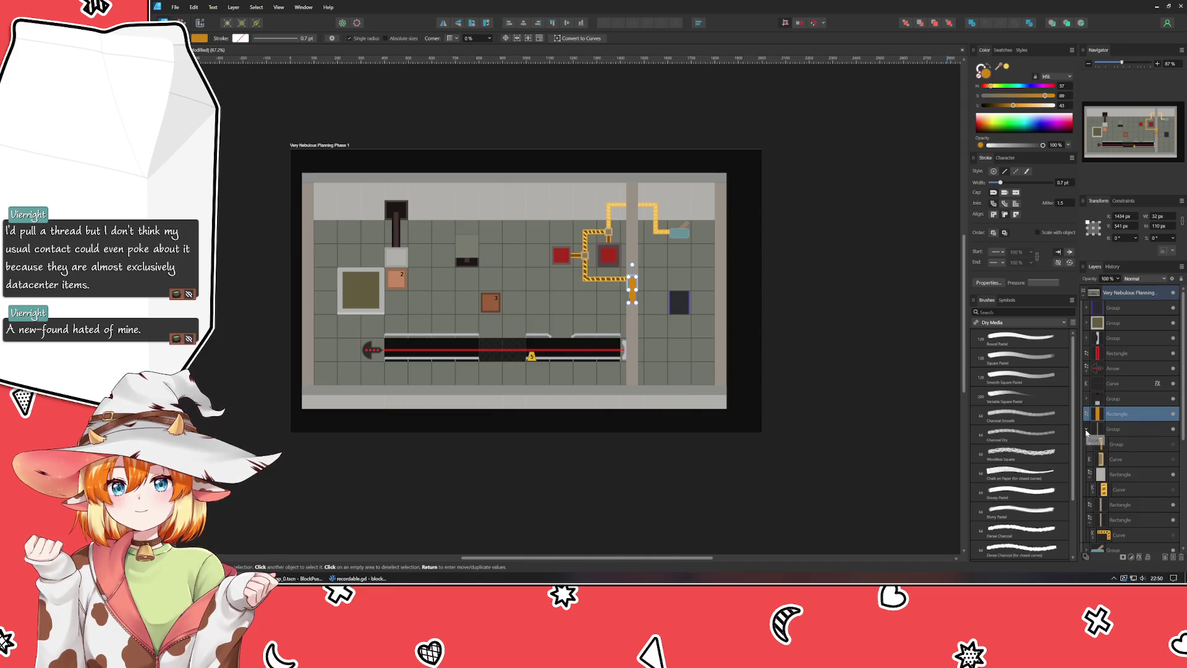
click(1087, 429)
click(894, 436)
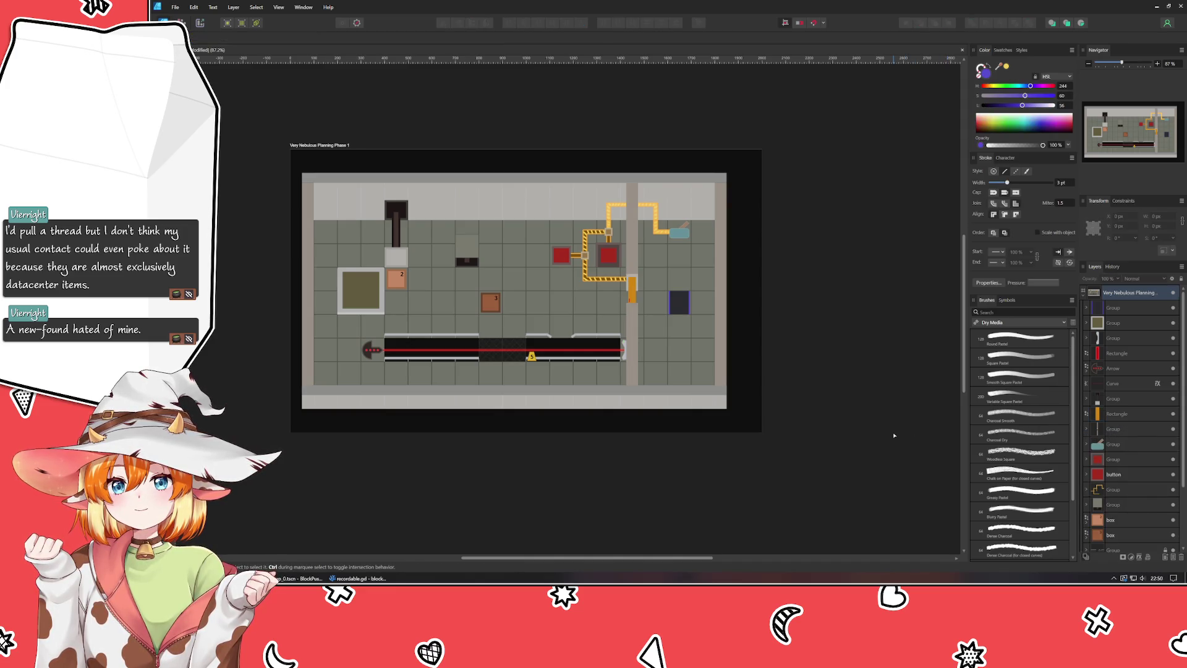
Step: Group the orange gate rectangle with its red light rectangle
scroll(739, 334, up, 5)
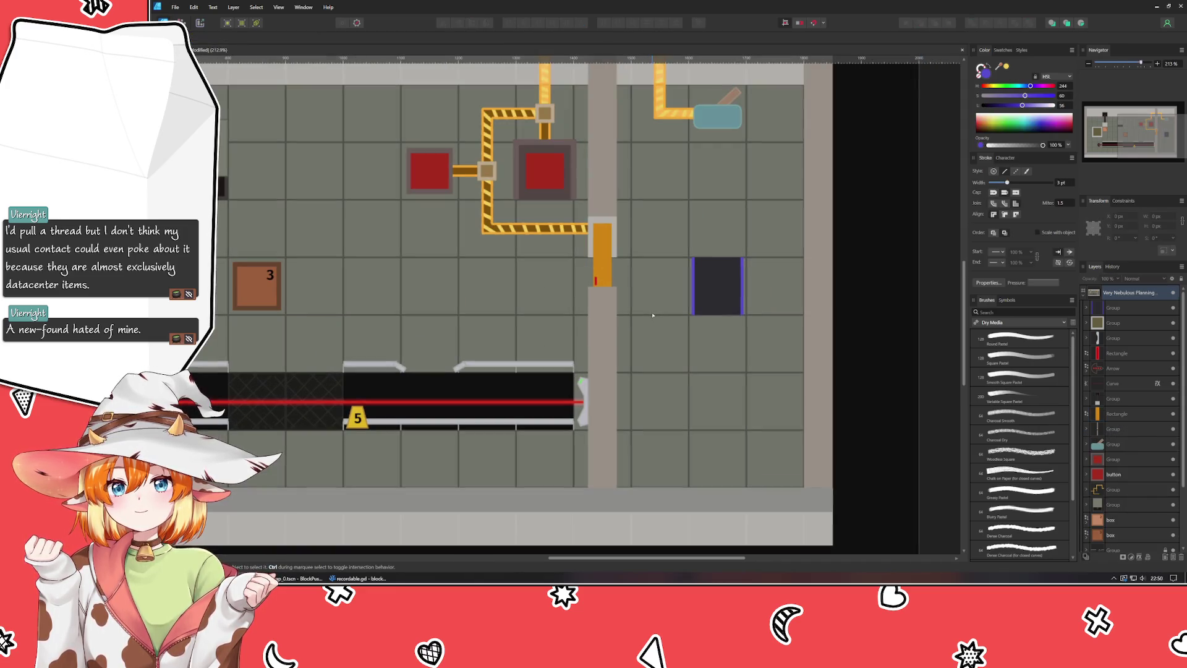
click(1113, 410)
ctrl+click(1111, 355)
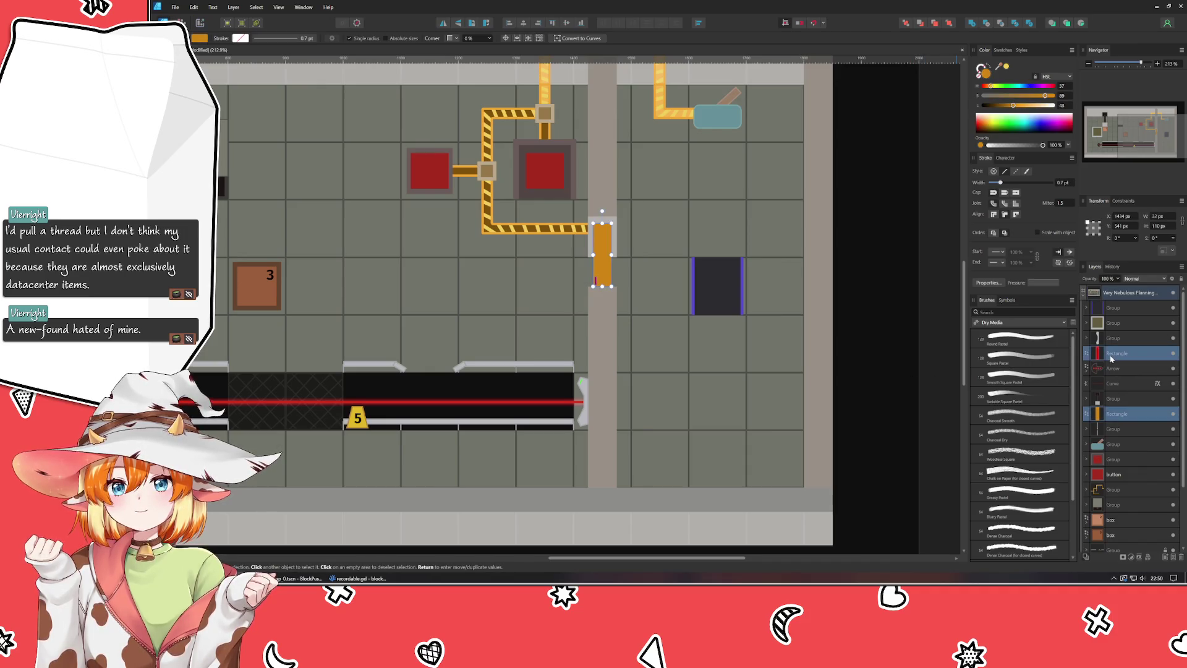
key(ctrl+g)
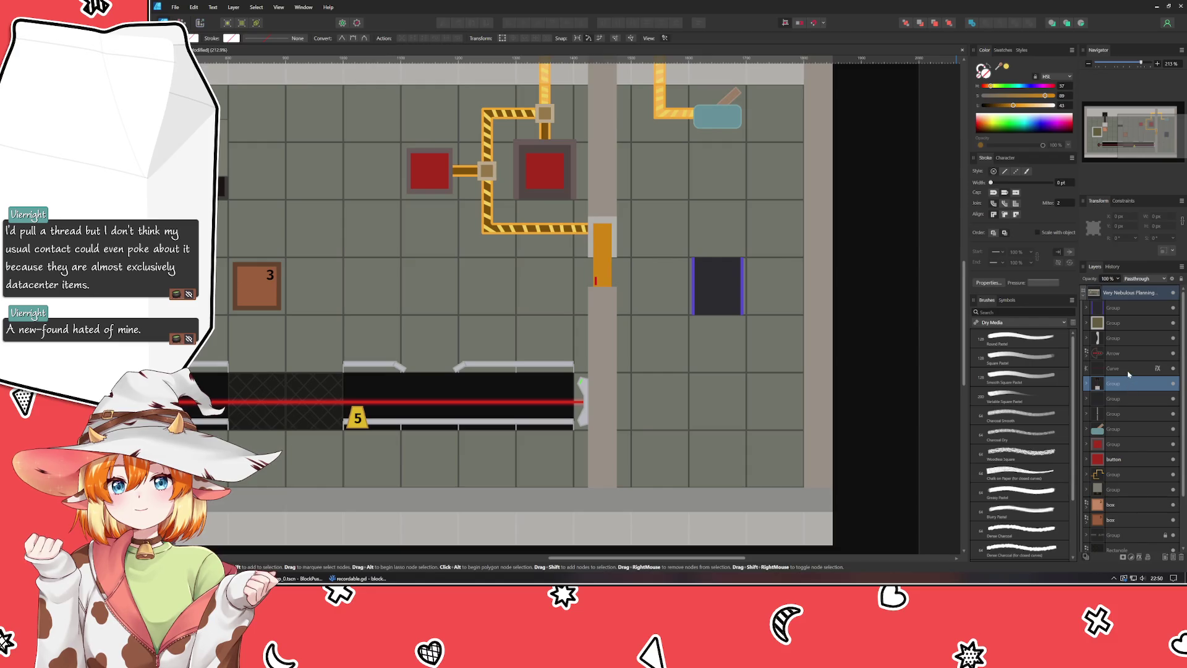
Step: Try grouping the laser emitter's arrow and curve, then undo it and fit the level in view
click(1113, 368)
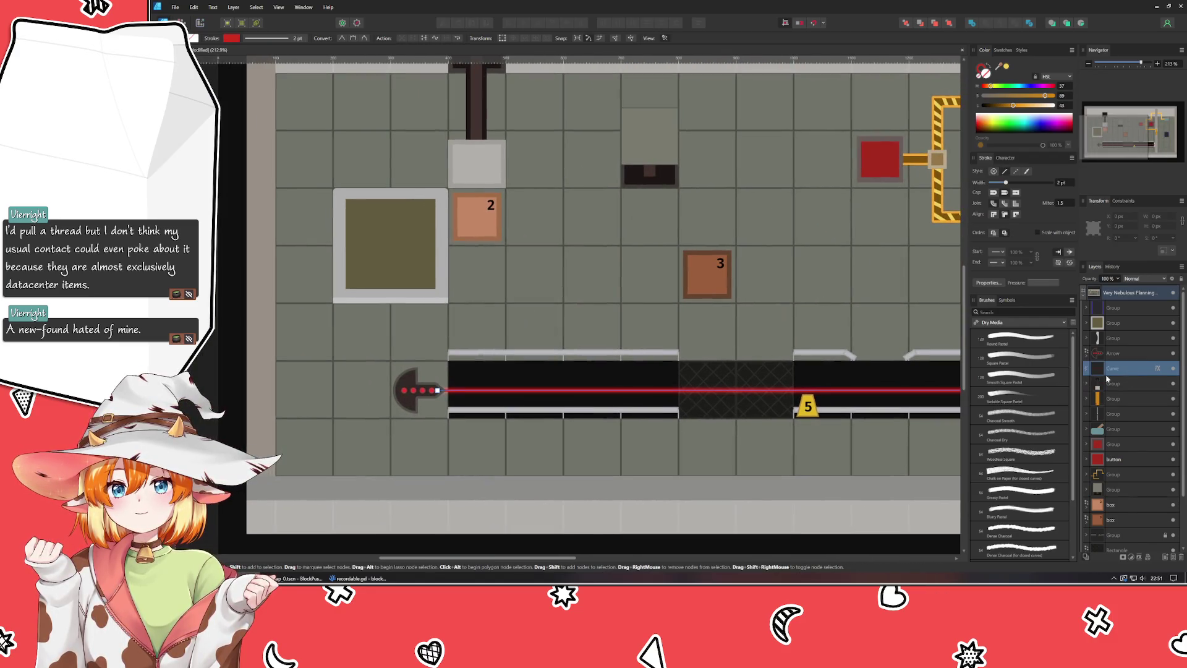
ctrl+click(1153, 359)
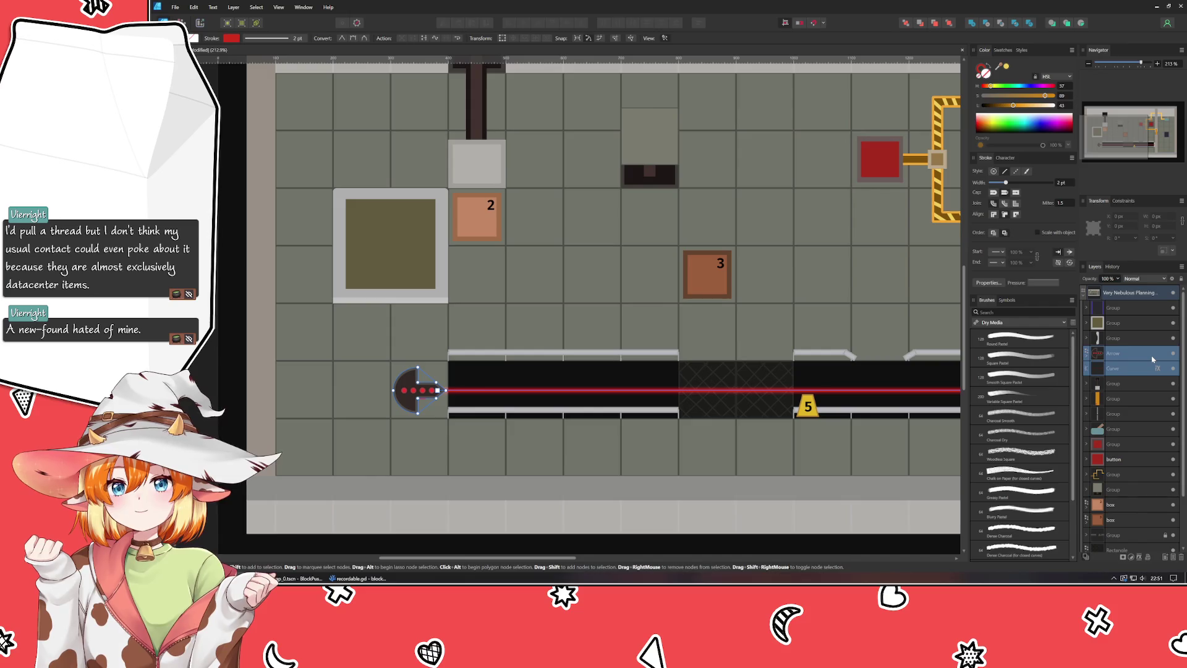
key(ctrl+g)
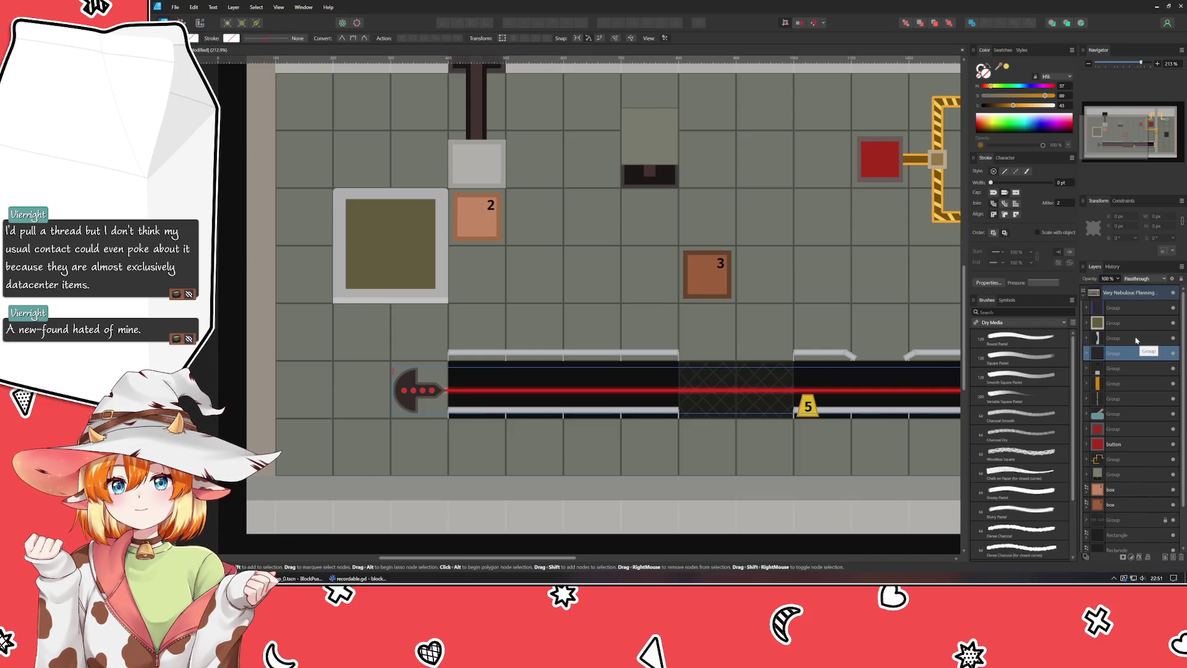
key(ctrl+0)
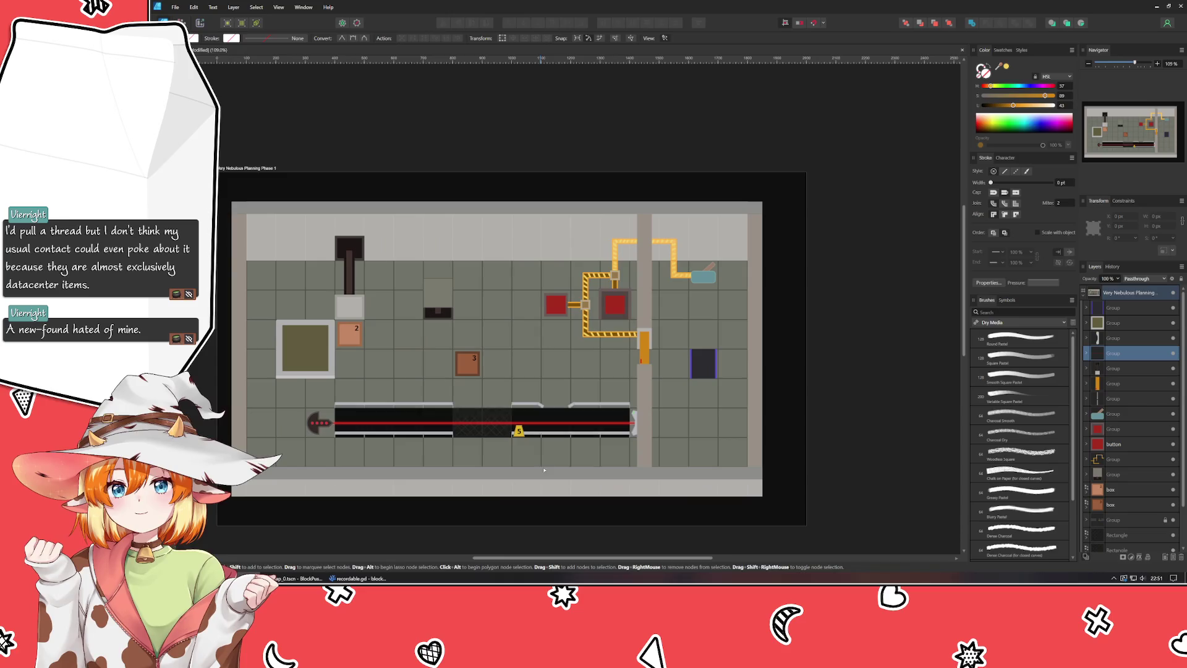
key(ctrl+z)
click(1136, 325)
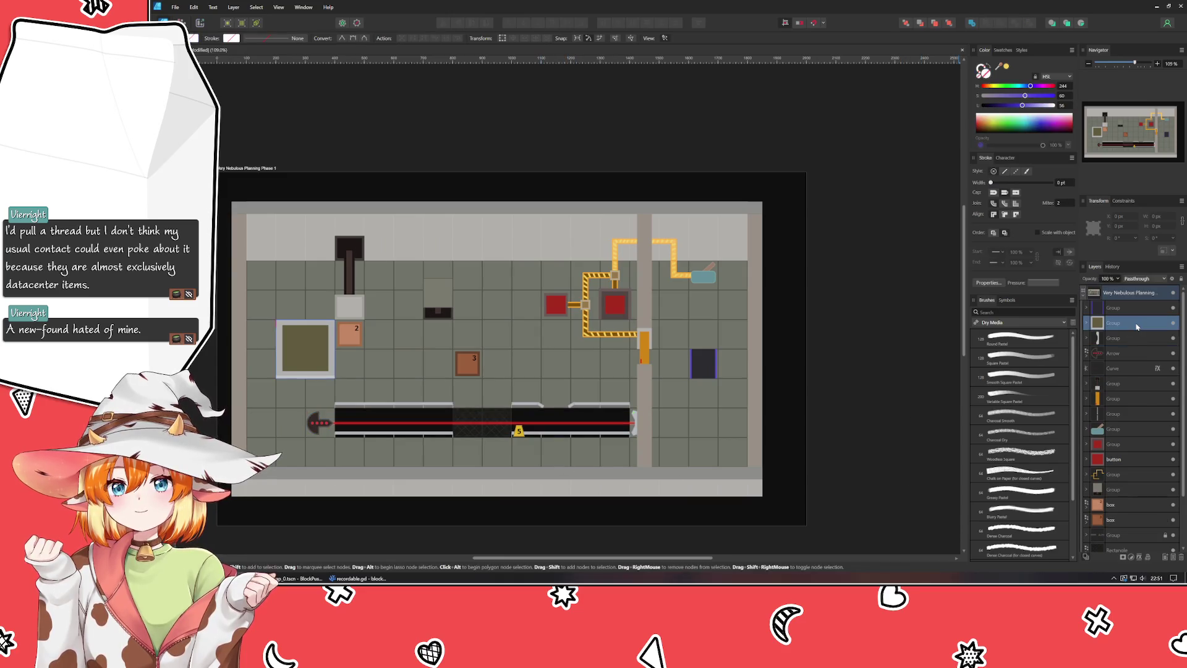
click(1110, 307)
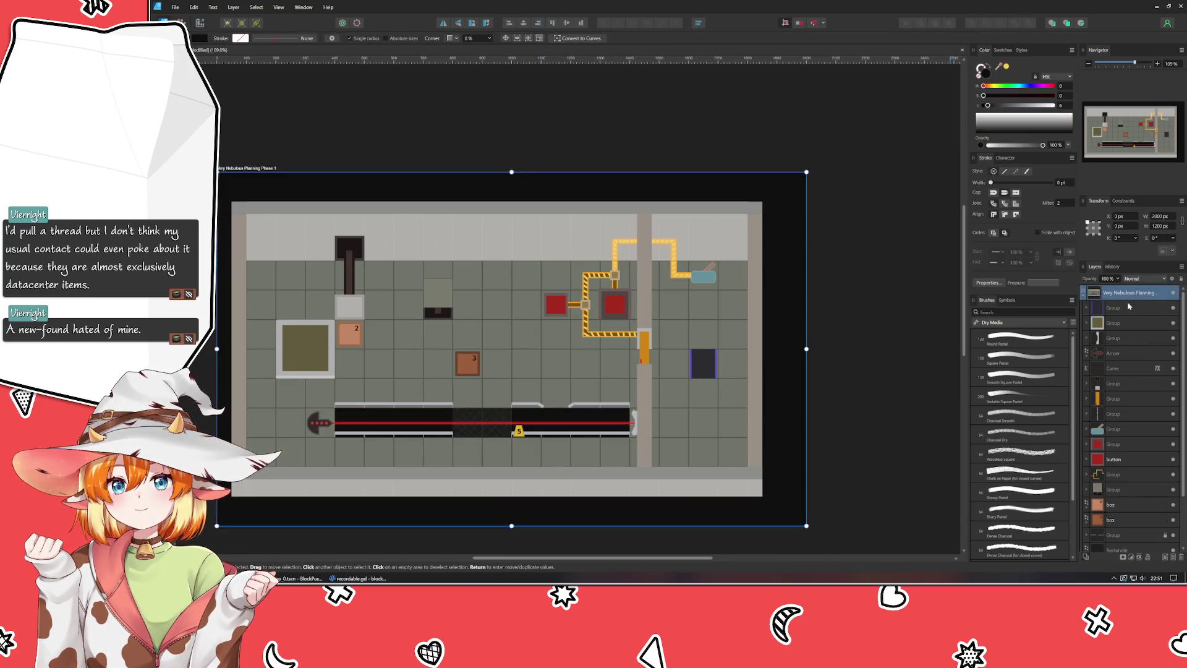
Step: Start a straight-segment zigzag path across the top bands of the dark conveyor tile
scroll(837, 363, up, 5)
scroll(837, 364, up, 1)
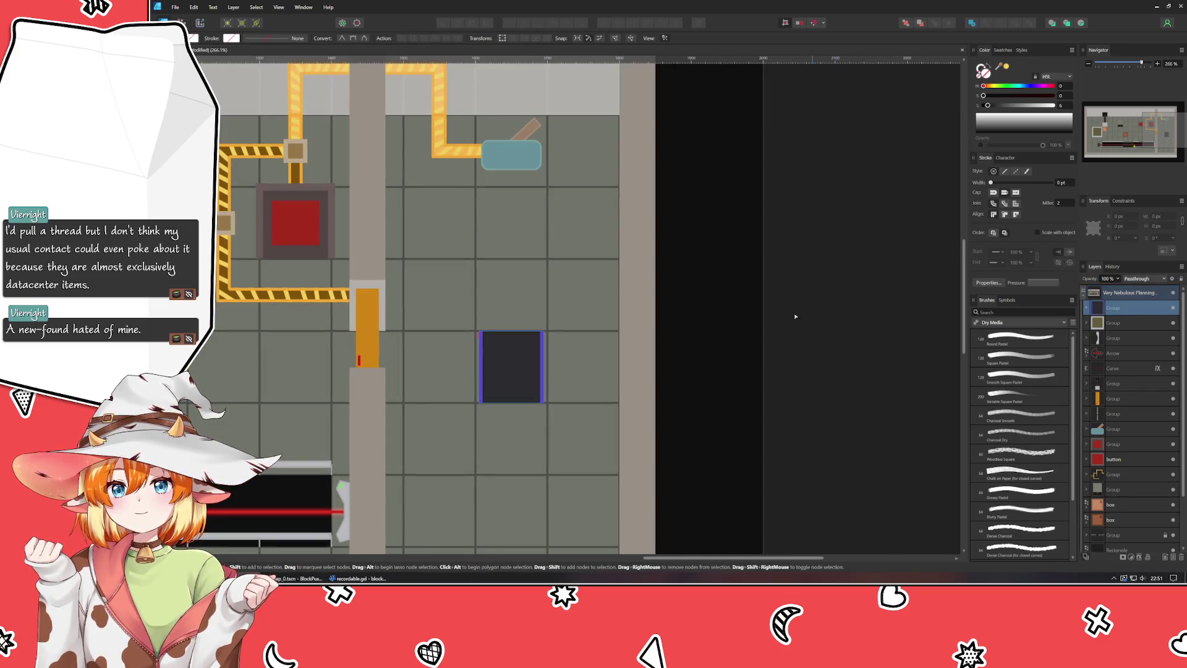
key(v)
drag(387, 247, 416, 198)
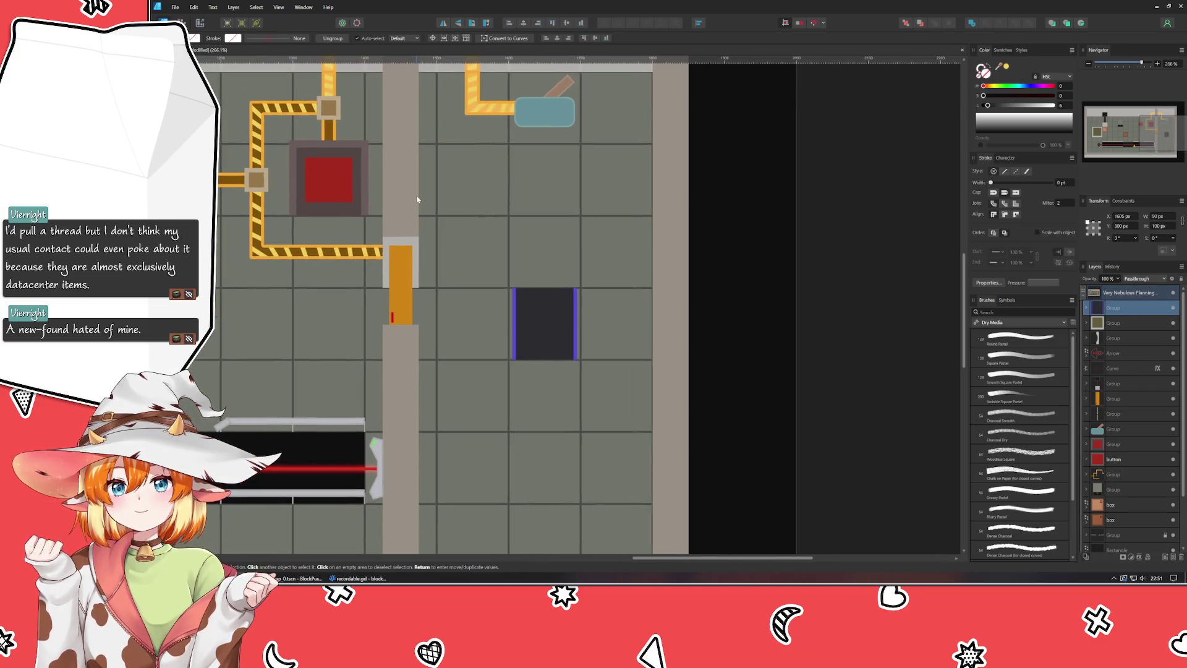
scroll(586, 400, up, 4)
scroll(548, 320, down, 2)
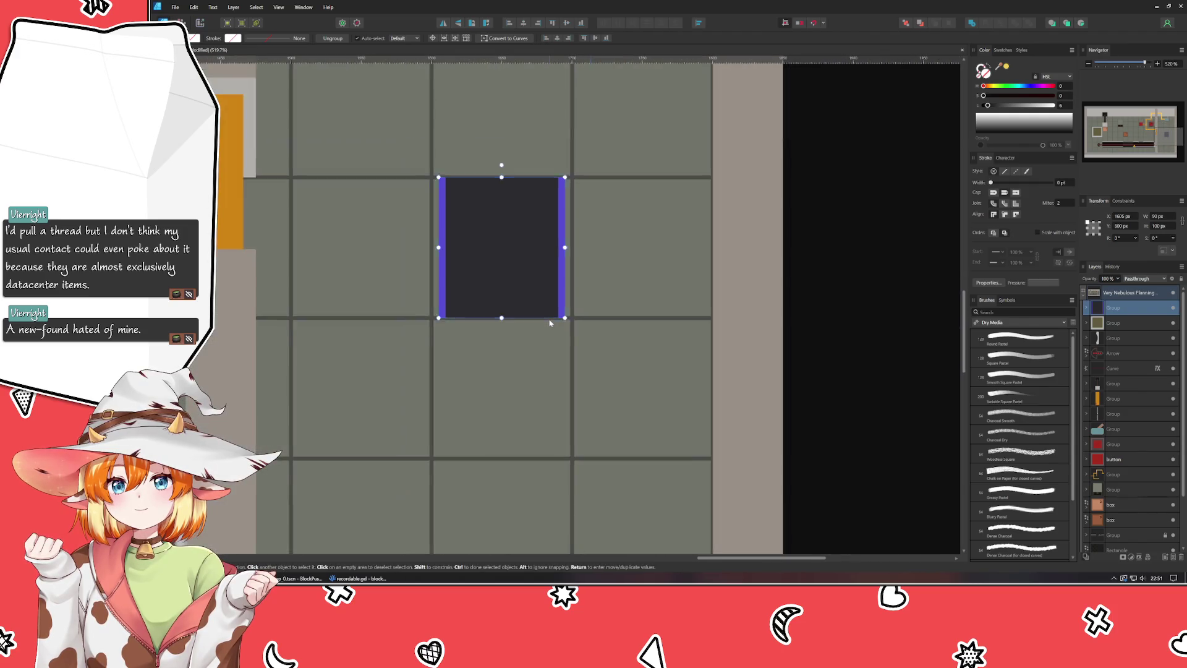
key(a)
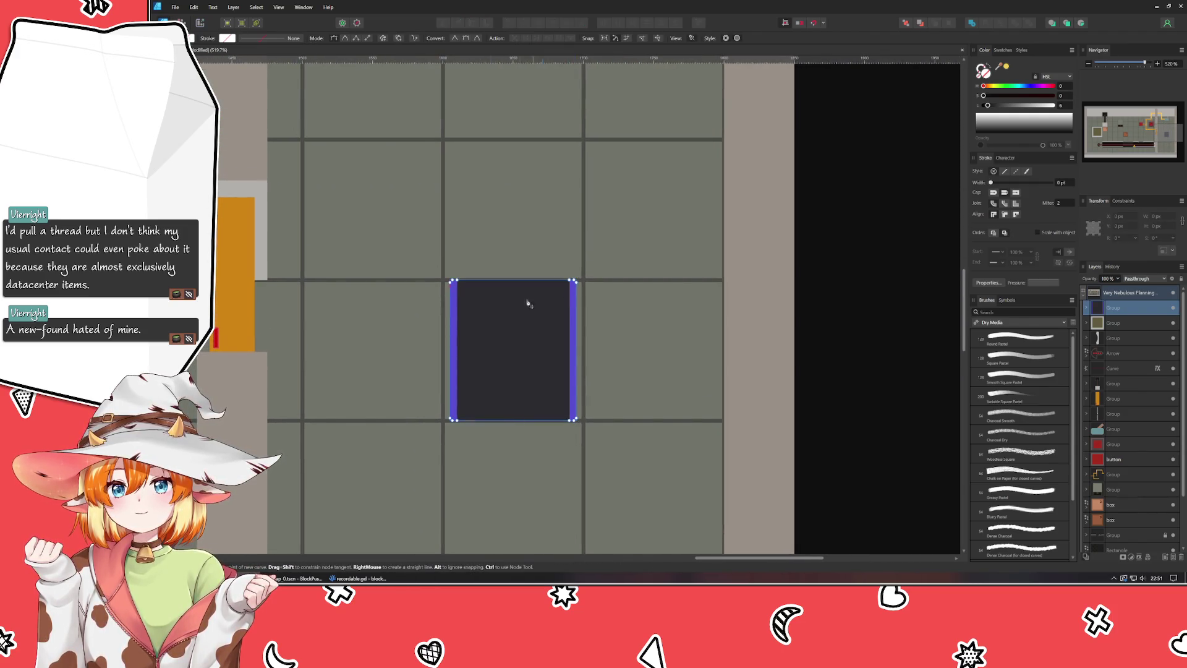
click(588, 302)
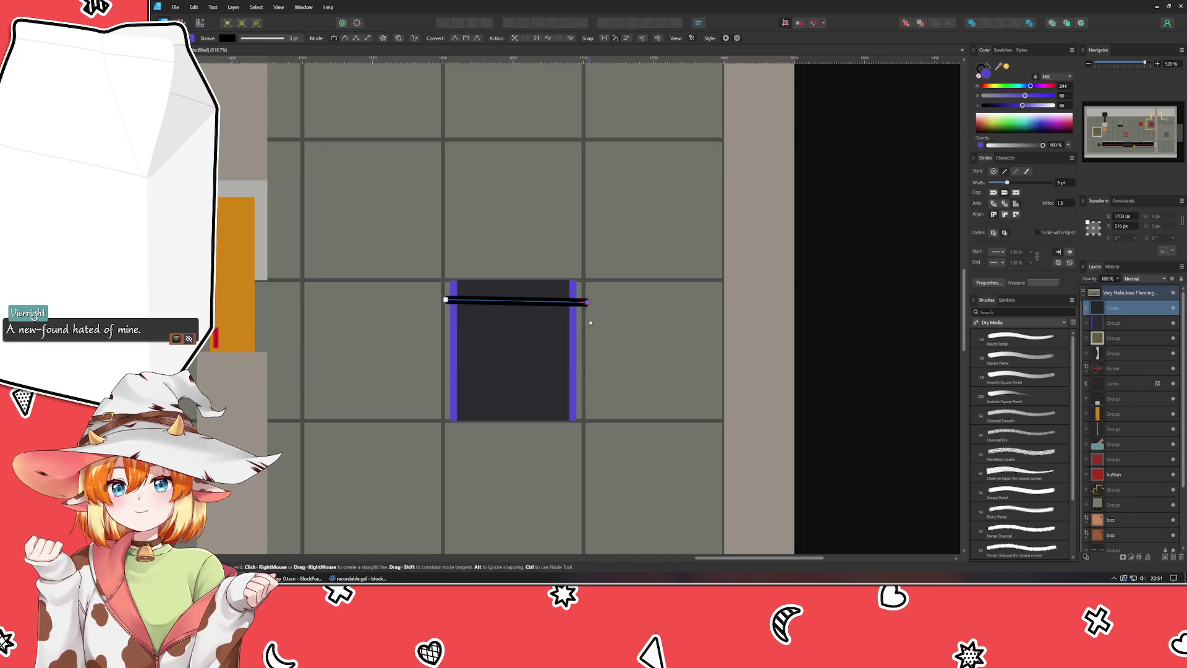
click(443, 329)
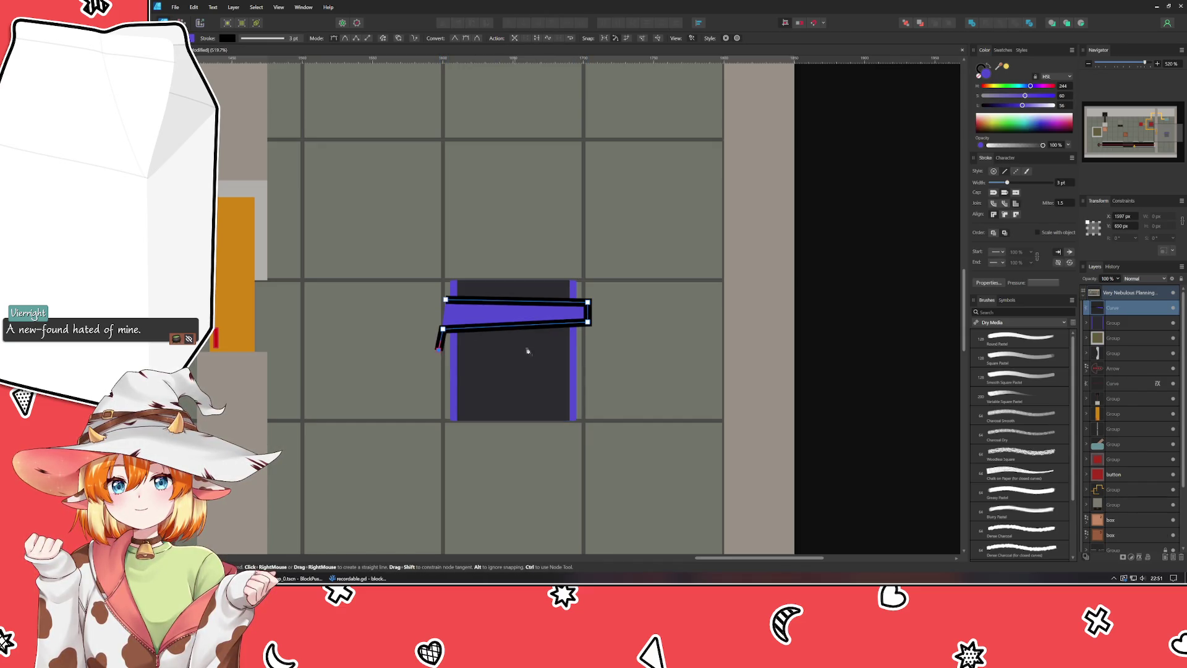
click(595, 347)
click(592, 369)
click(435, 376)
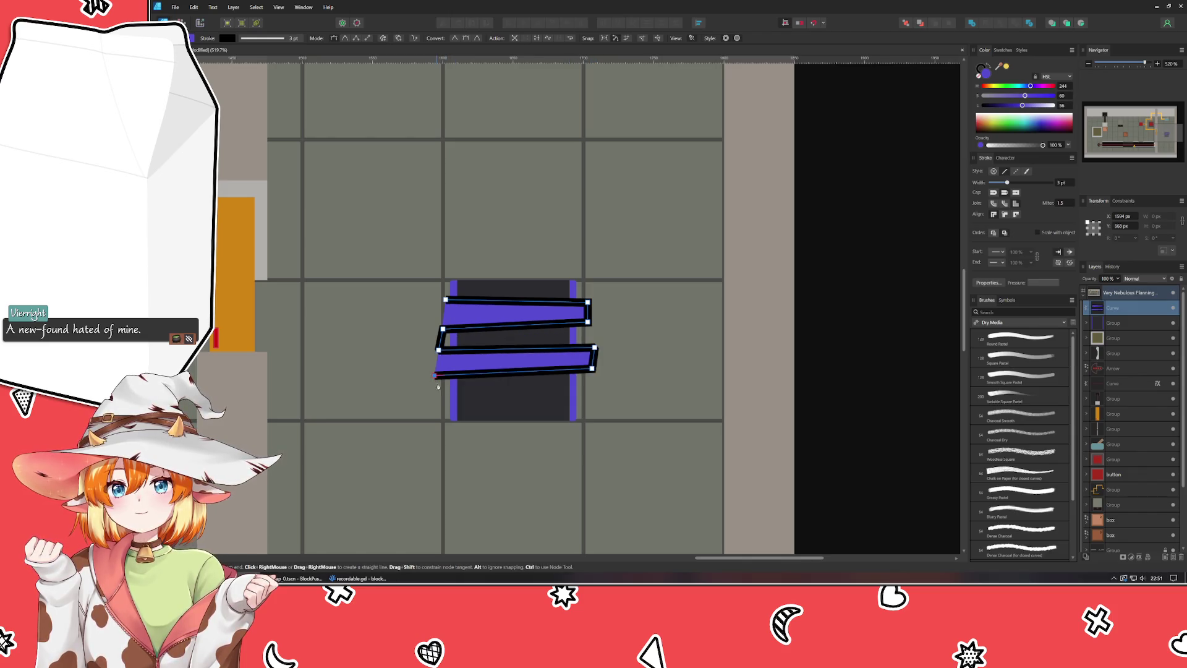
Step: Finish the zigzag at the tile's bottom, remove its fill and slightly lighten its dark stroke
click(435, 397)
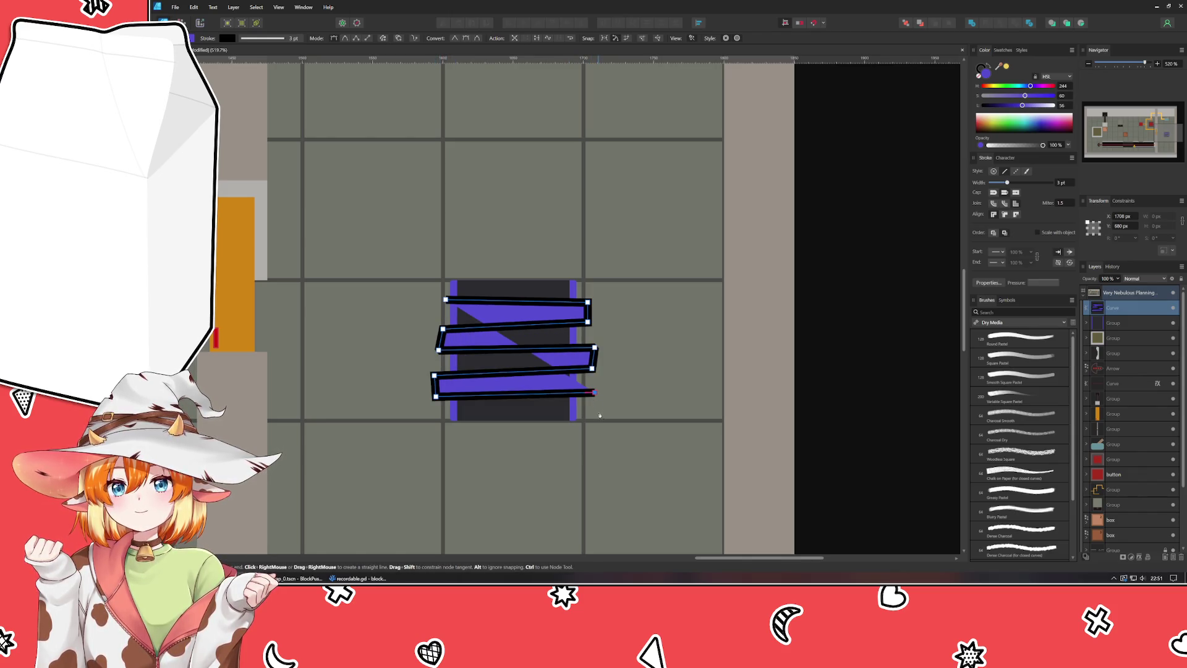
click(595, 391)
click(595, 411)
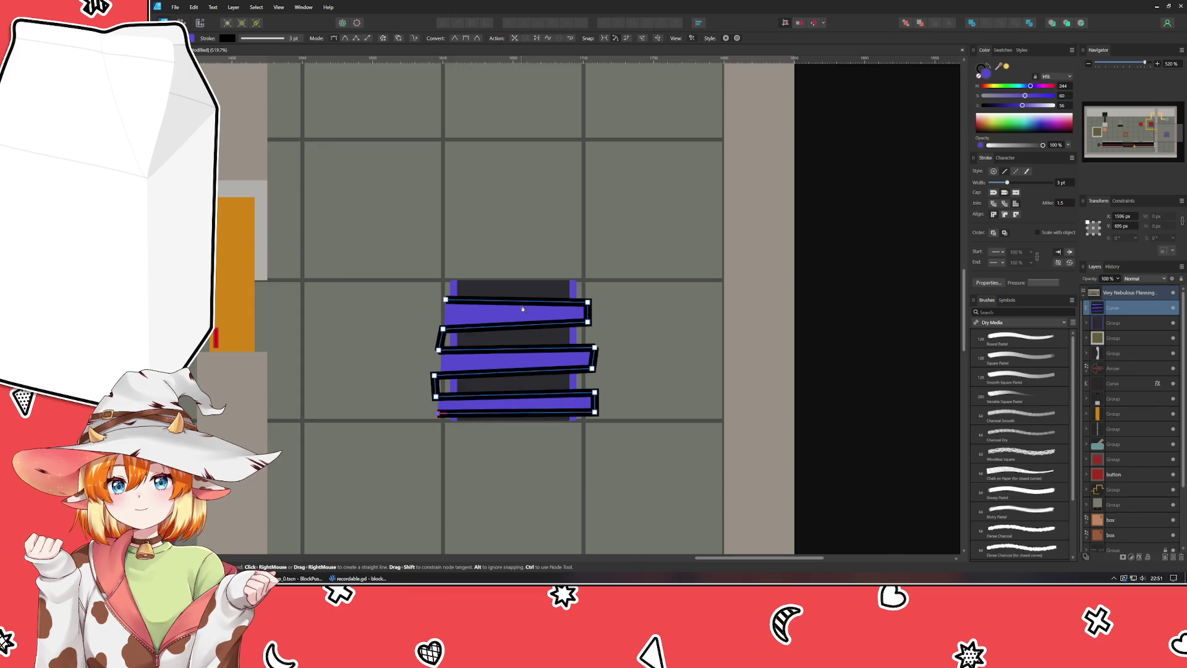
click(437, 413)
key(v)
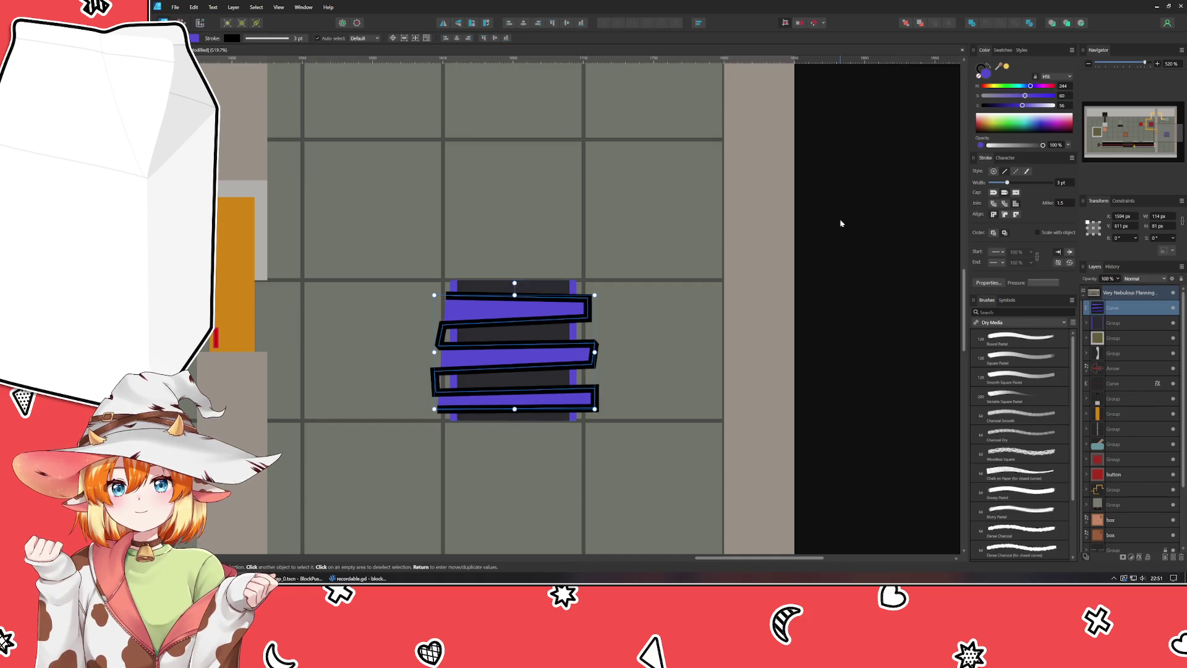
click(979, 74)
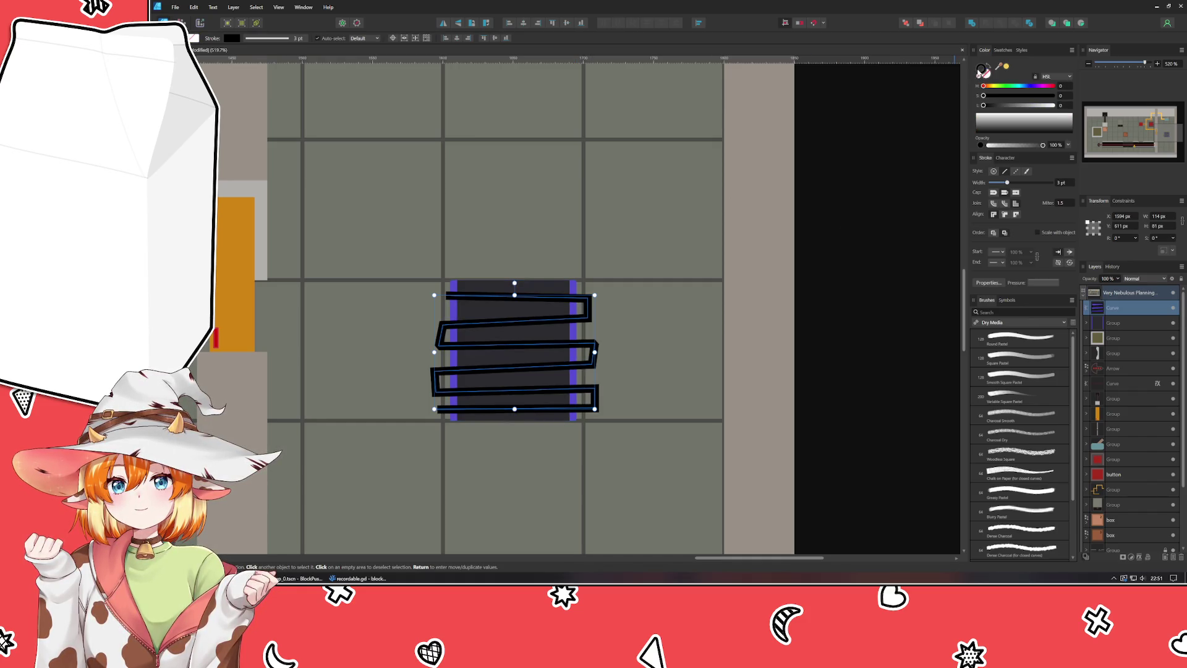
click(991, 107)
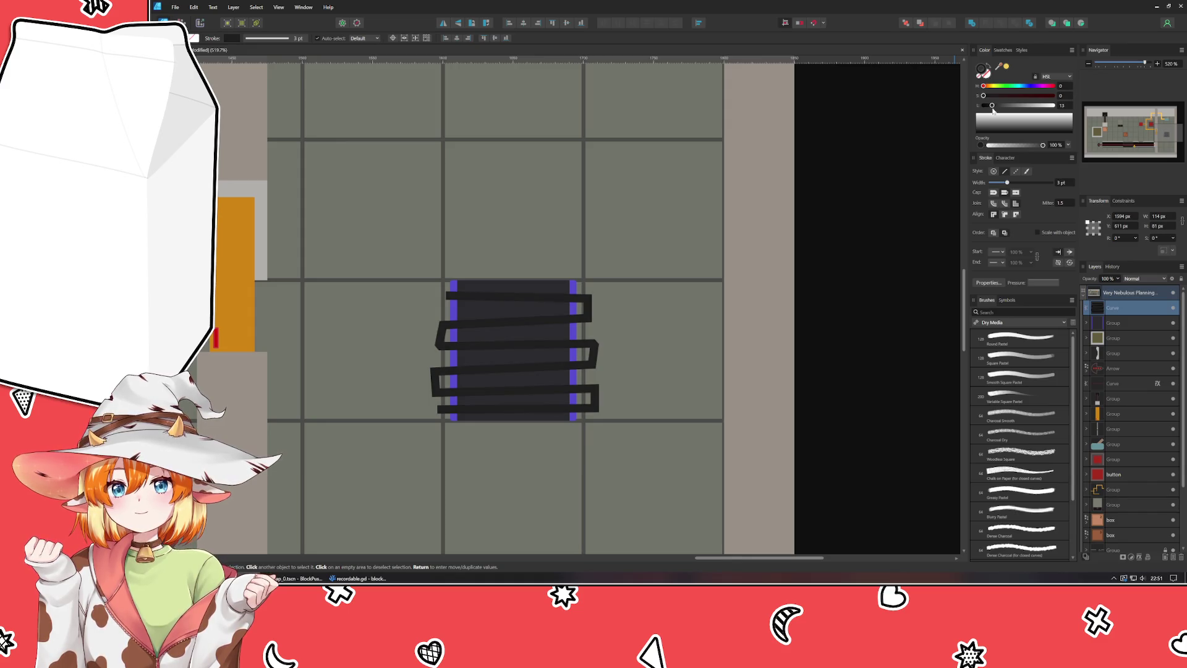
Step: Raise the zigzag's stroke lightness to 15 and clip it inside the rounded rectangle
drag(993, 110, 998, 110)
drag(1119, 314, 1120, 353)
click(890, 343)
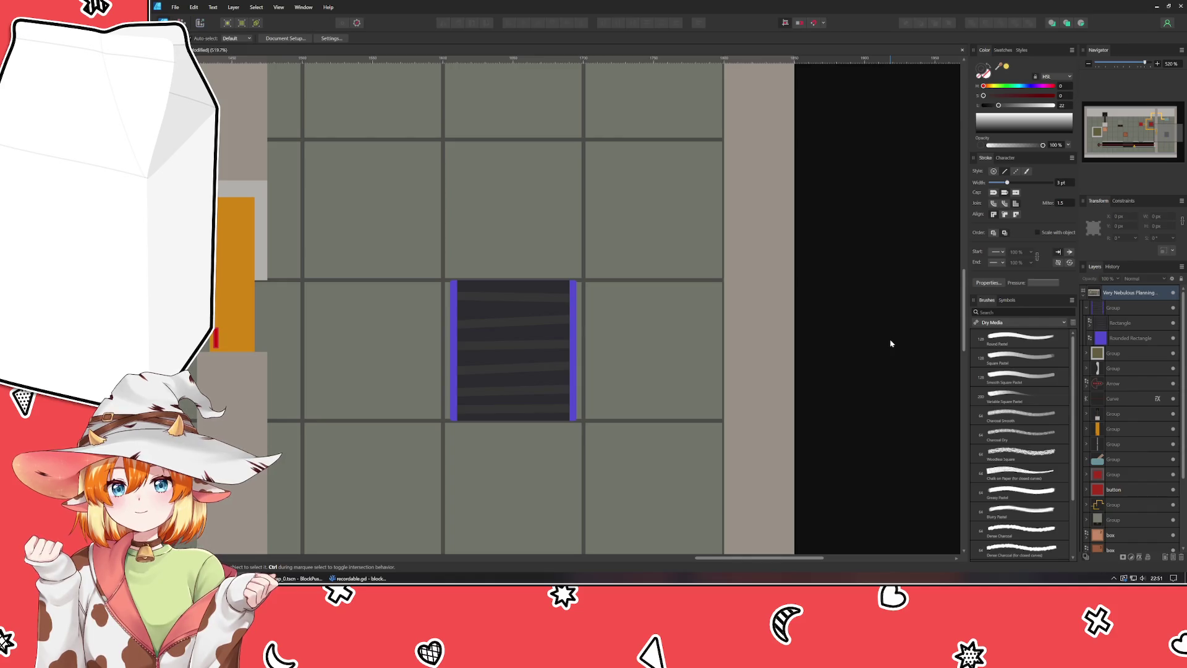
Step: Step into the tile group and nudge selected zigzag nodes up a pixel at a time
click(507, 366)
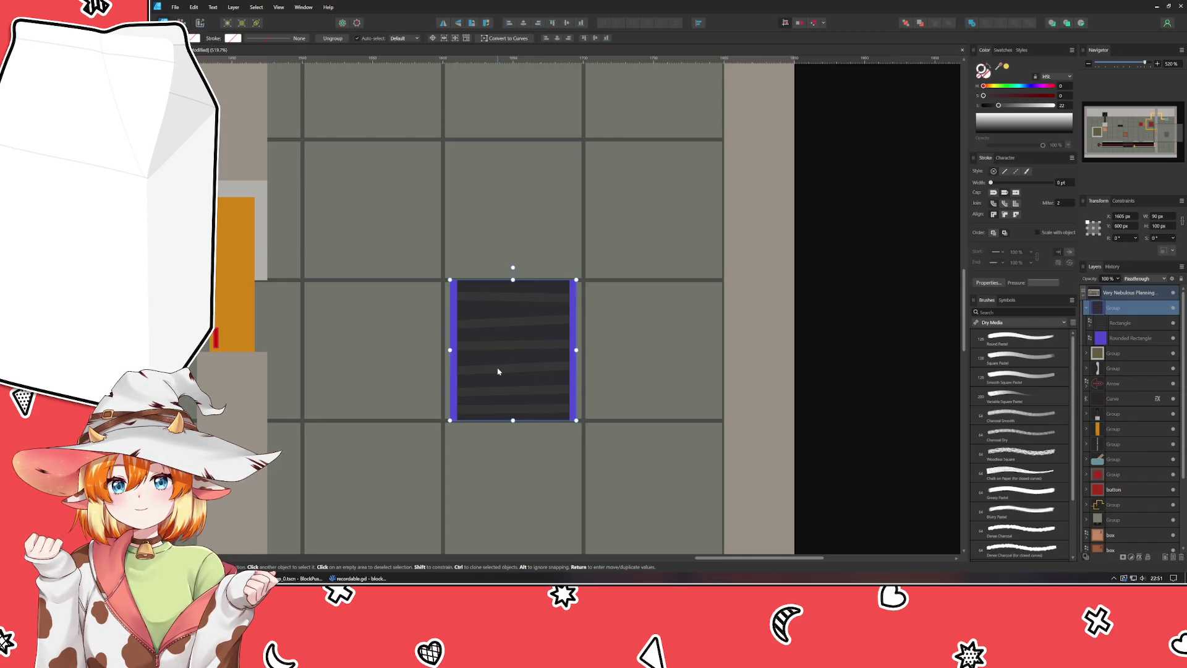
double_click(495, 322)
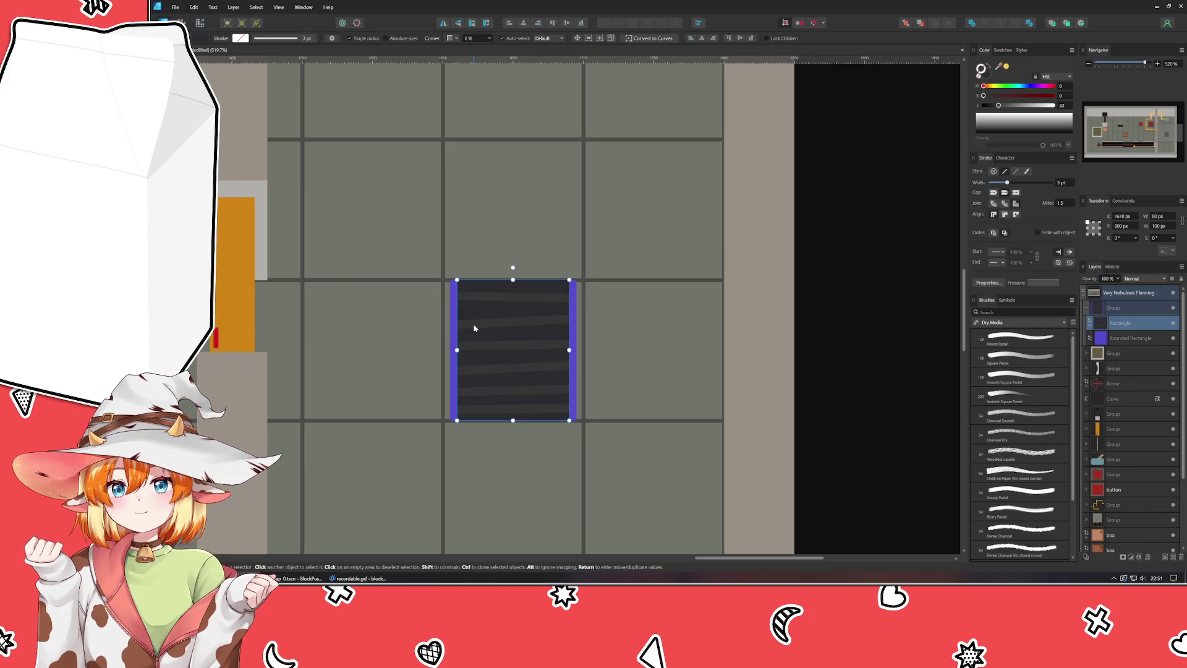
double_click(473, 328)
double_click(473, 328)
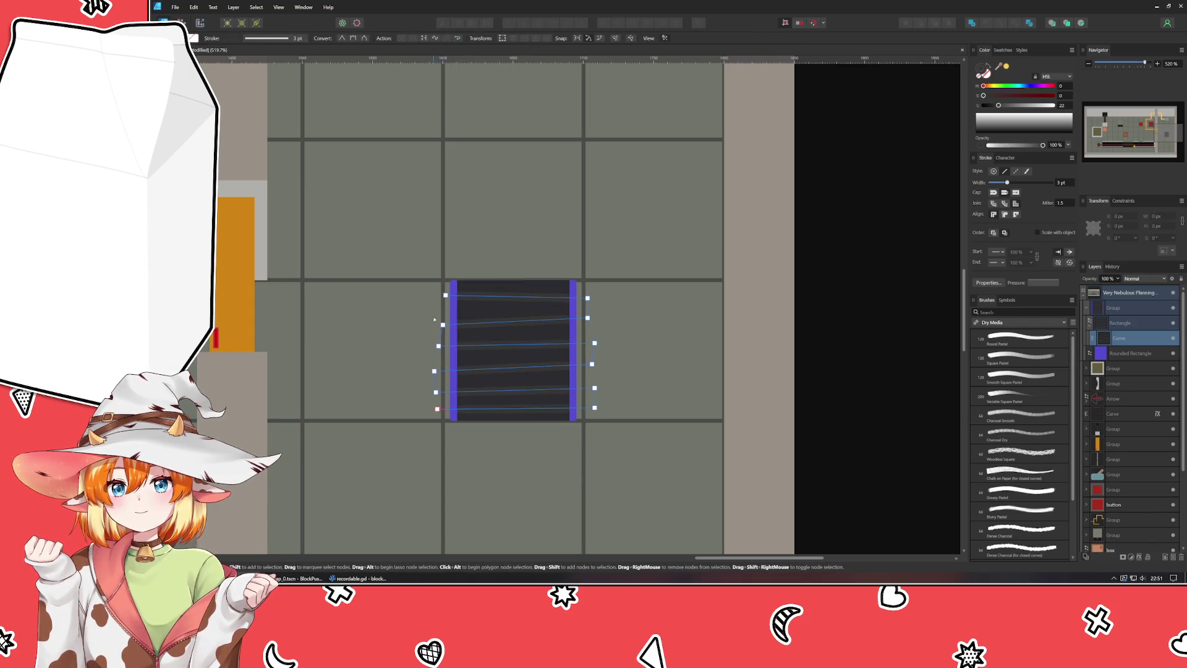
key(Up)
key(Up)
drag(428, 363, 628, 396)
key(Up)
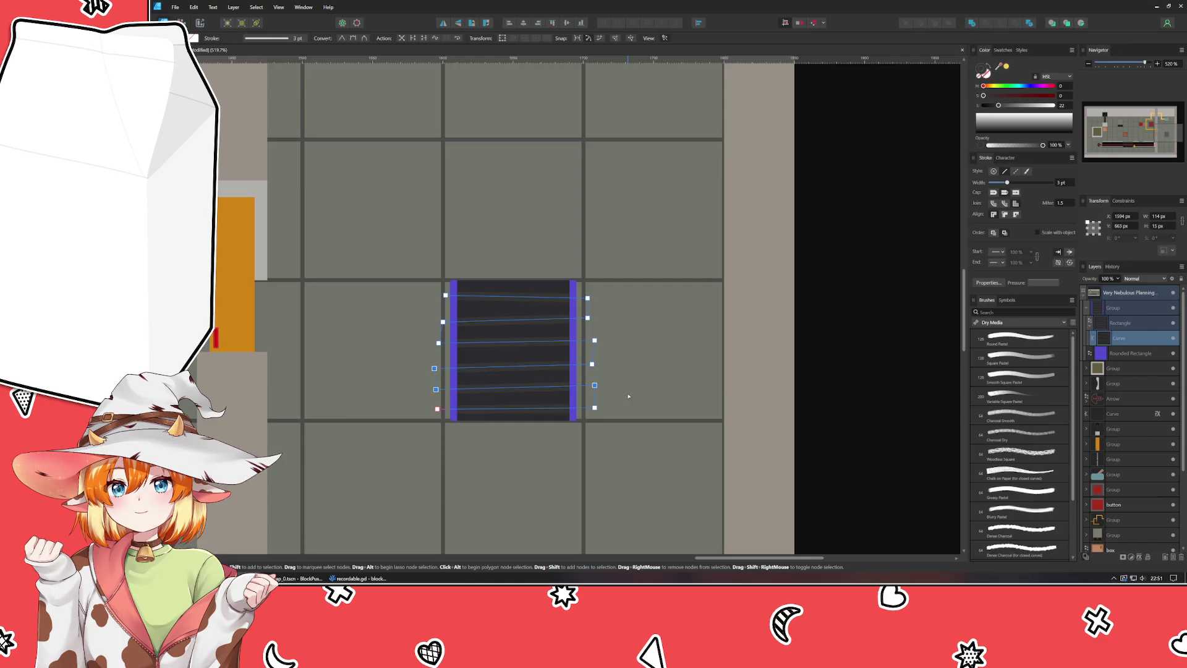
drag(388, 291, 707, 472)
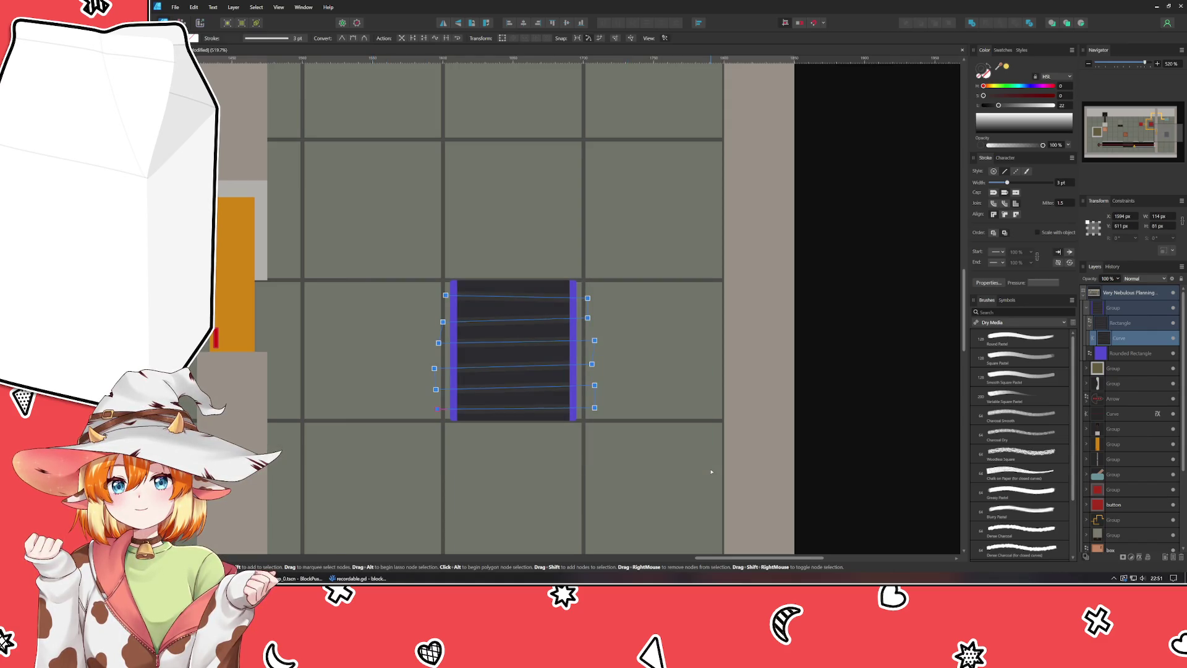
click(835, 408)
scroll(658, 390, down, 3)
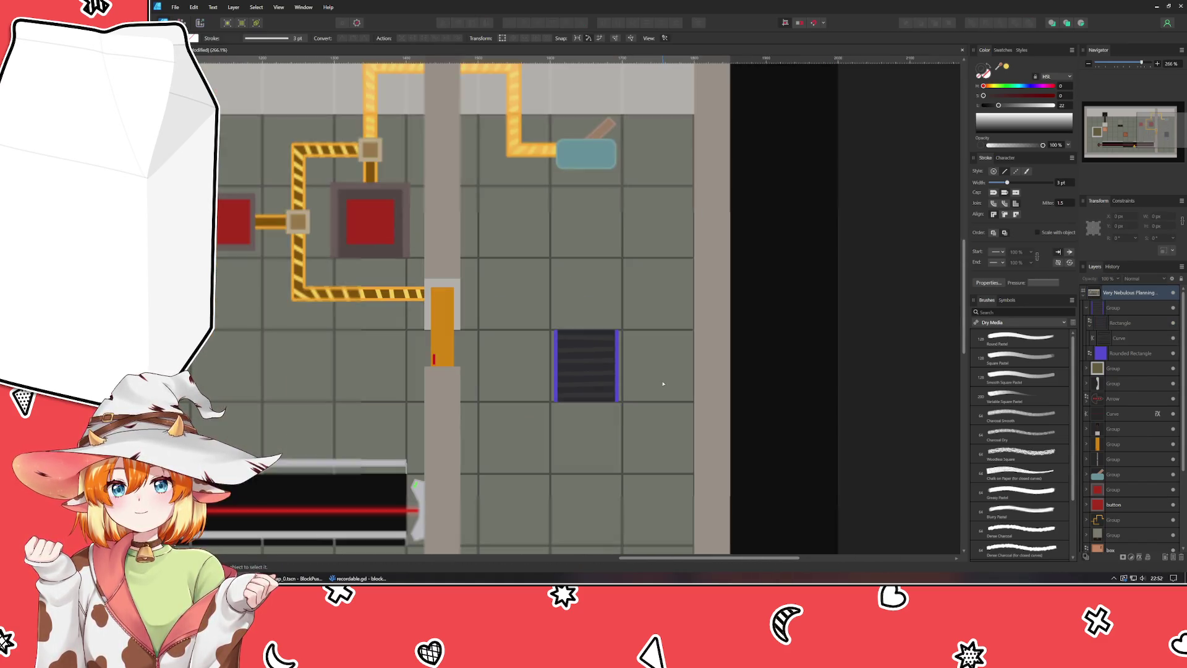
Step: Select the striped conveyor tile group and duplicate it in place with Ctrl+J
drag(660, 384, 636, 265)
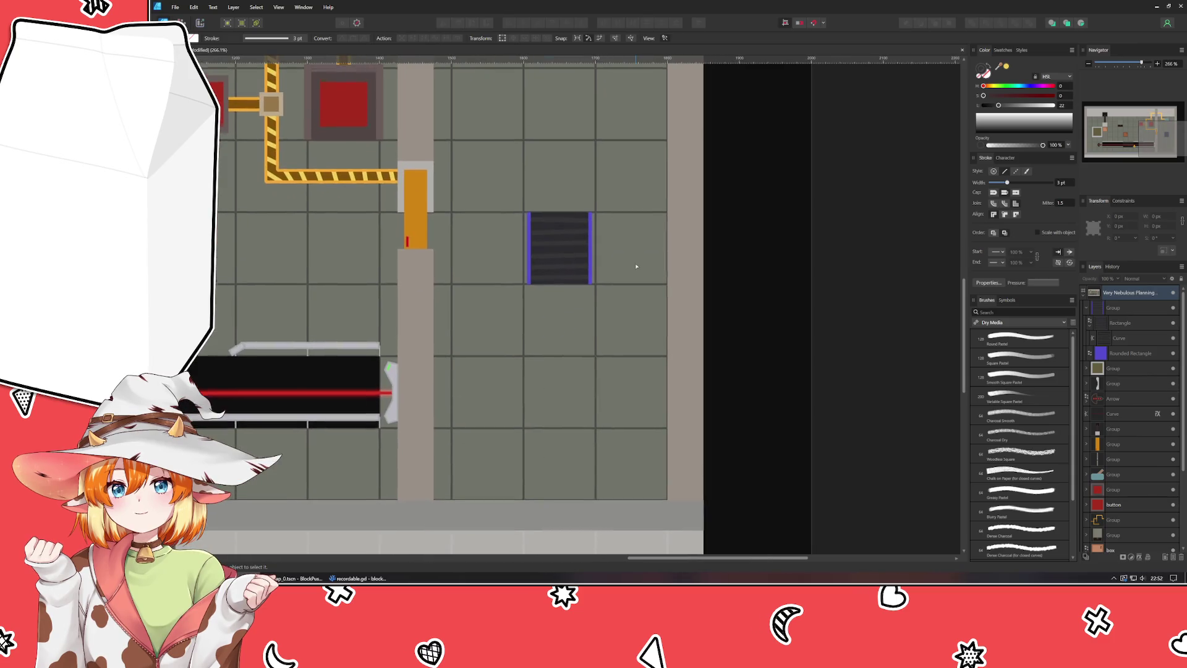
click(1091, 334)
key(Delete)
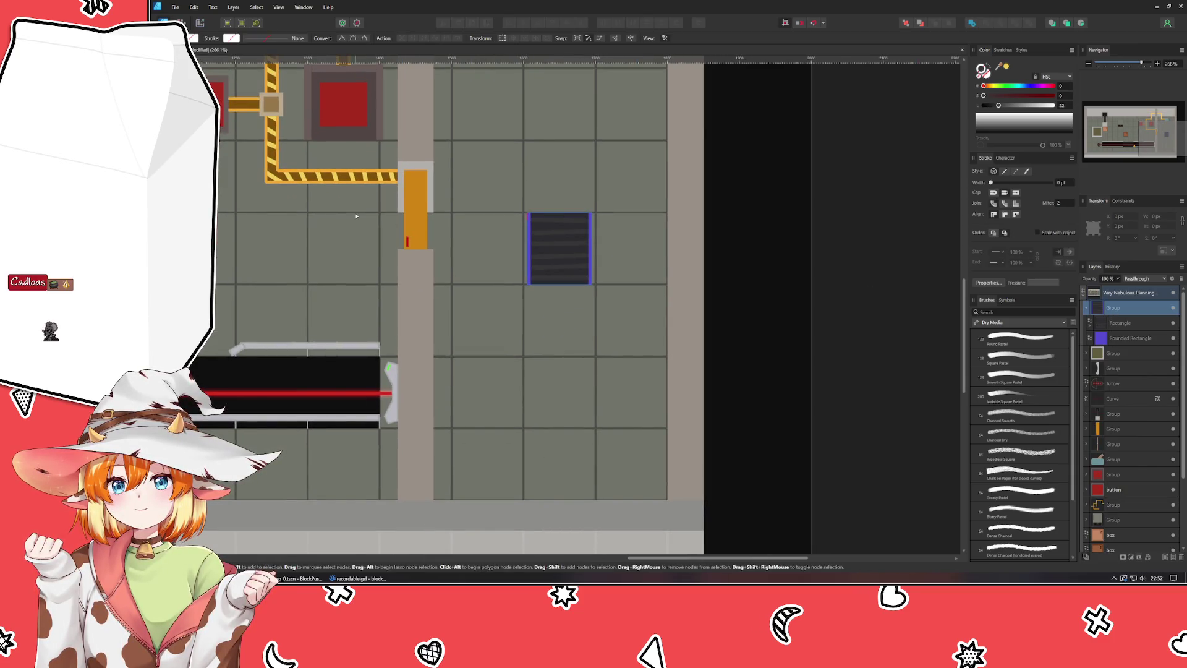
key(ctrl+j)
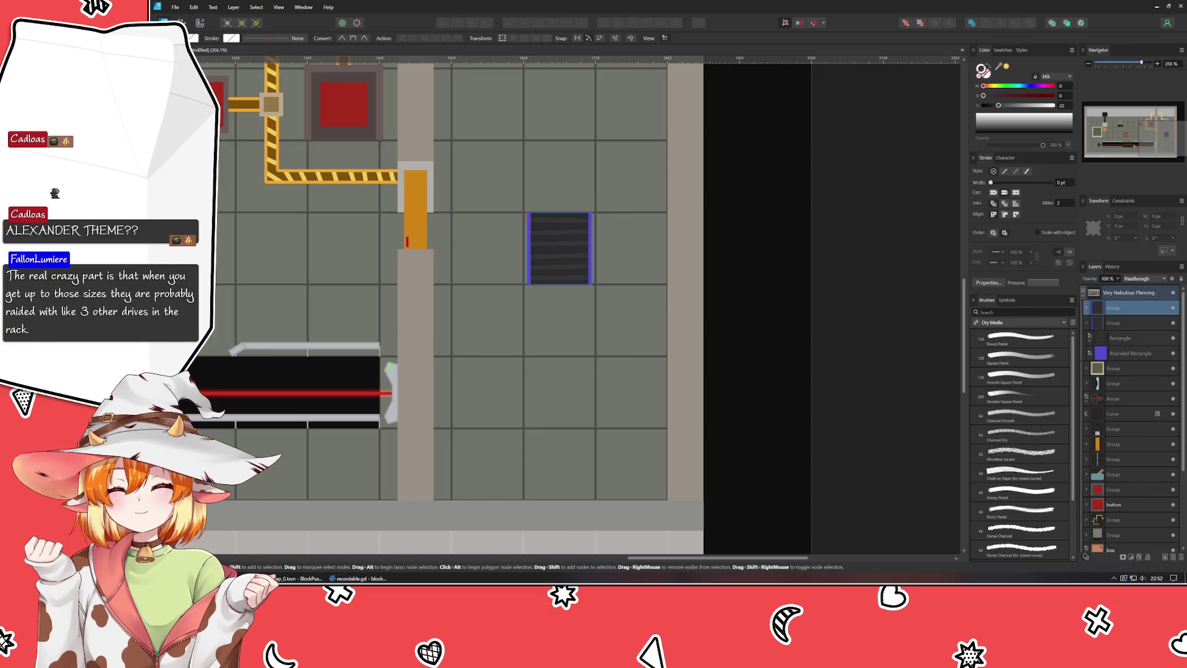
drag(0, 84, 0, 86)
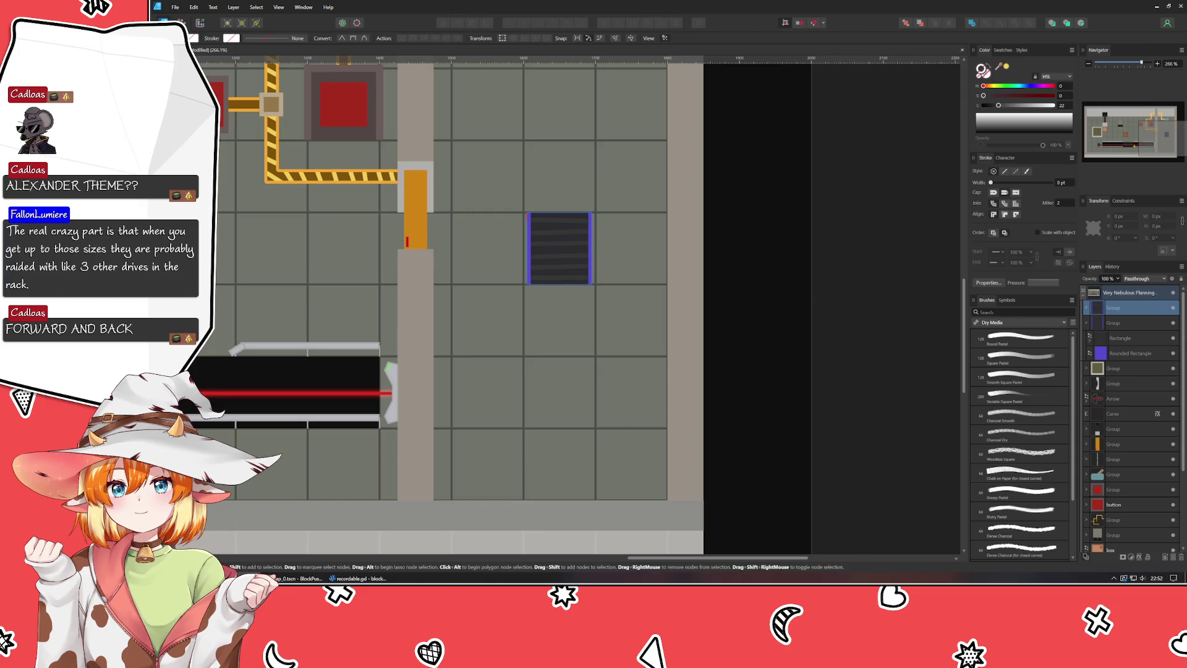
key(v)
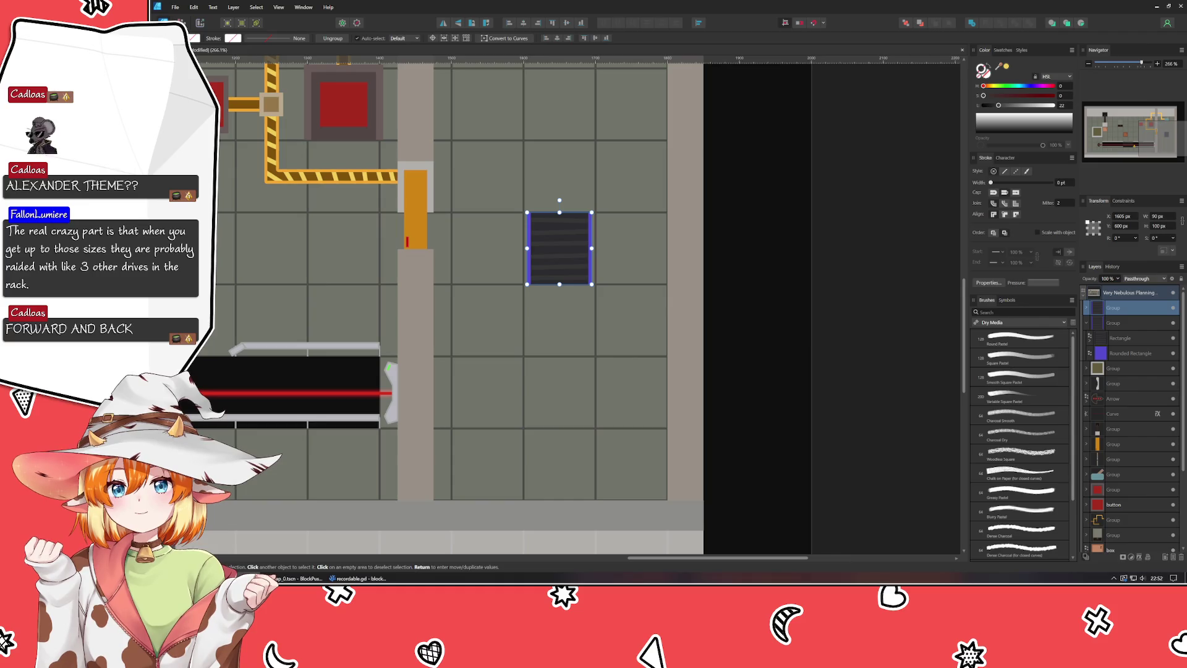
Step: Duplicate the conveyor tile and line the copy up flush one grid cell below the original
click(893, 270)
click(584, 259)
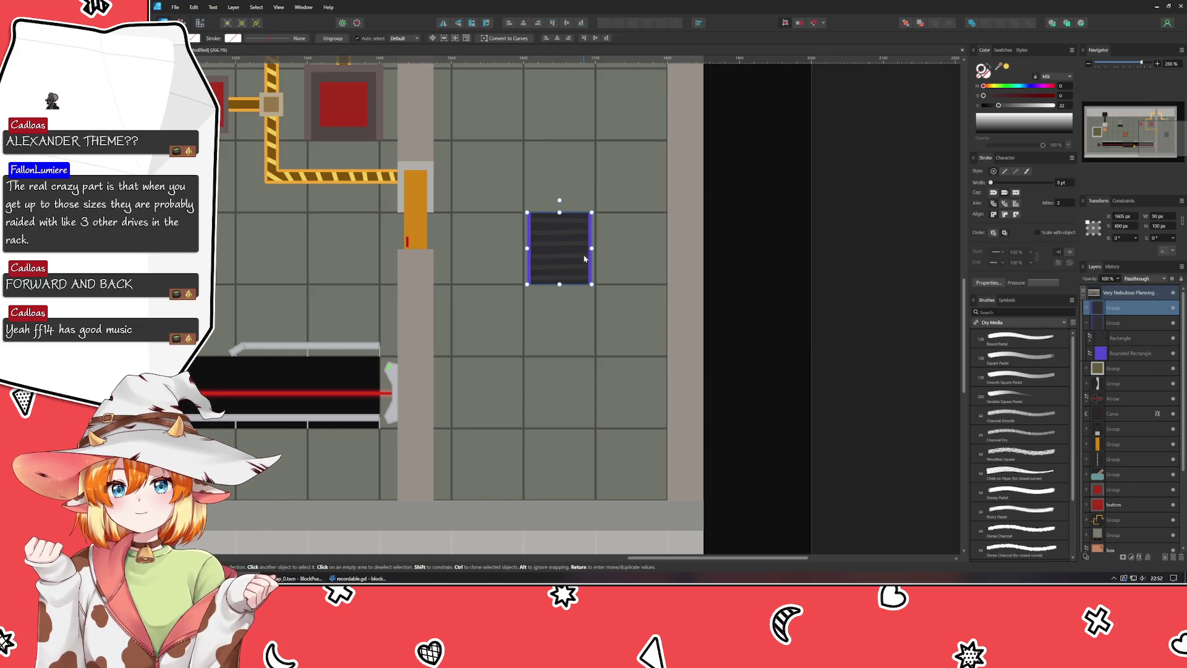
key(ctrl+j)
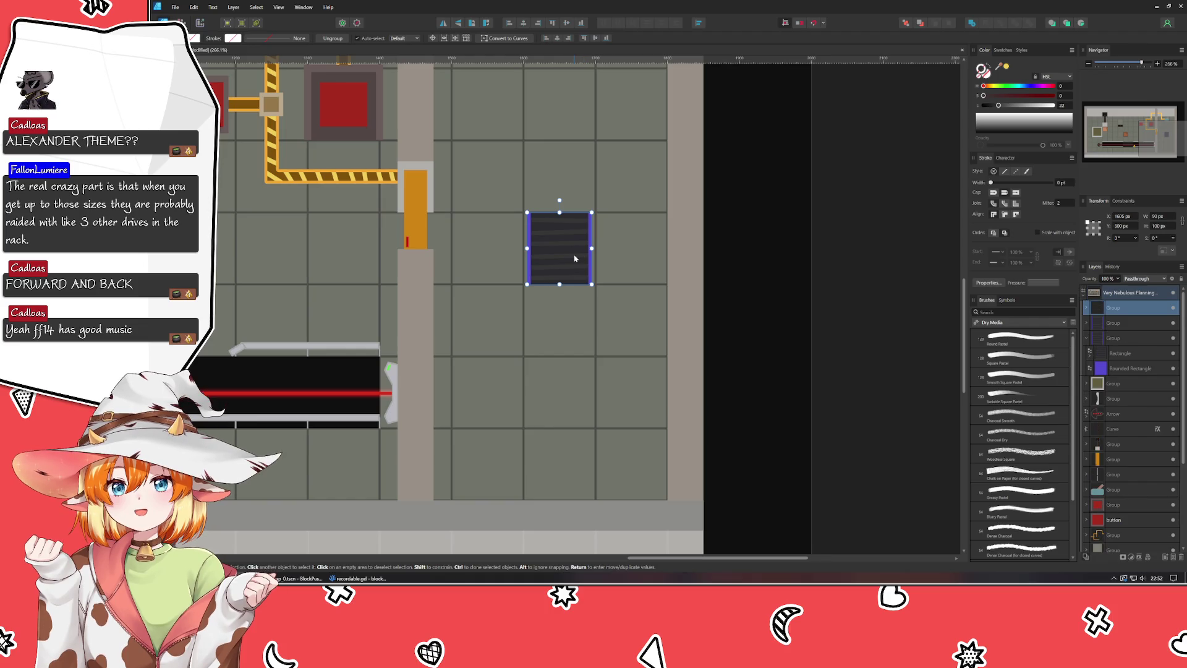
mouse_move(574, 258)
mouse_down()
mouse_move(683, 309)
mouse_move(575, 331)
mouse_up()
scroll(573, 331, up, 6)
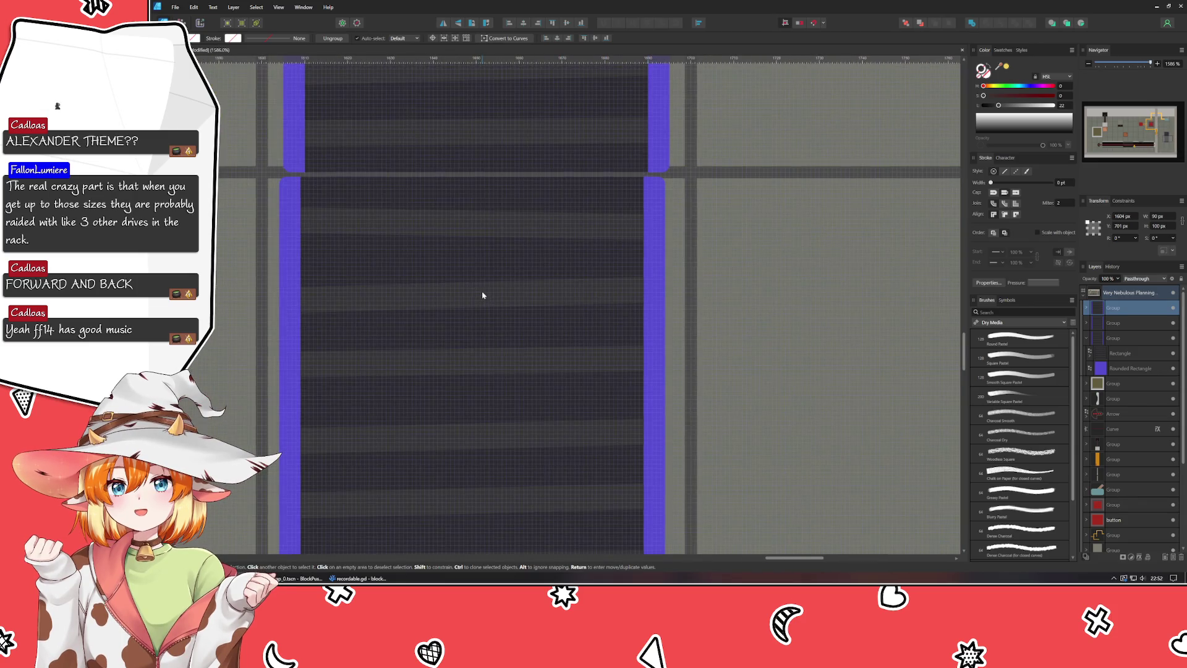
drag(482, 294, 488, 291)
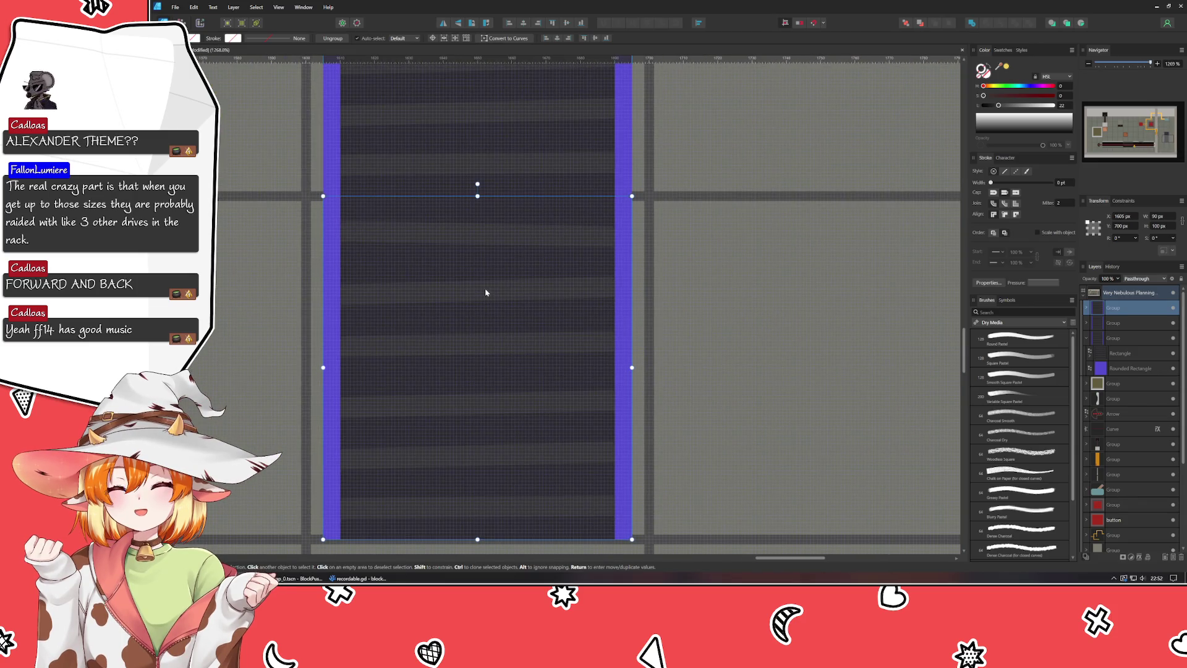
Step: Place another copy of the conveyor tile further down the level
click(1113, 323)
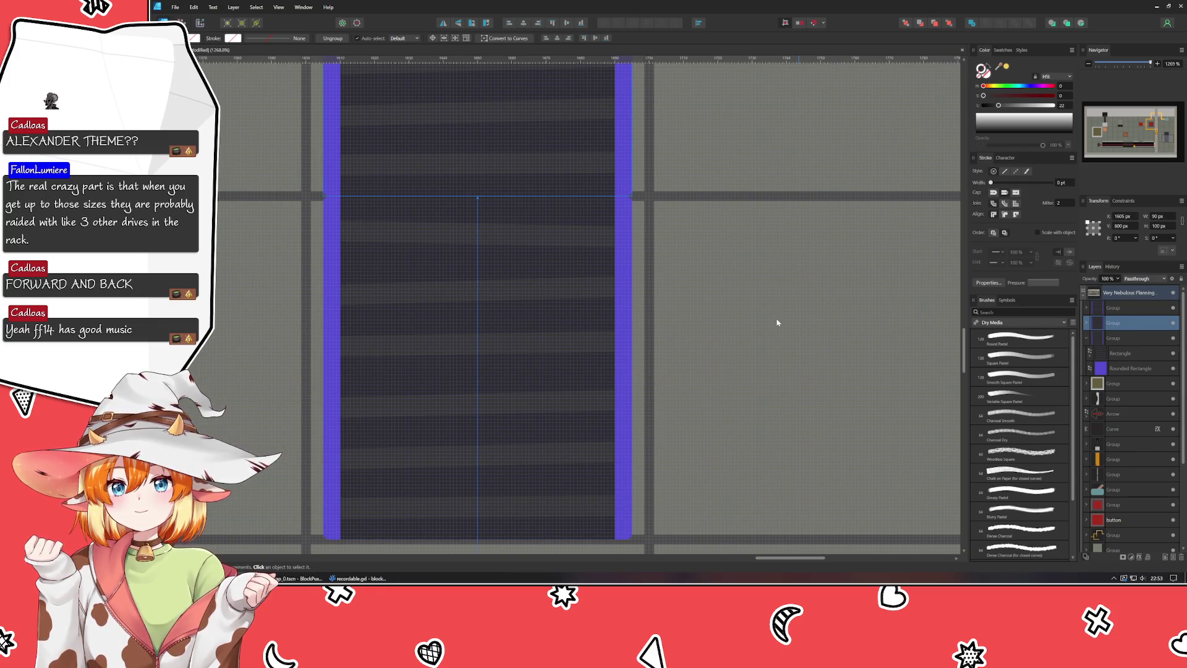
scroll(778, 322, down, 3)
mouse_move(682, 133)
mouse_down()
mouse_move(714, 420)
mouse_move(684, 287)
mouse_up()
scroll(633, 387, up, 3)
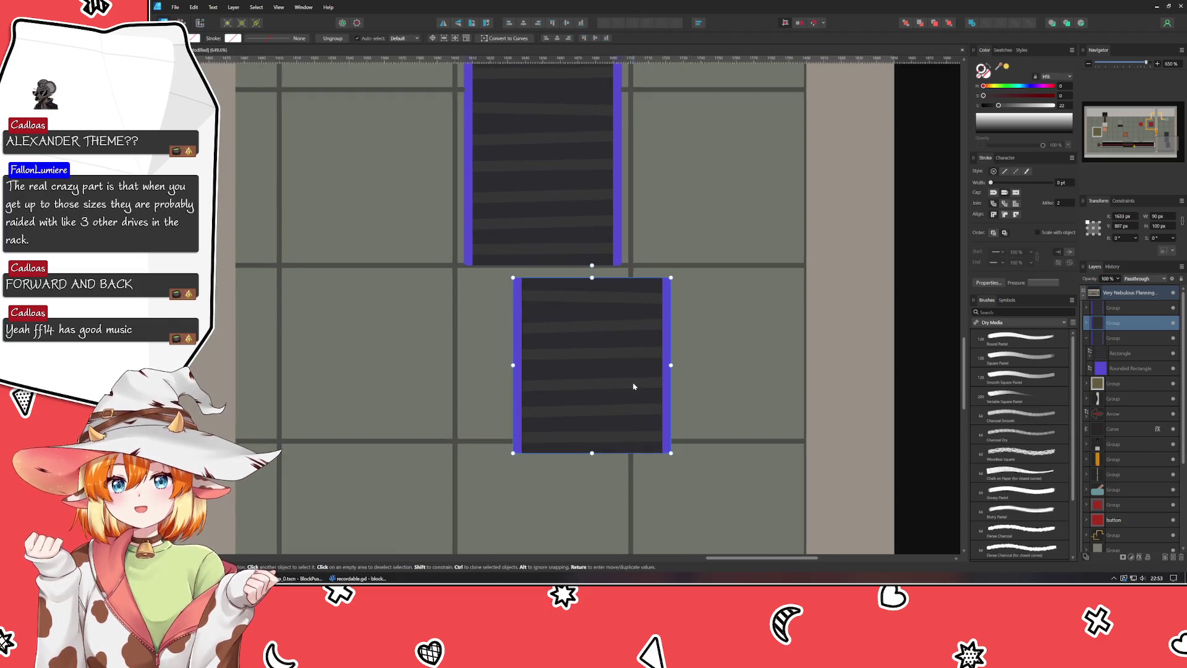
scroll(633, 387, up, 1)
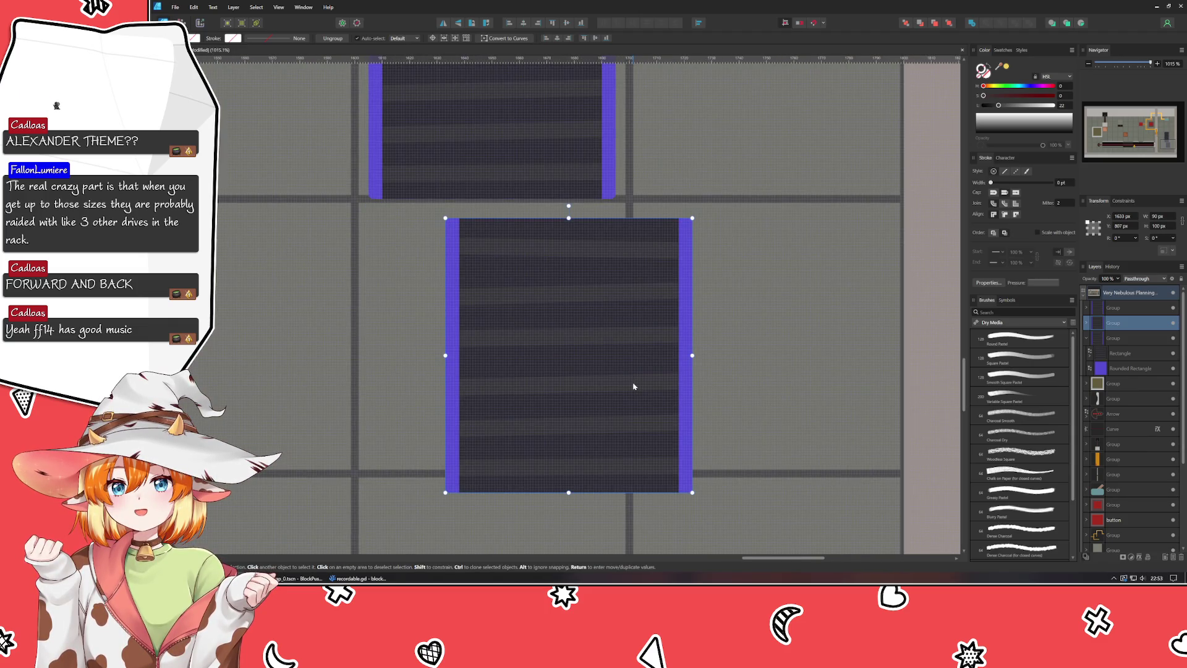
scroll(639, 417, up, 1)
Step: Move the lower conveyor section up flush beneath the upper one and deselect
click(614, 429)
mouse_move(615, 430)
mouse_down()
mouse_move(530, 416)
mouse_move(547, 414)
mouse_up()
key(ctrl+d)
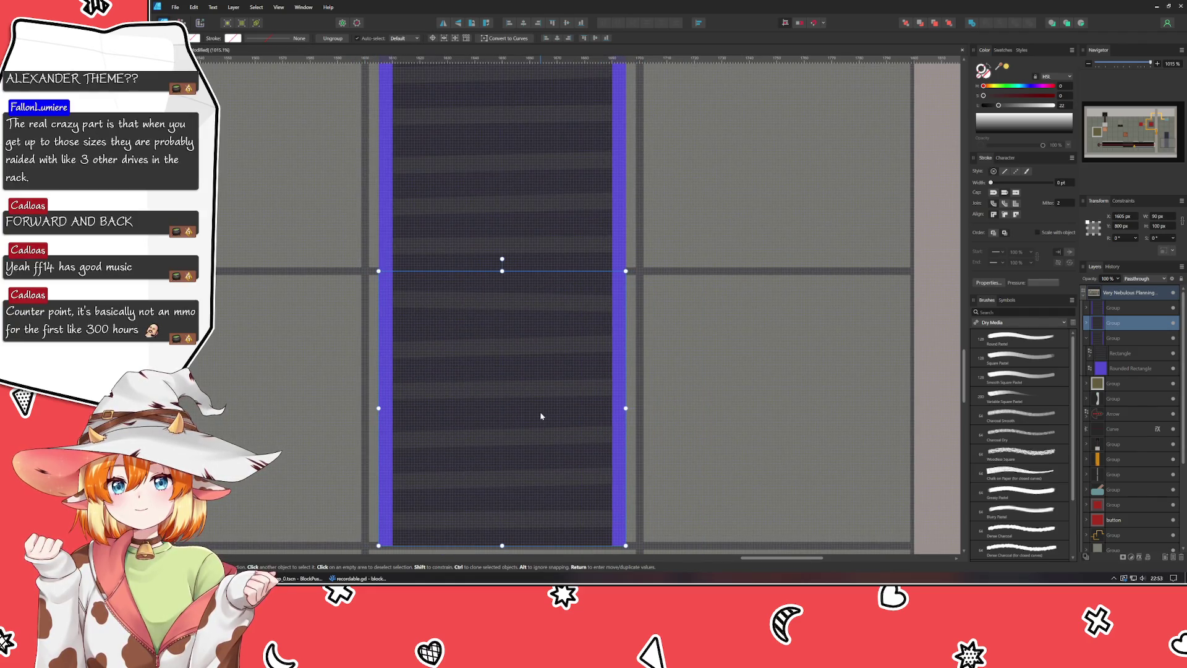
scroll(688, 407, down, 6)
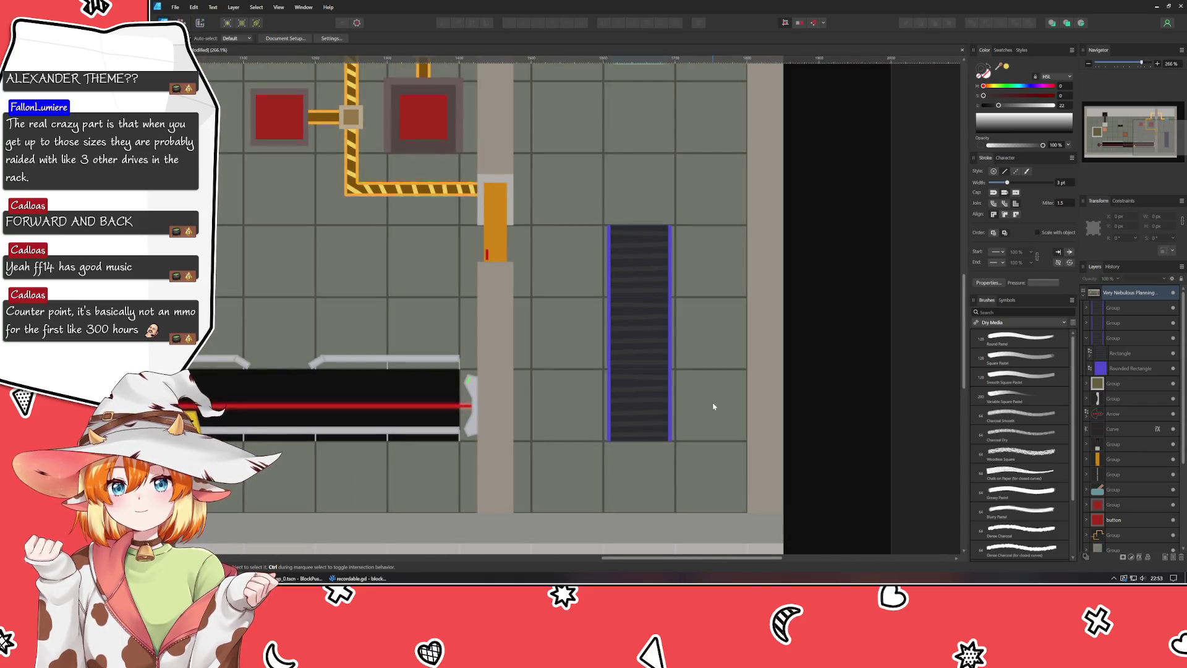
scroll(708, 384, down, 1)
scroll(796, 345, down, 2)
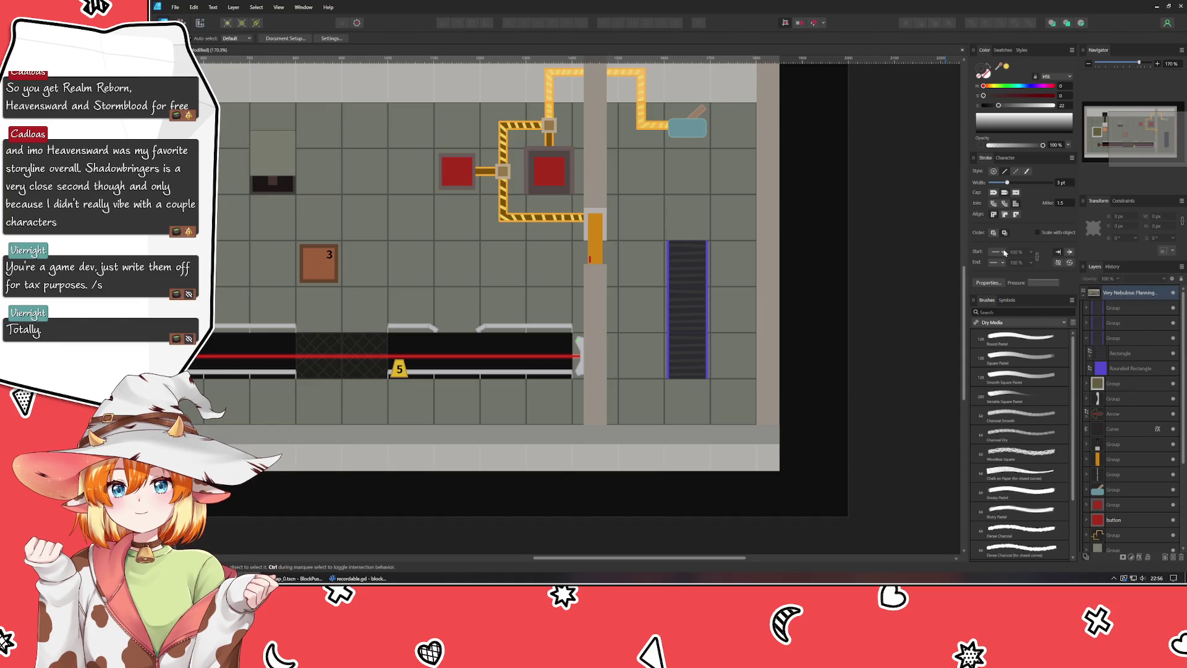
scroll(812, 183, up, 2)
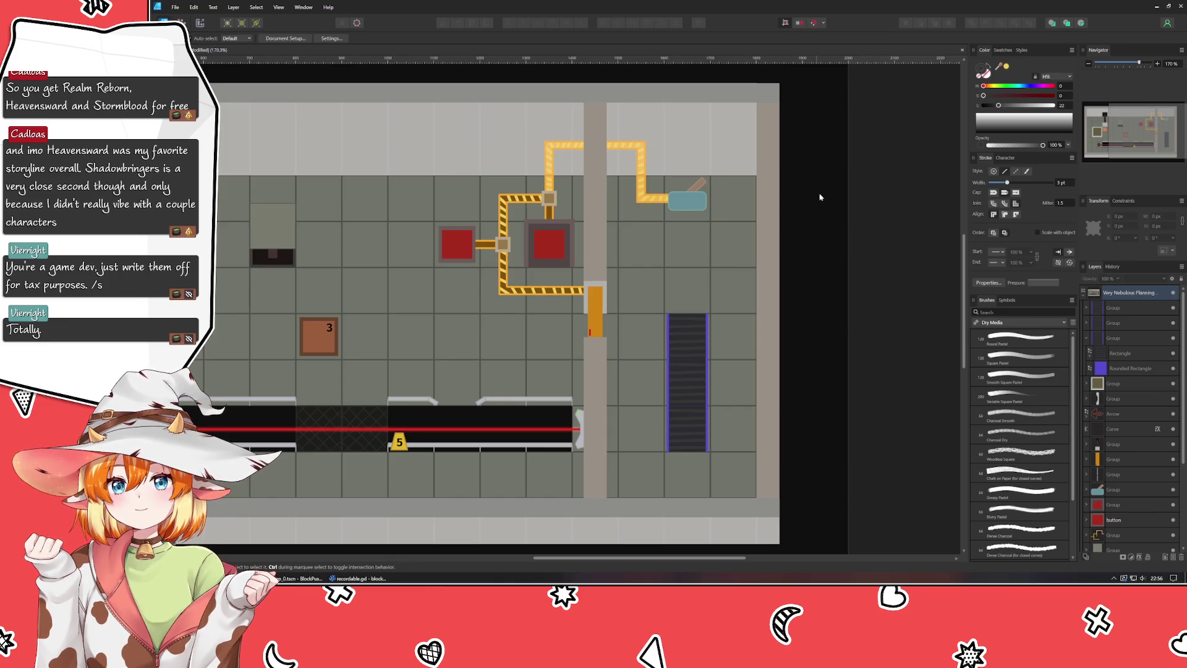
scroll(827, 306, right, 1)
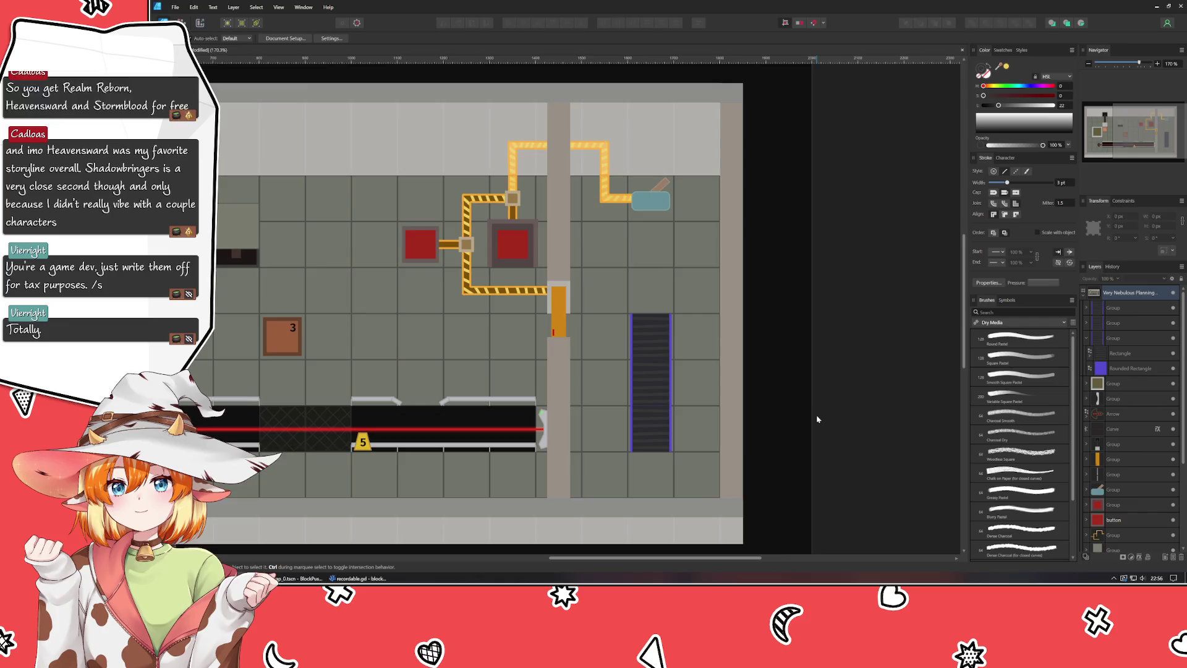
scroll(817, 419, up, 3)
scroll(817, 418, down, 1)
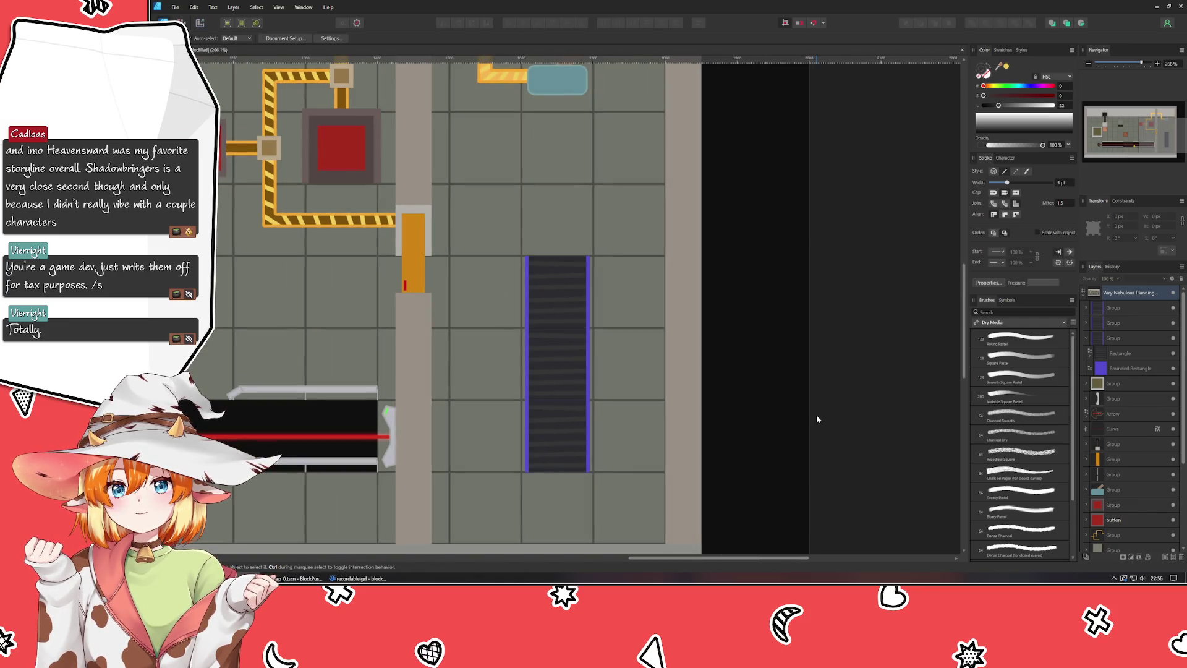
scroll(803, 346, down, 2)
scroll(808, 340, left, 1)
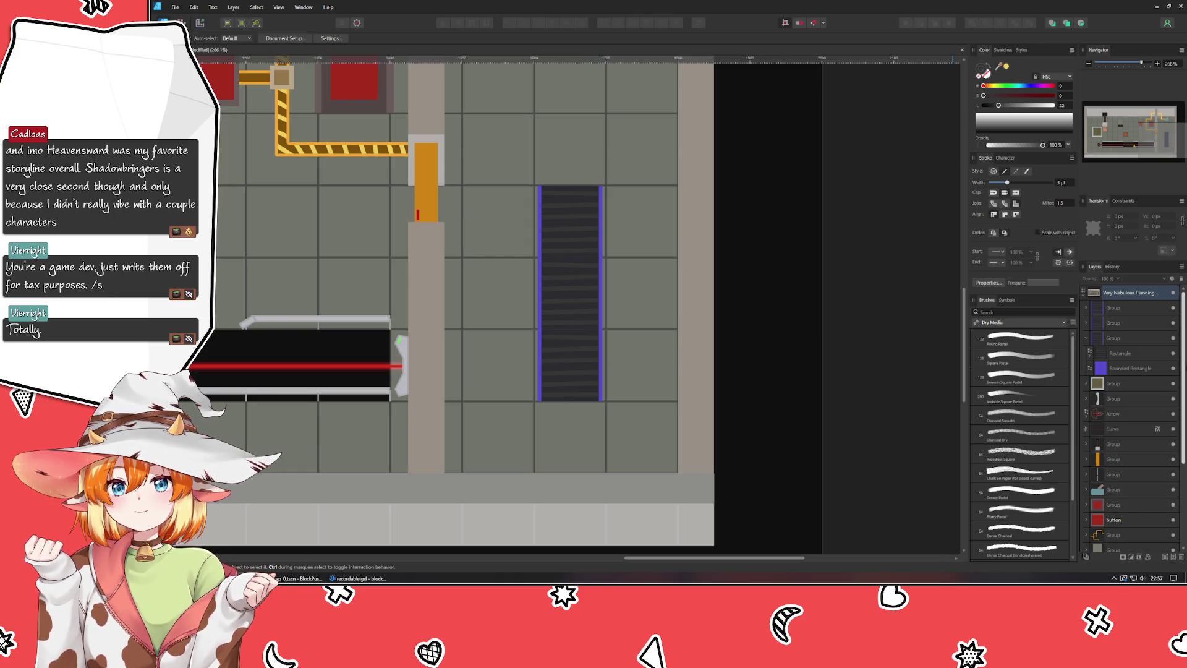
click(1121, 358)
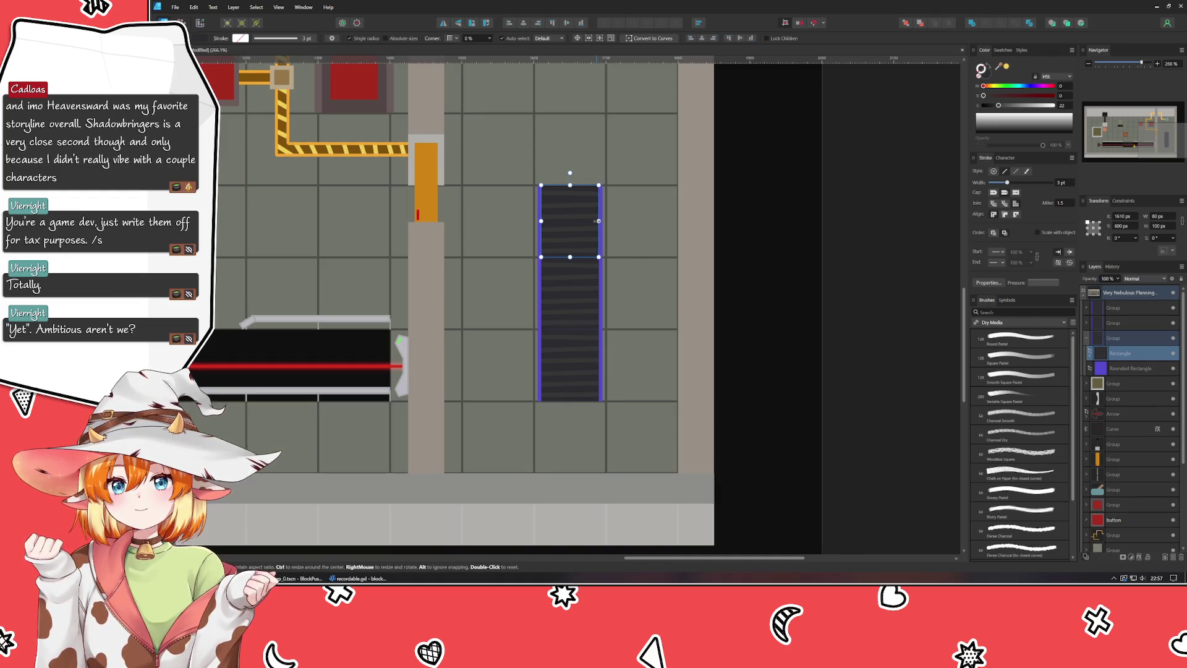
Step: Narrow the top, lower and middle belt rectangles to about 76 px wide, then clear the selection
drag(598, 221, 594, 223)
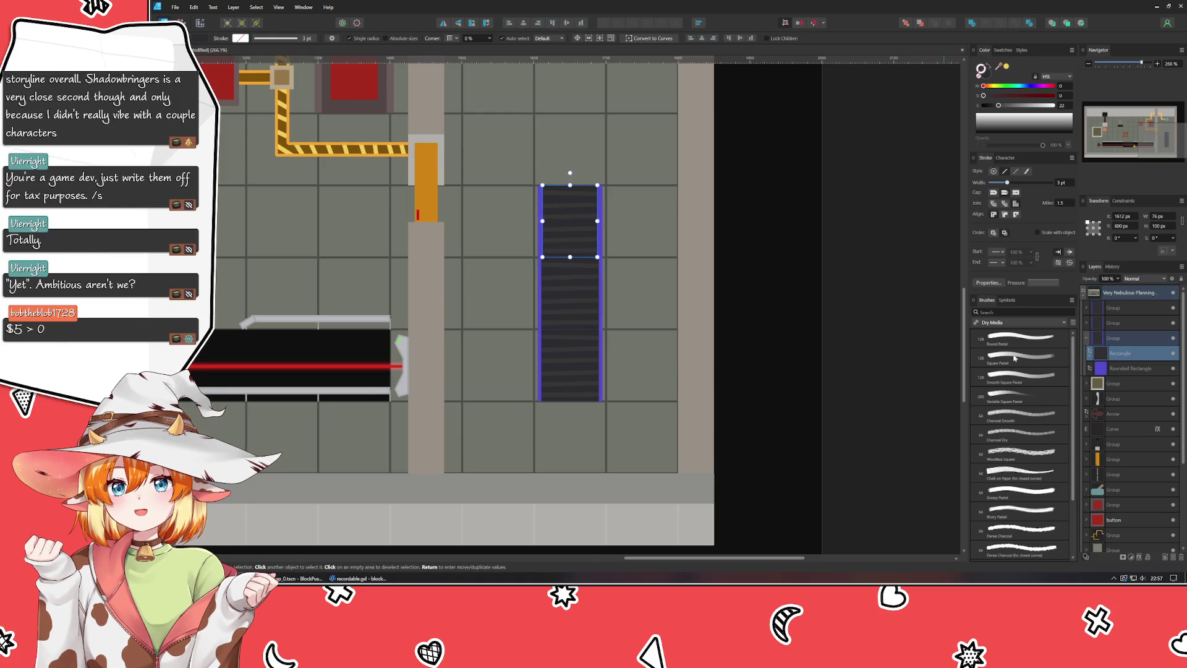
click(1091, 326)
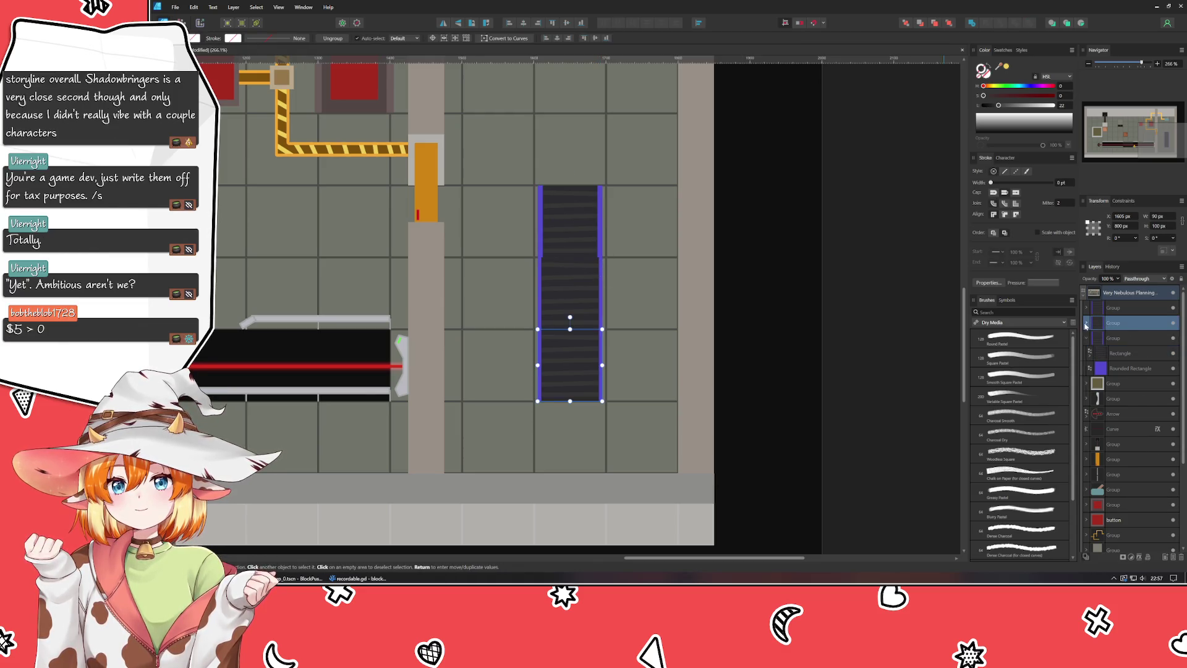
click(1086, 324)
click(1120, 337)
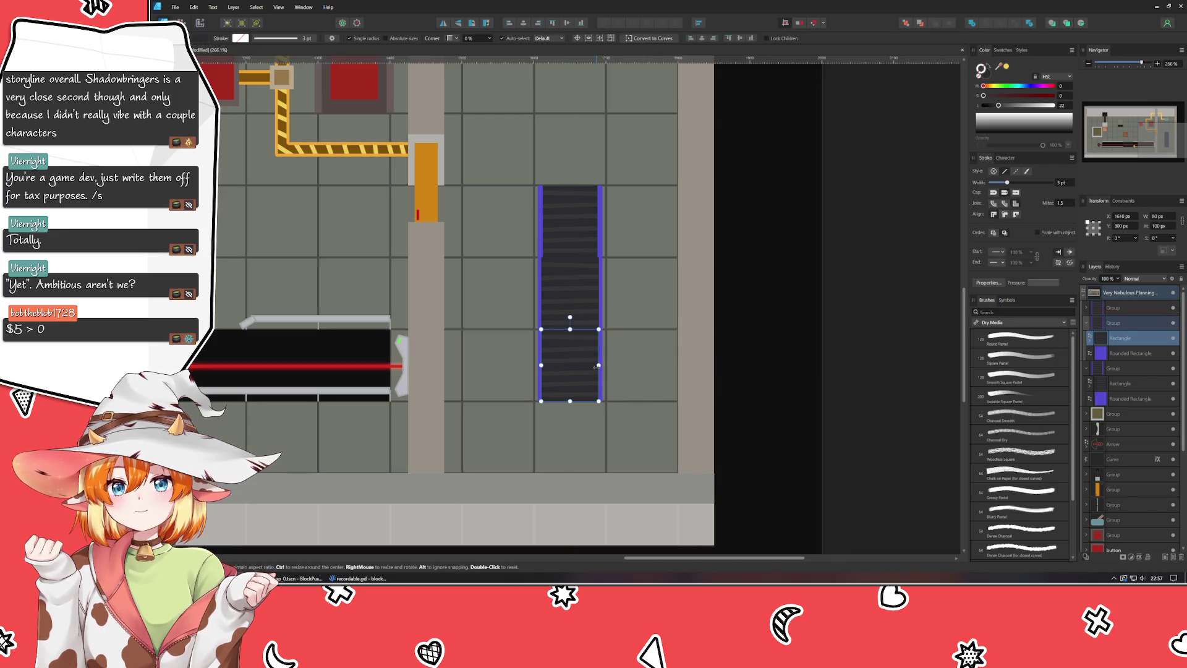
drag(598, 366, 597, 369)
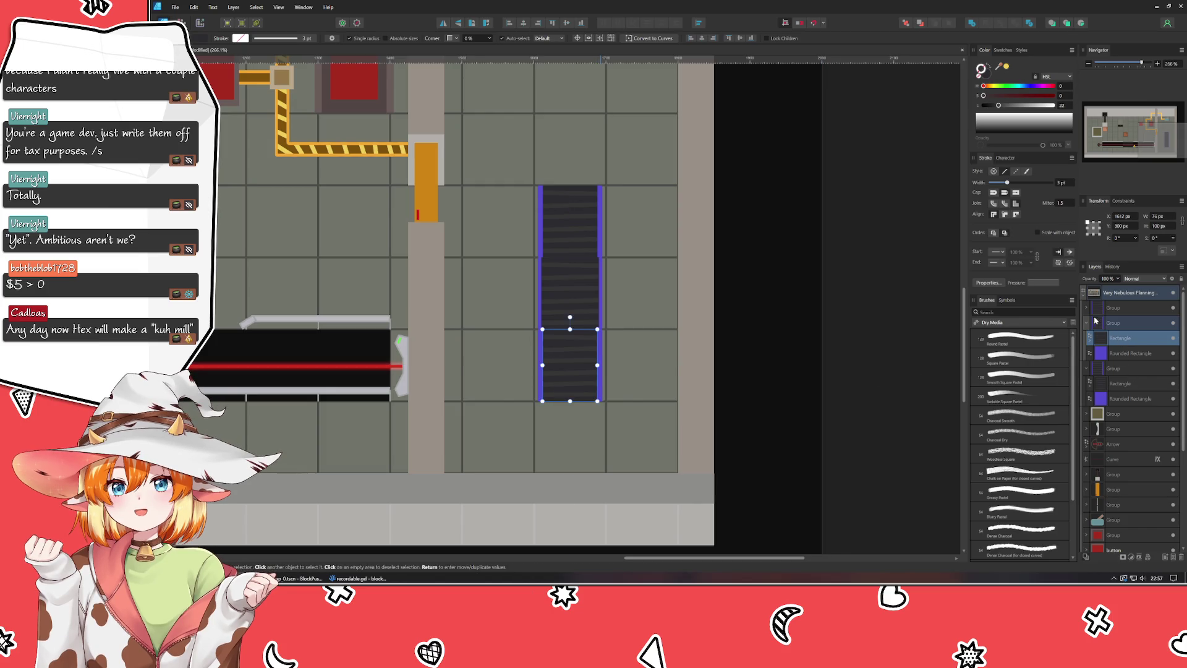
click(1086, 307)
click(1130, 325)
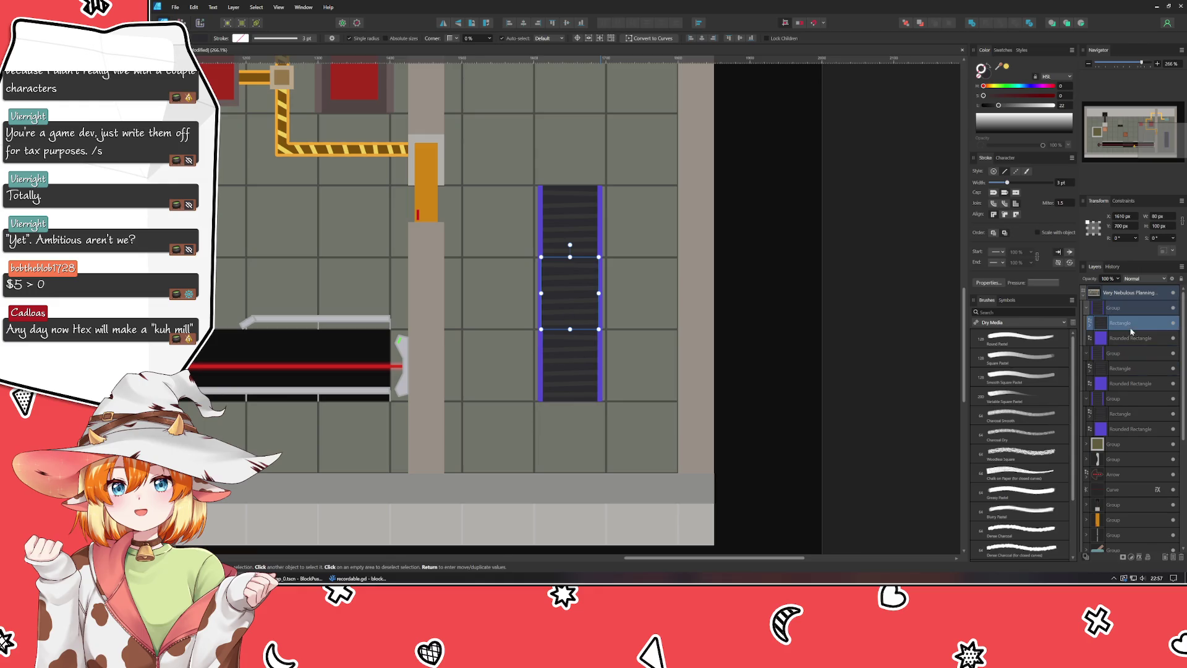
click(618, 297)
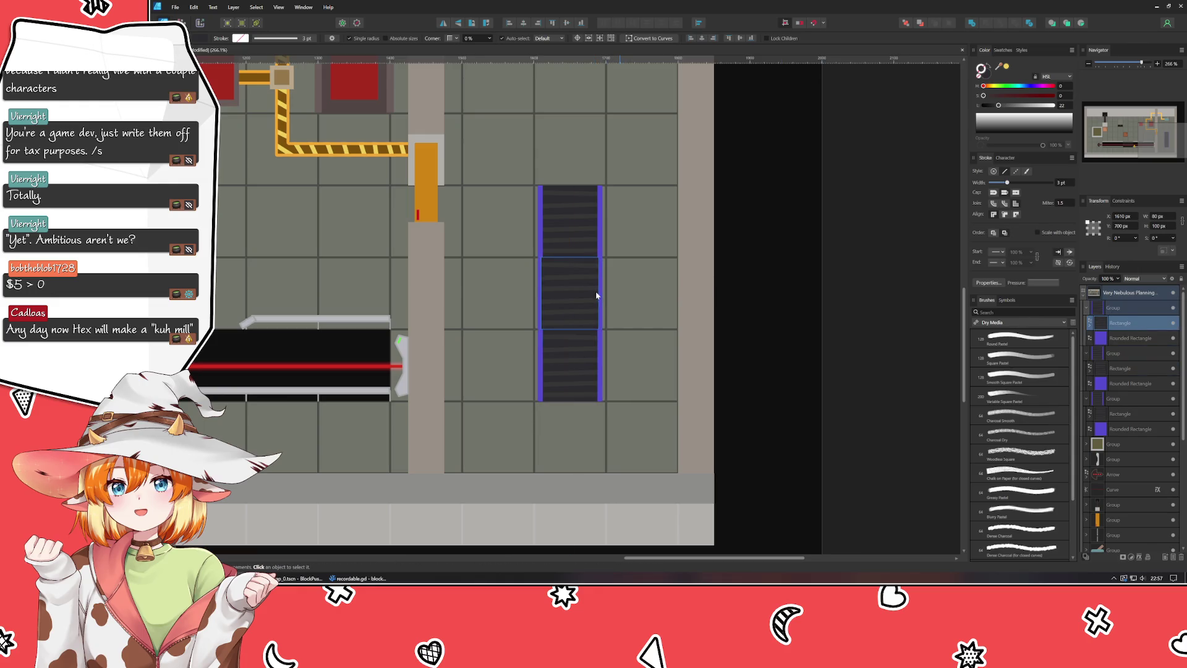
click(598, 295)
drag(598, 295, 598, 295)
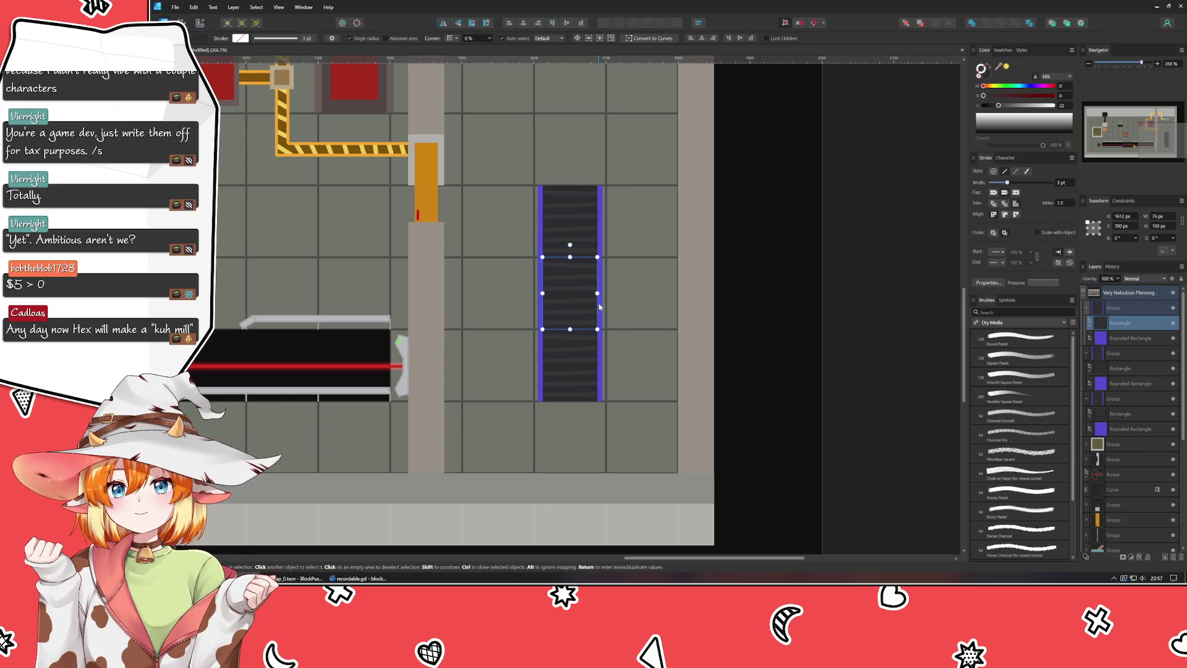
click(755, 340)
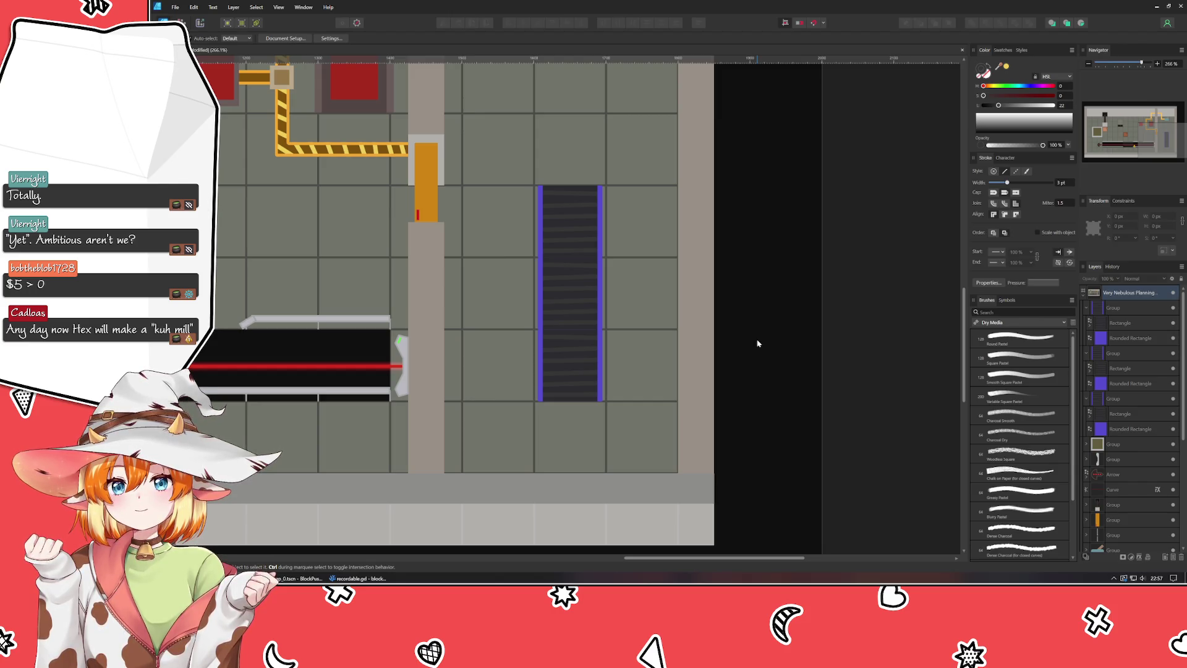
drag(758, 344, 796, 358)
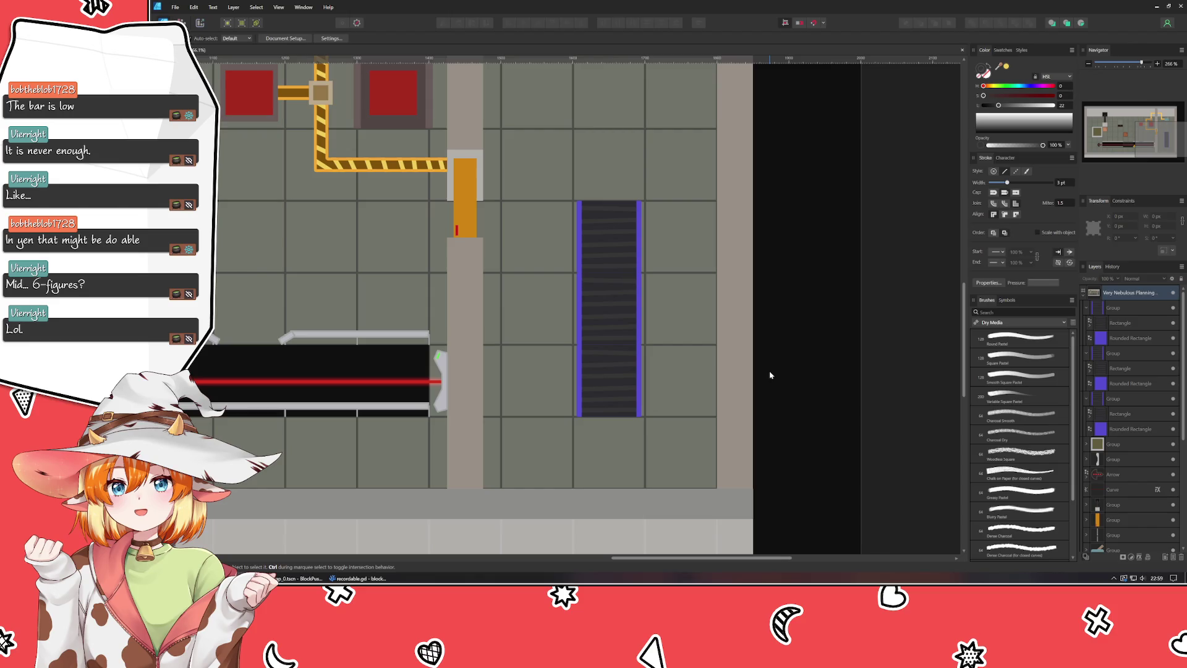
Step: Rotate the top conveyor segment 90° to horizontal and move it one grid cell right
click(611, 243)
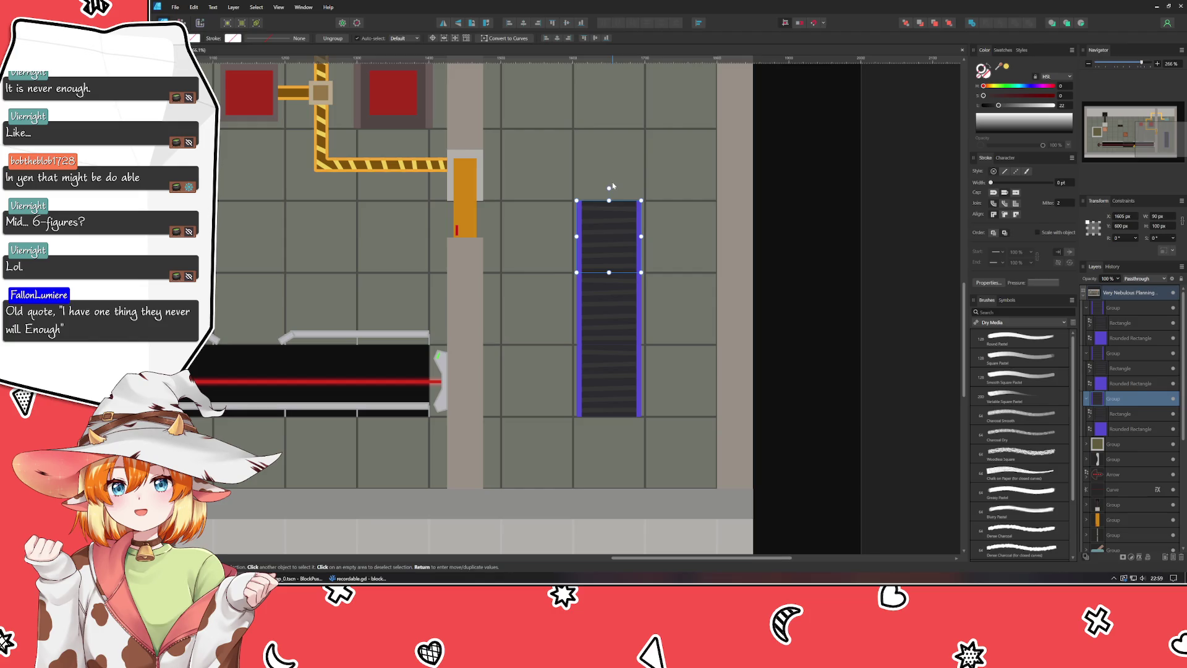
drag(612, 185, 517, 224)
click(820, 327)
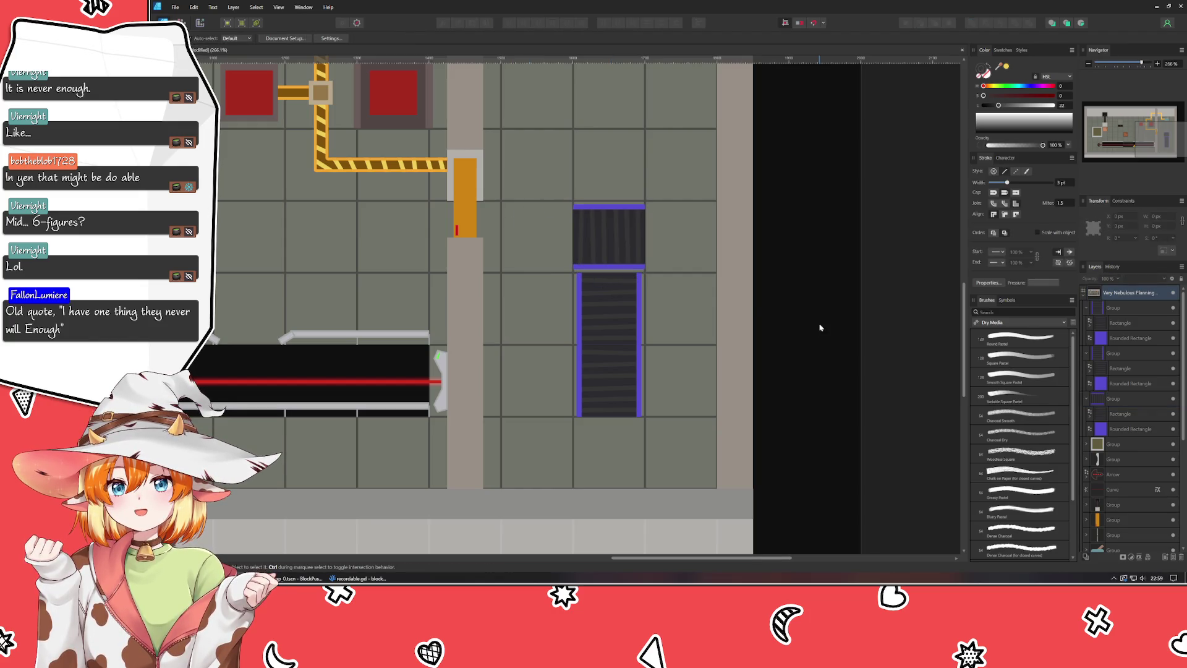
key(ctrl+z)
key(ctrl+z)
click(820, 328)
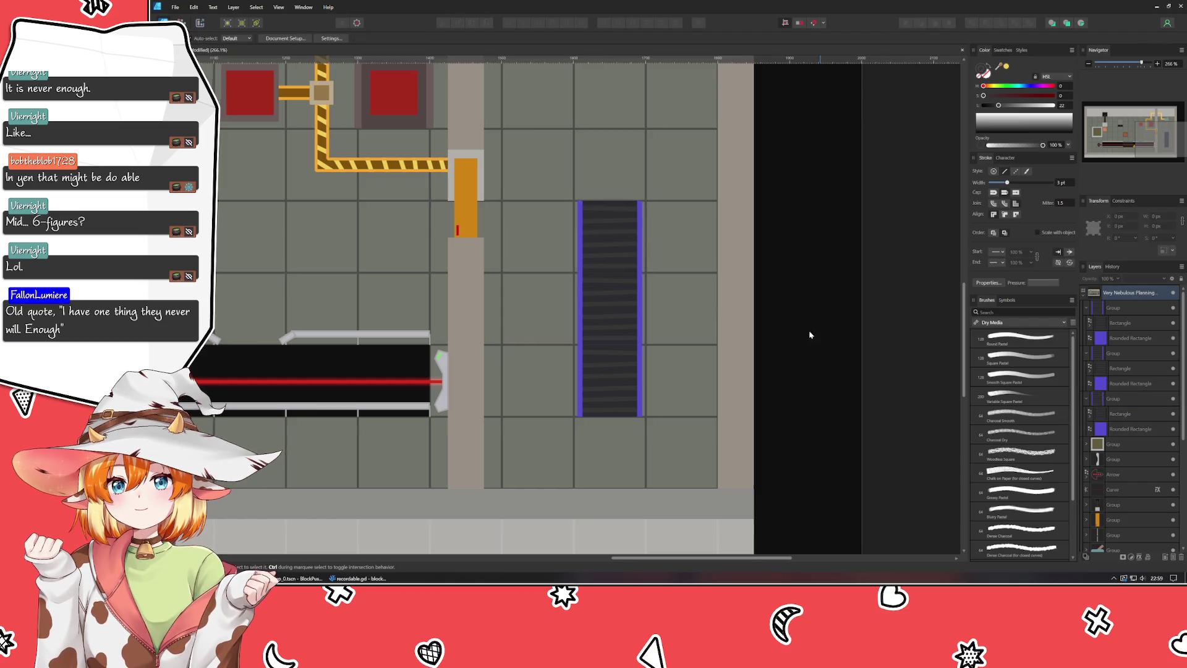
scroll(820, 328, up, 2)
scroll(820, 327, right, 2)
click(495, 371)
drag(548, 375, 595, 382)
mouse_move(503, 394)
mouse_down()
mouse_move(575, 395)
mouse_move(401, 402)
mouse_move(431, 467)
mouse_up()
scroll(433, 458, down, 5)
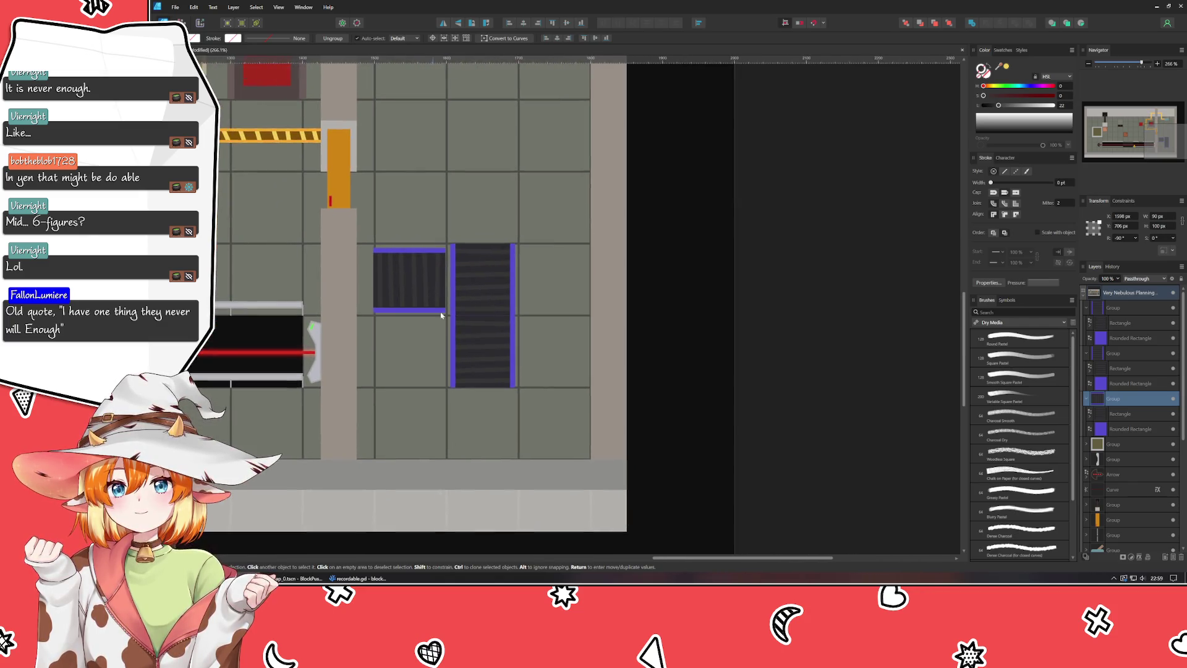
Step: Shift the tall conveyor group one cell right and set the horizontal piece beside it
click(476, 309)
click(474, 305)
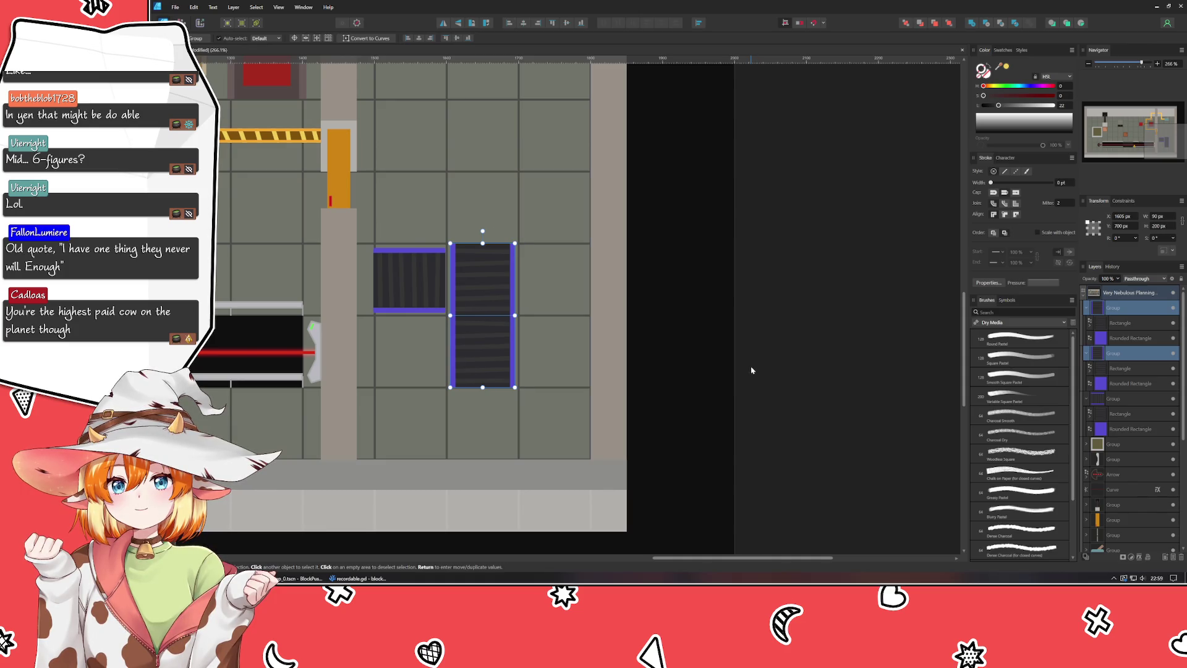
key(shift+Right)
key(shift+Right)
key(shift+Right)
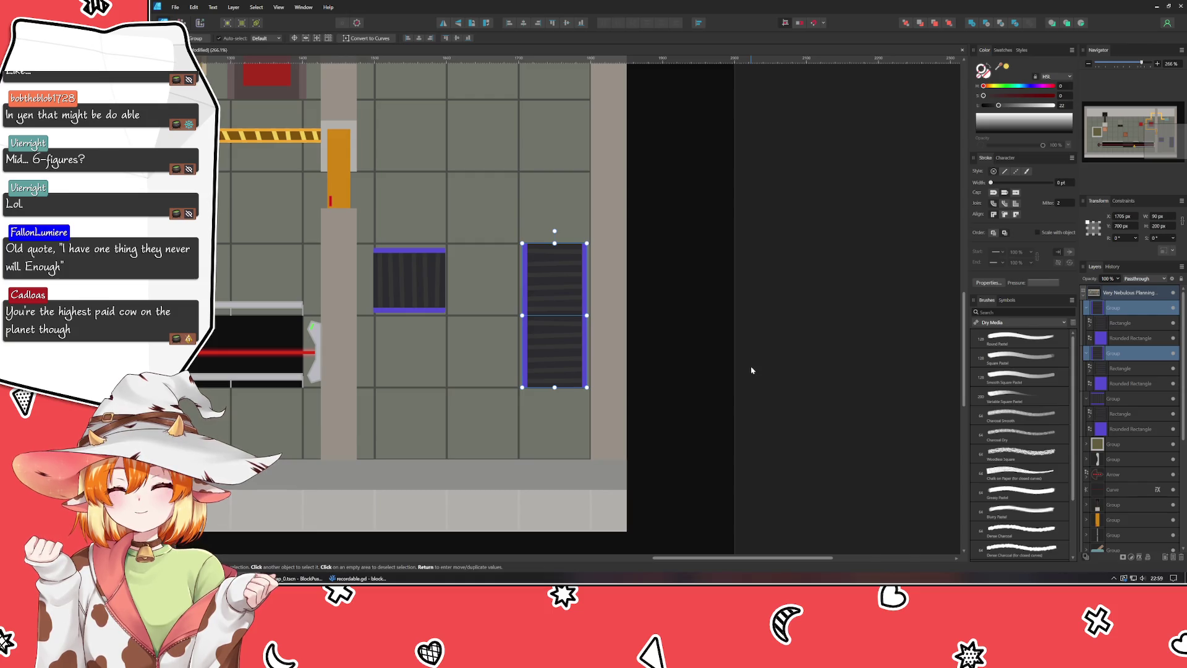
drag(748, 363, 822, 403)
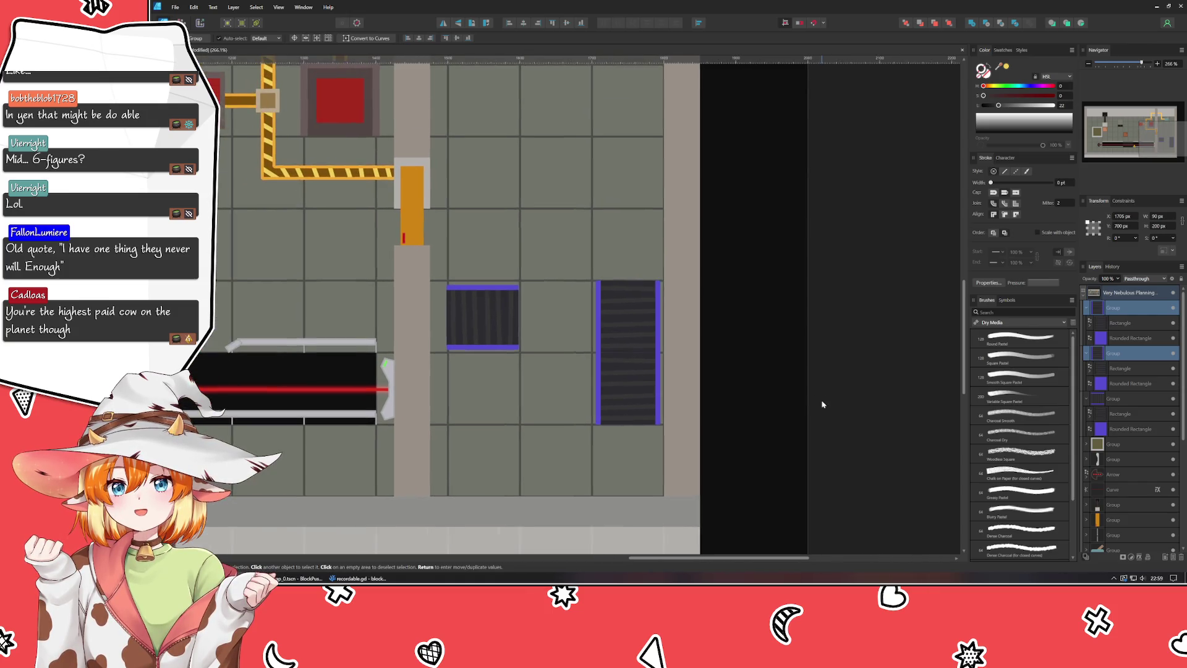
drag(502, 321, 568, 323)
scroll(550, 359, down, 2)
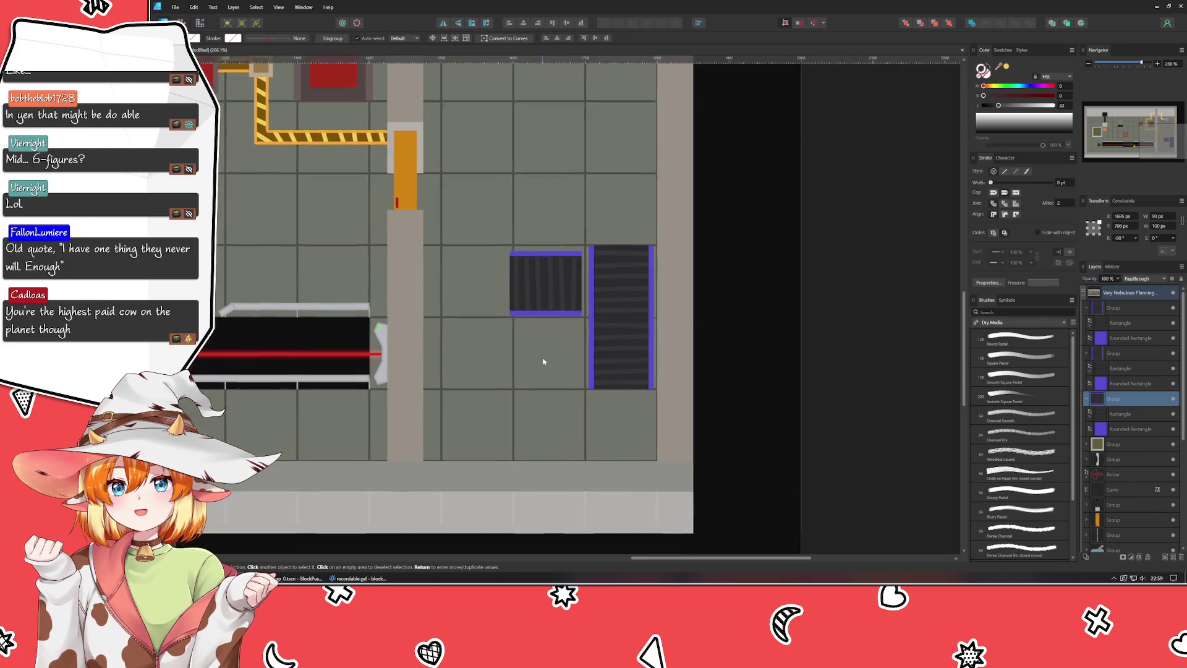
click(639, 364)
click(640, 250)
drag(641, 250, 641, 285)
key(shift+Down)
key(shift+Down)
key(shift+Down)
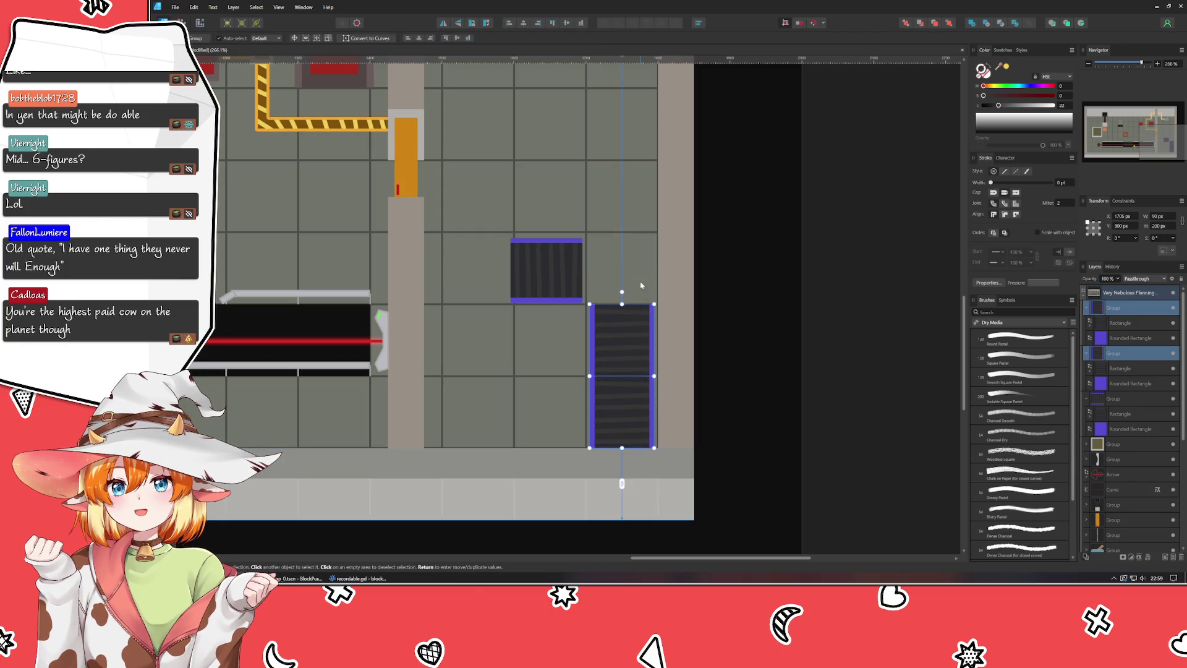
key(shift+Up)
key(shift+Up)
key(shift+Up)
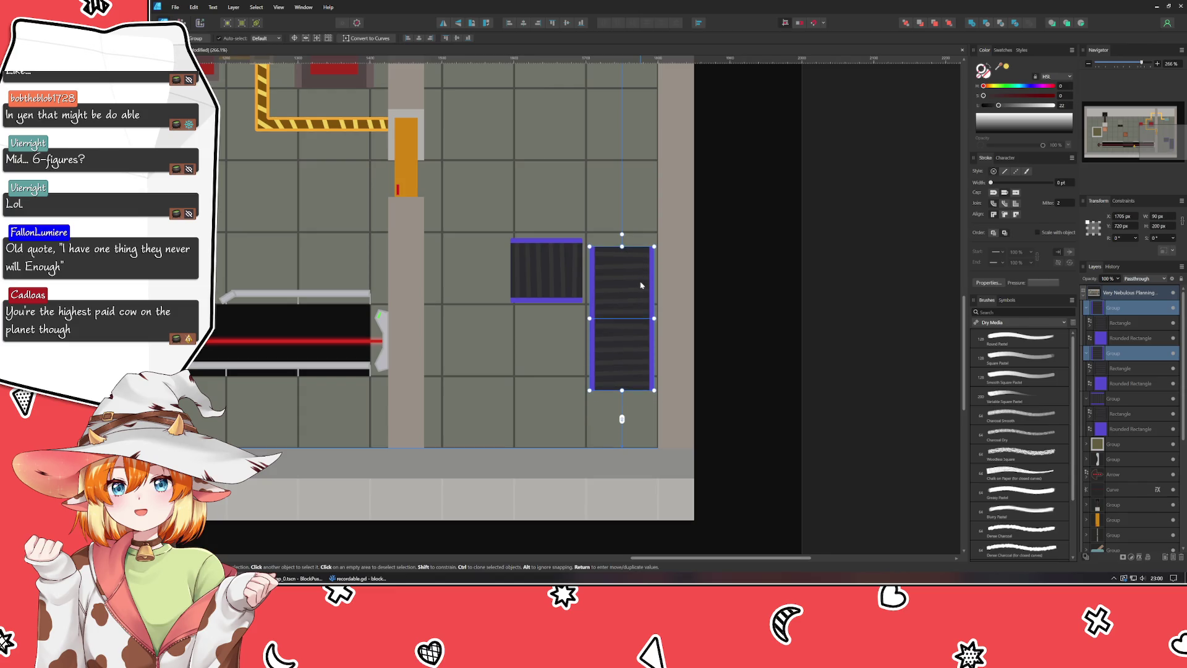
click(551, 266)
key(Up)
key(Up)
key(Right)
key(Right)
key(Right)
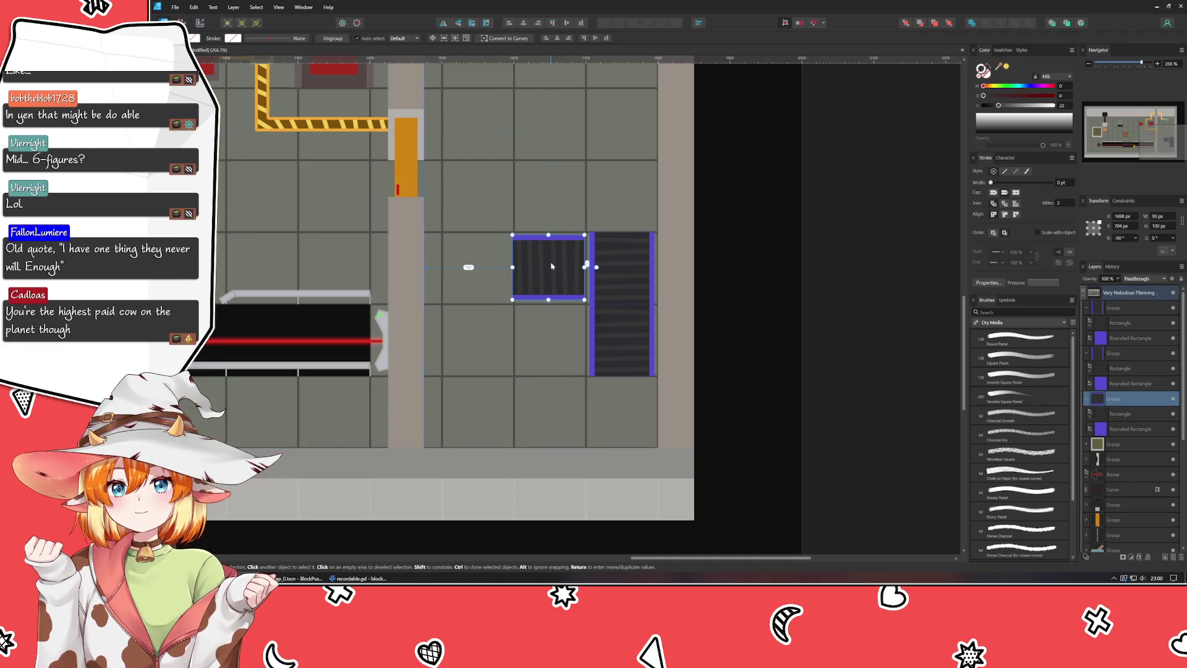
key(Right)
scroll(551, 266, up, 5)
key(Down)
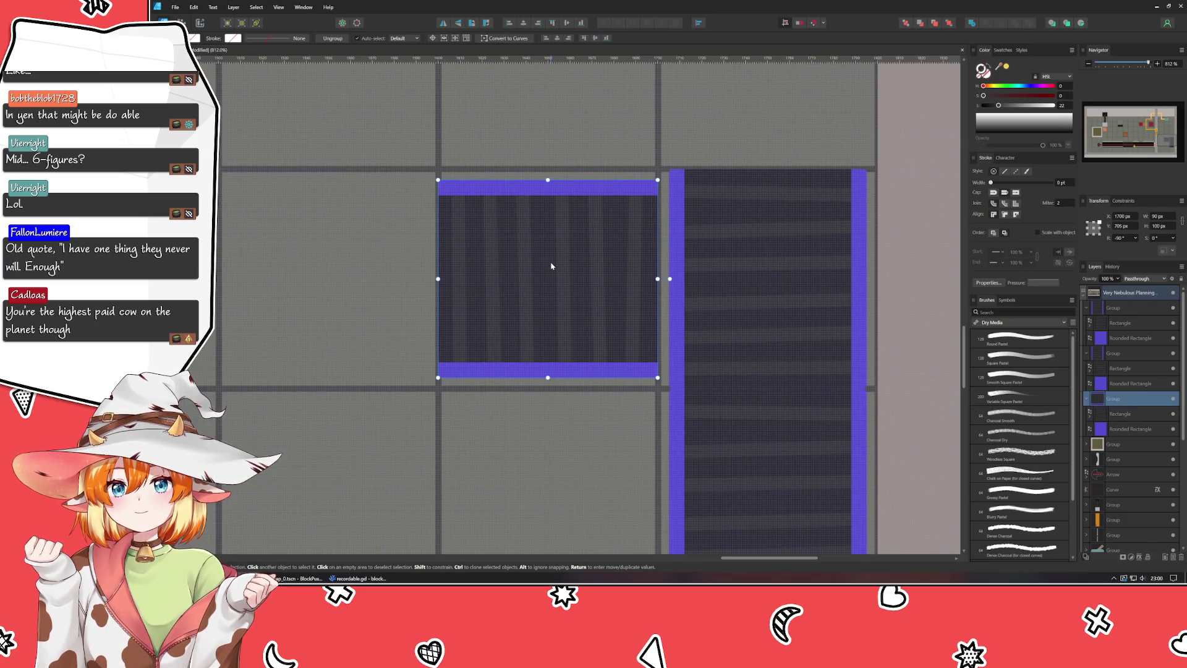
key(Right)
key(Left)
scroll(551, 266, down, 10)
click(698, 308)
scroll(574, 270, up, 8)
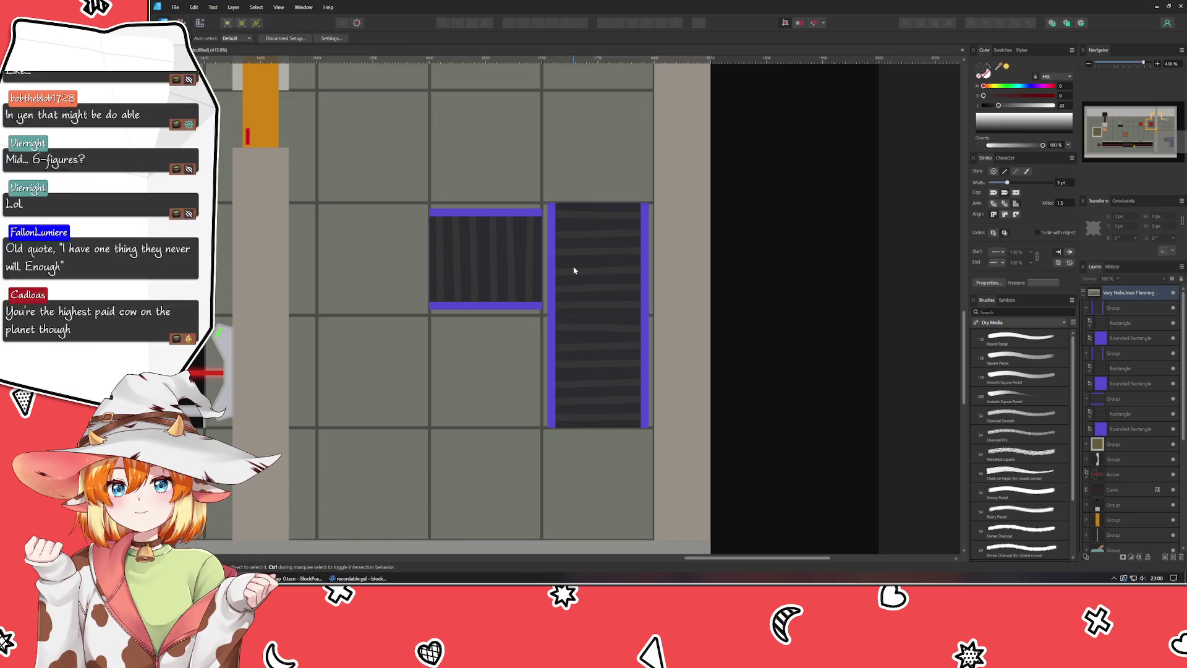
click(574, 270)
scroll(574, 270, up, 4)
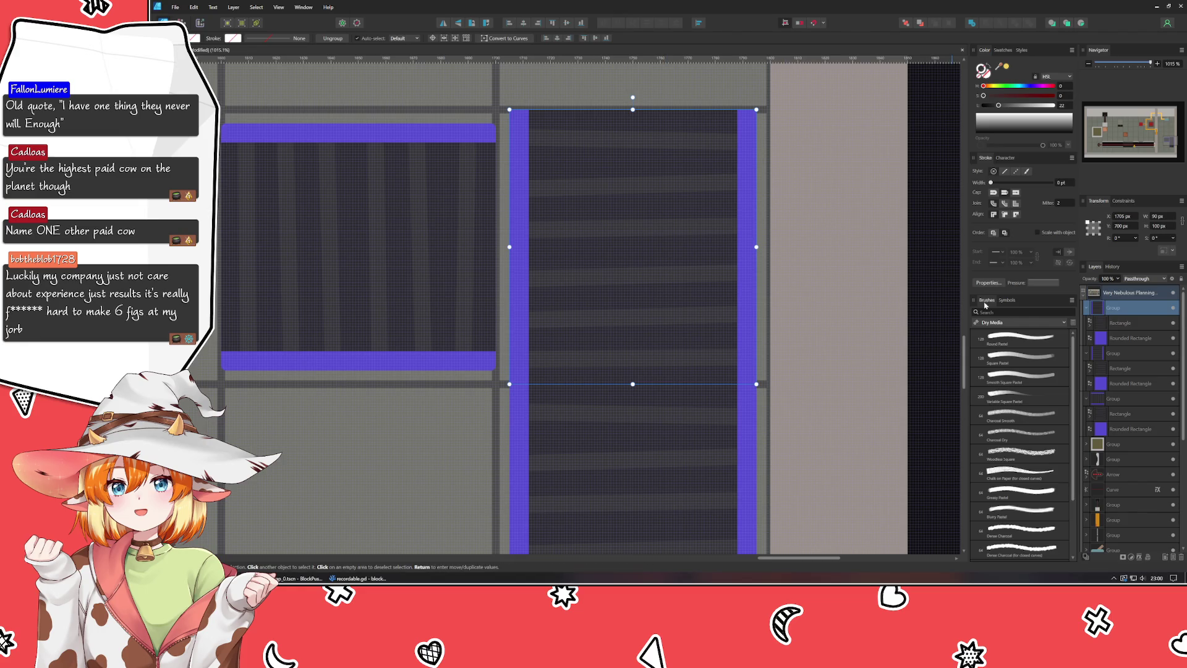
click(947, 332)
drag(946, 332, 871, 357)
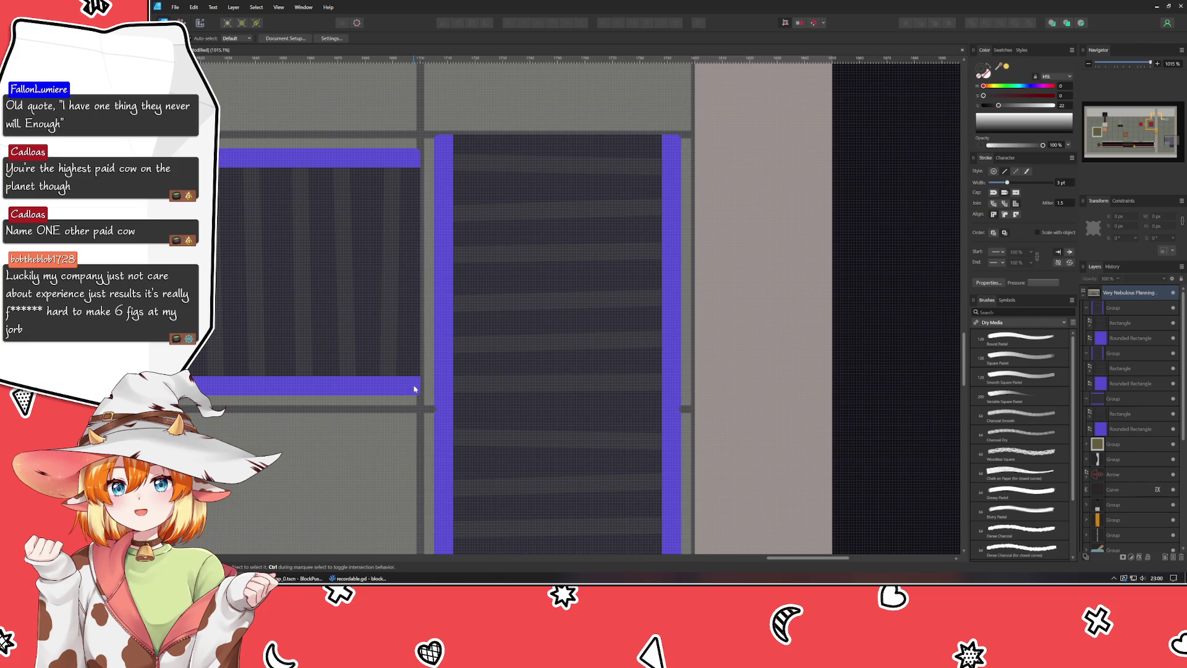
click(498, 369)
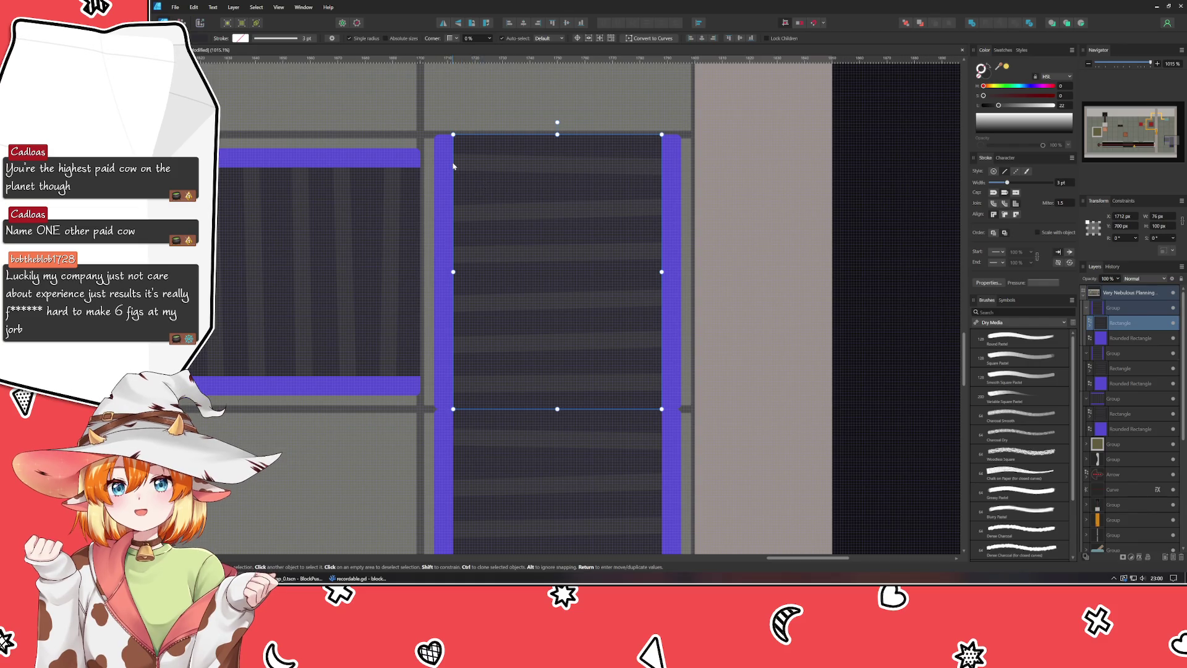
Step: Convert the dark belt to curves and pull its left edge and top corners into an L shape
drag(557, 134, 551, 170)
key(ctrl+z)
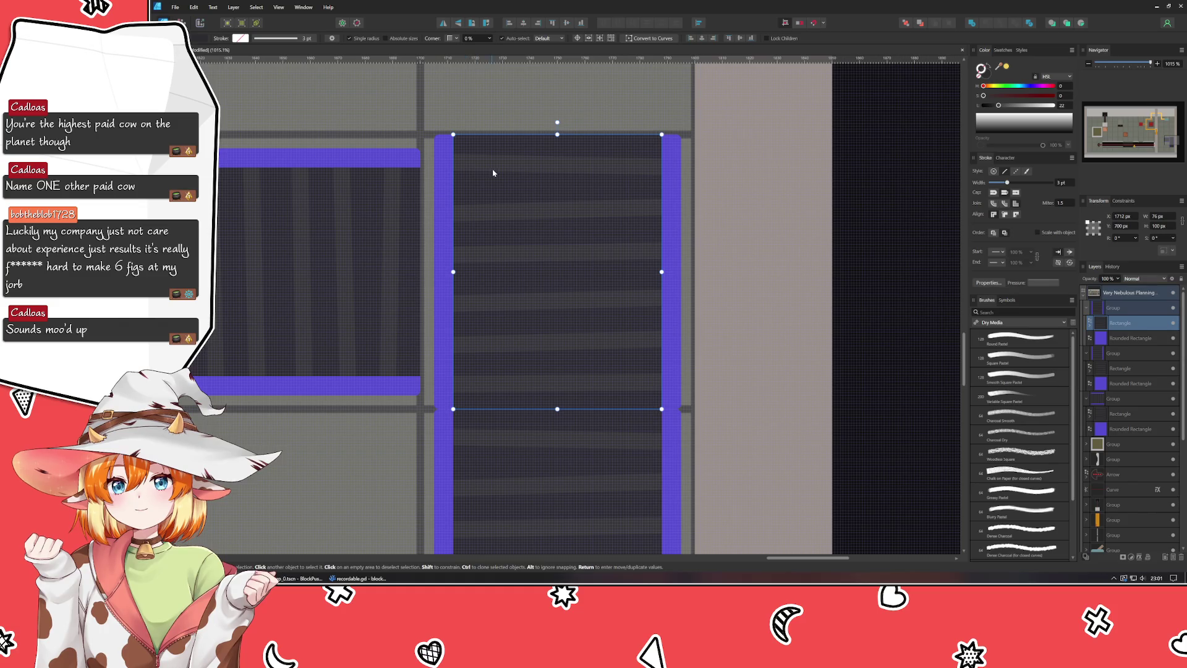
click(650, 38)
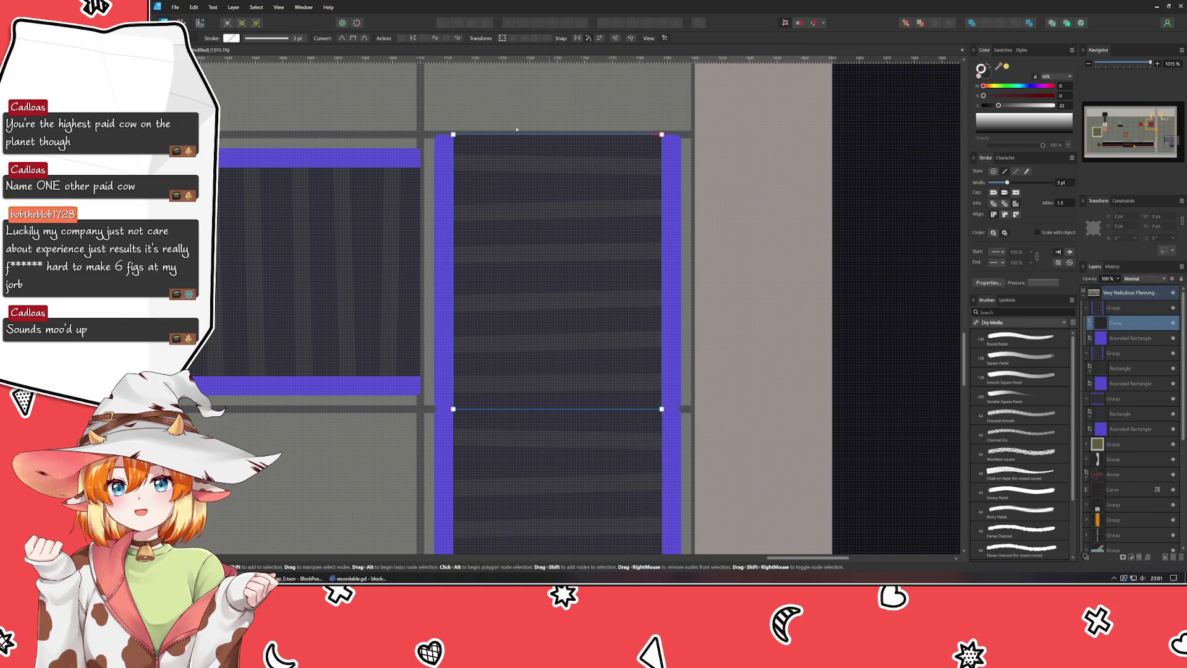
click(453, 378)
drag(453, 378, 420, 375)
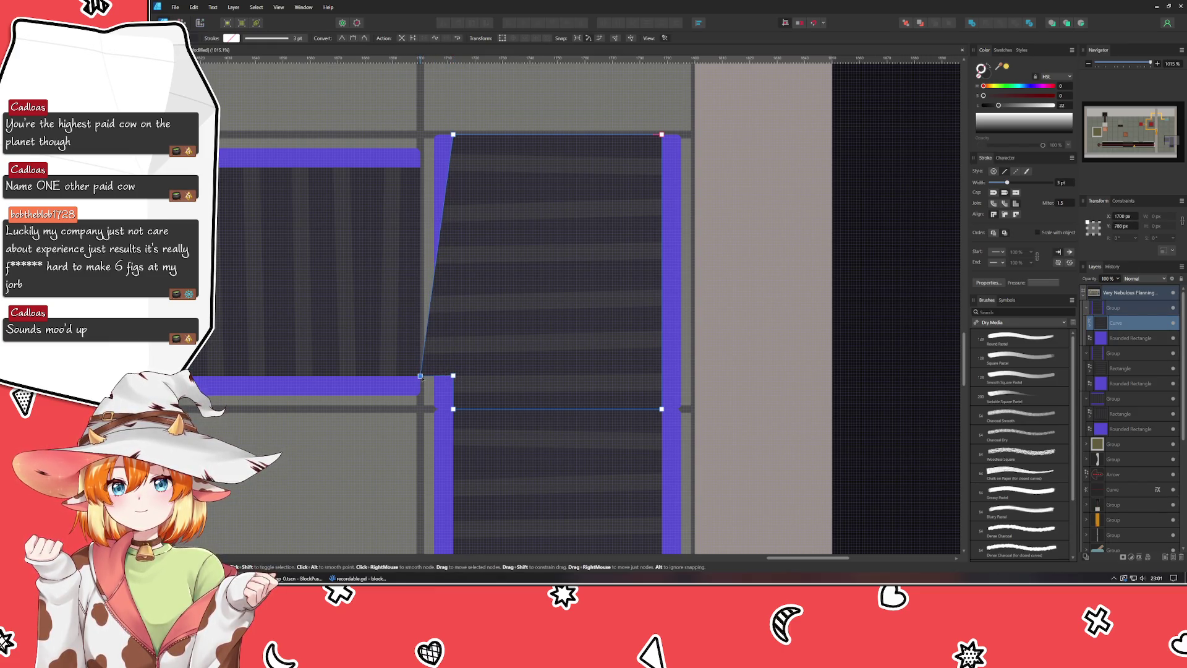
drag(453, 135, 420, 167)
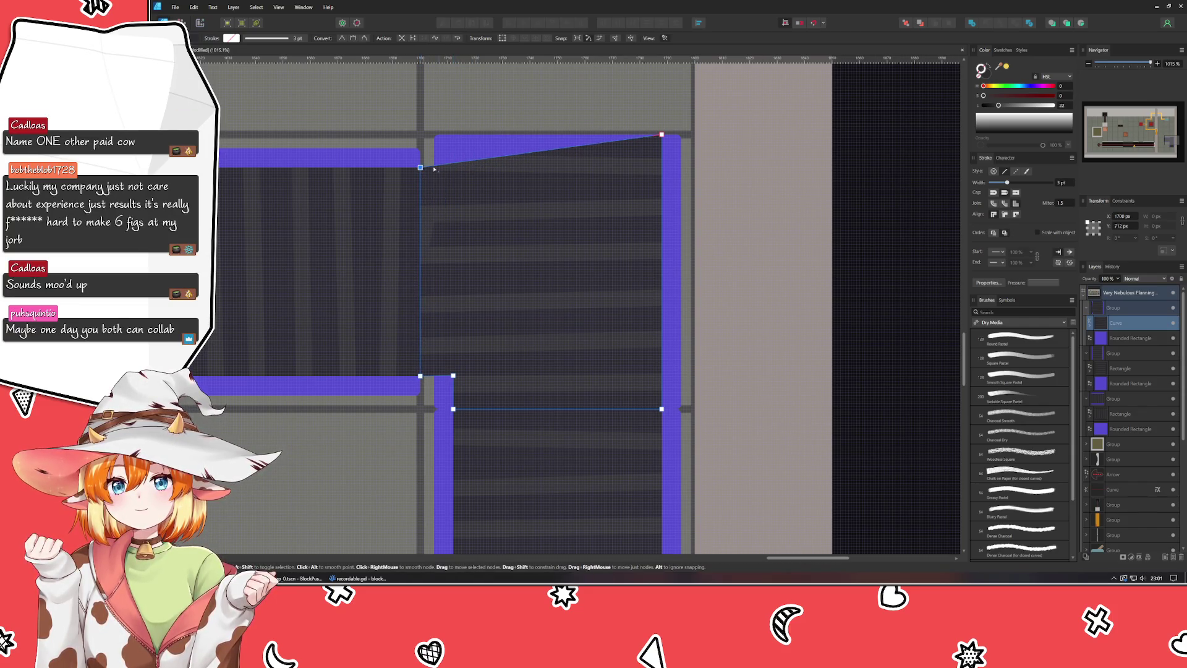
drag(662, 135, 661, 169)
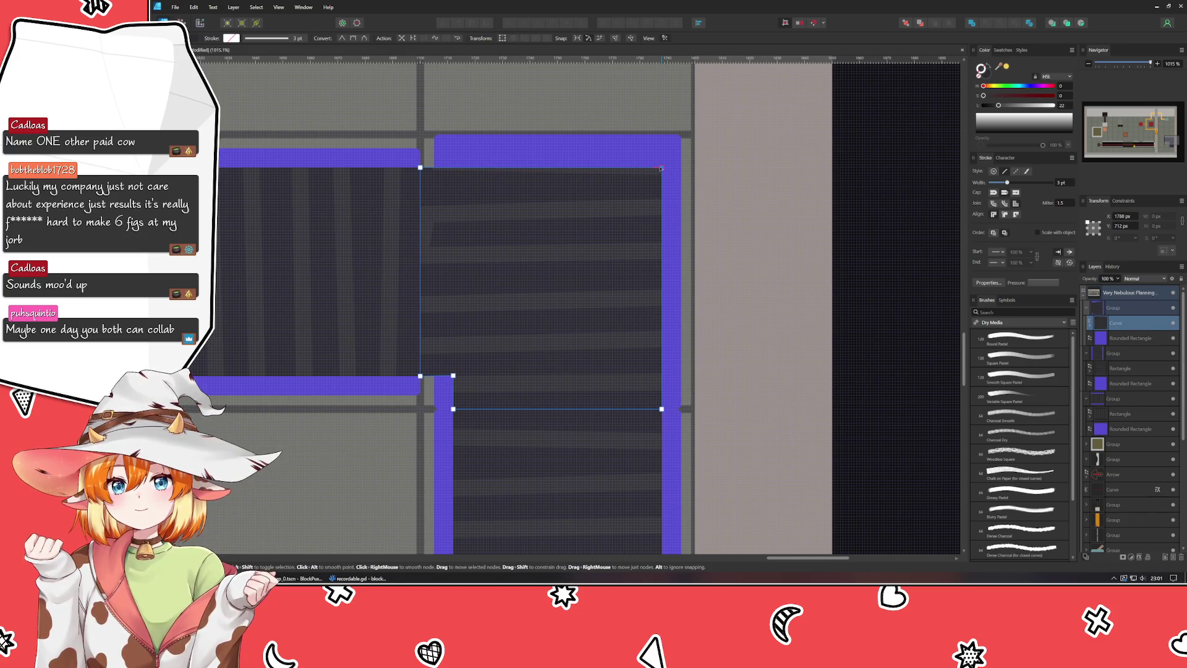
click(858, 209)
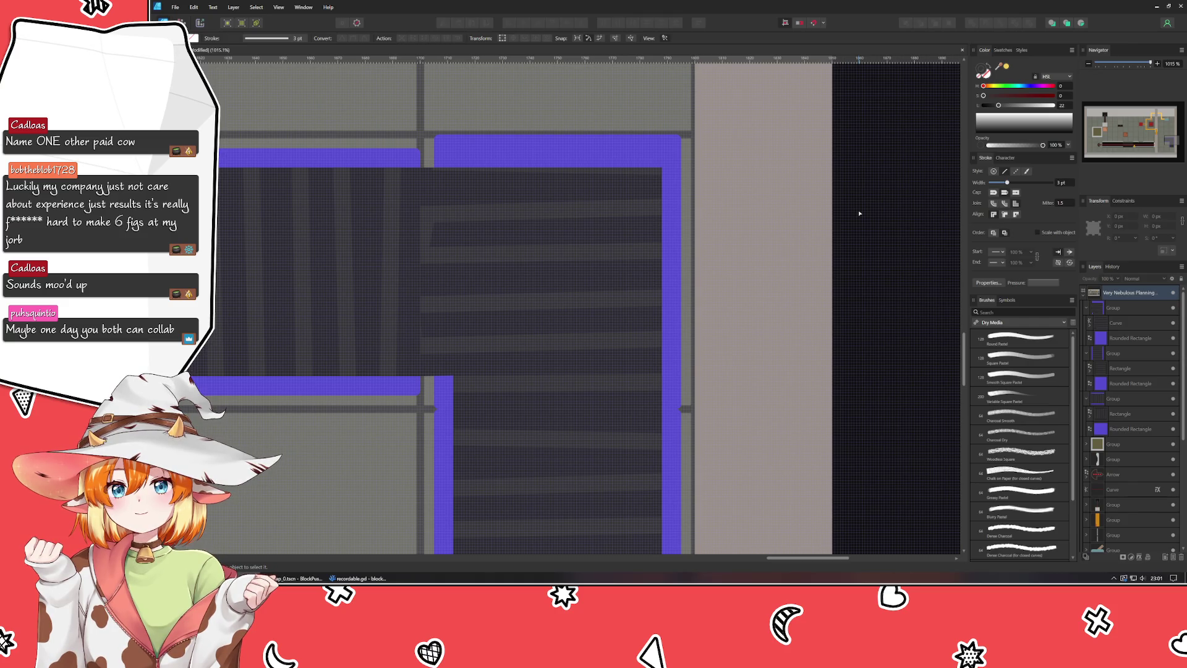
Step: Shorten the blue border to 95 px, convert it to curves, and extend its left edge to close the gap
click(442, 403)
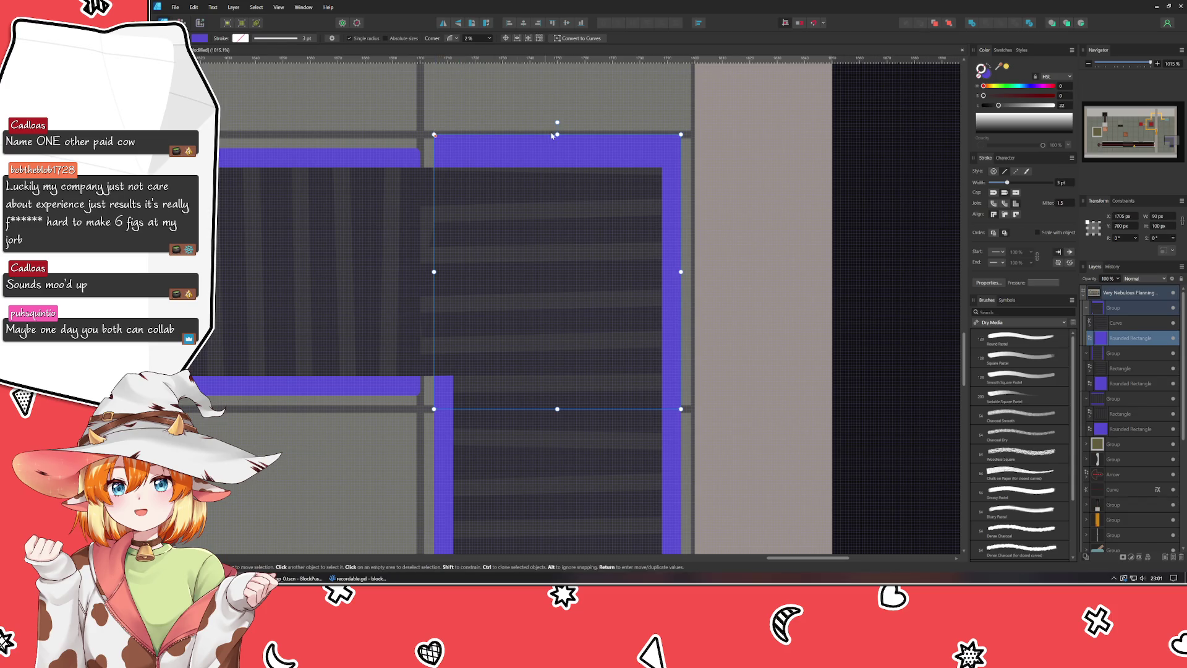
drag(557, 135, 548, 148)
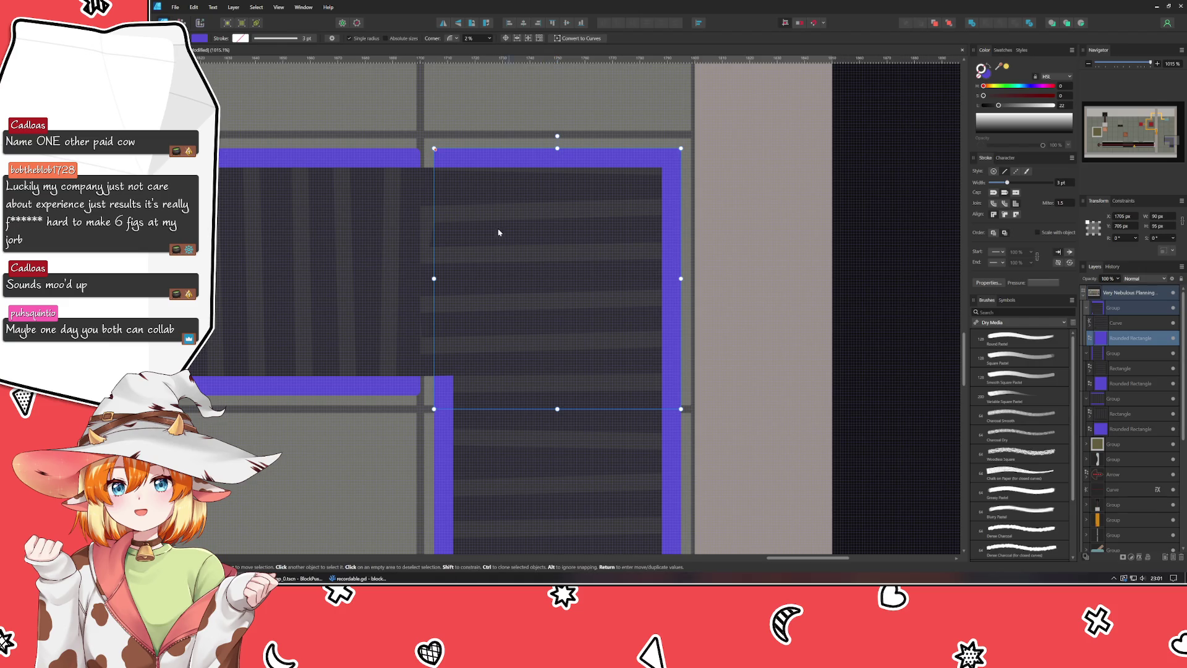
click(814, 209)
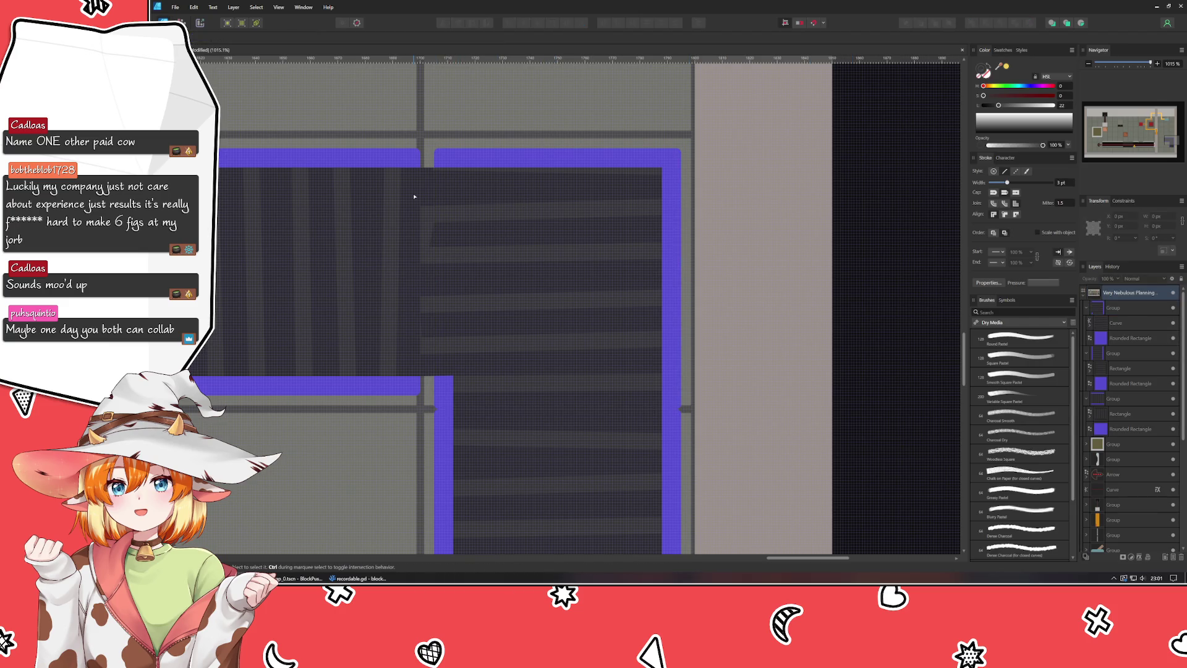
double_click(476, 156)
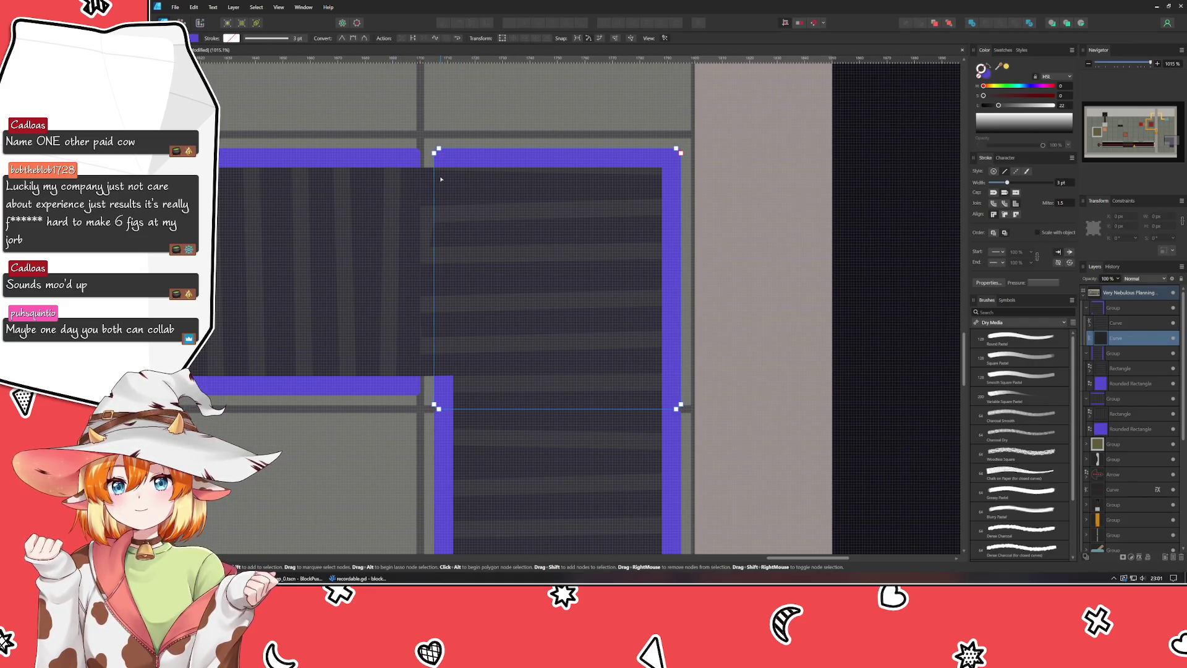
scroll(443, 388, up, 5)
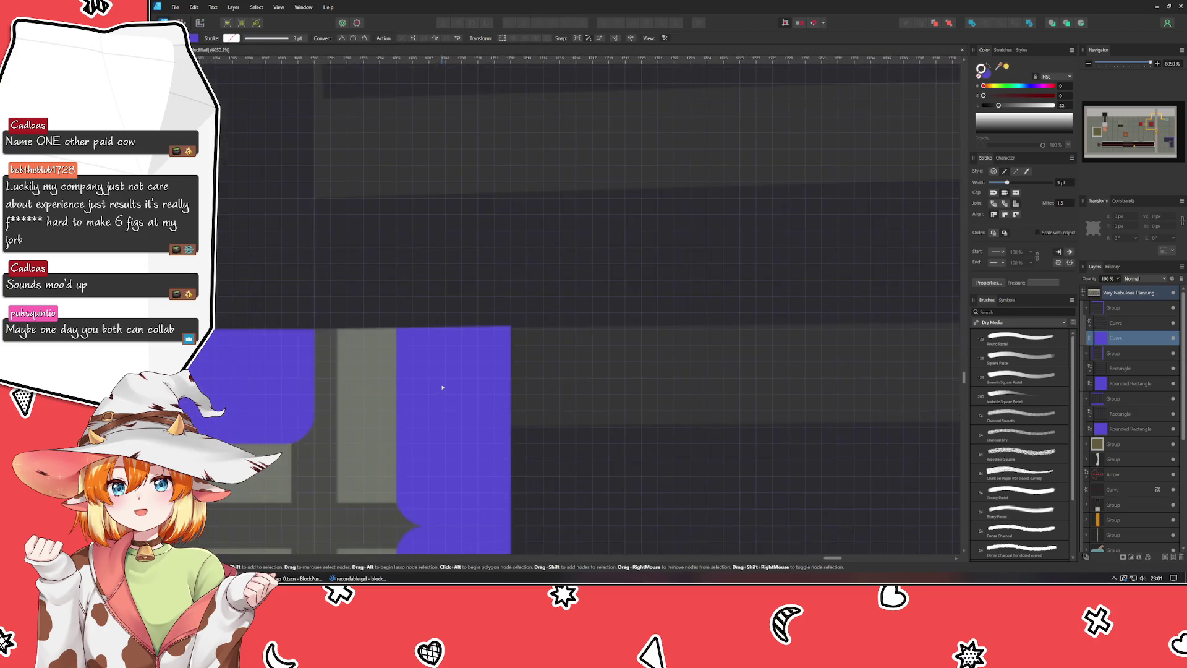
click(397, 445)
mouse_move(397, 411)
mouse_down()
mouse_move(364, 411)
mouse_move(314, 460)
mouse_move(487, 548)
mouse_up()
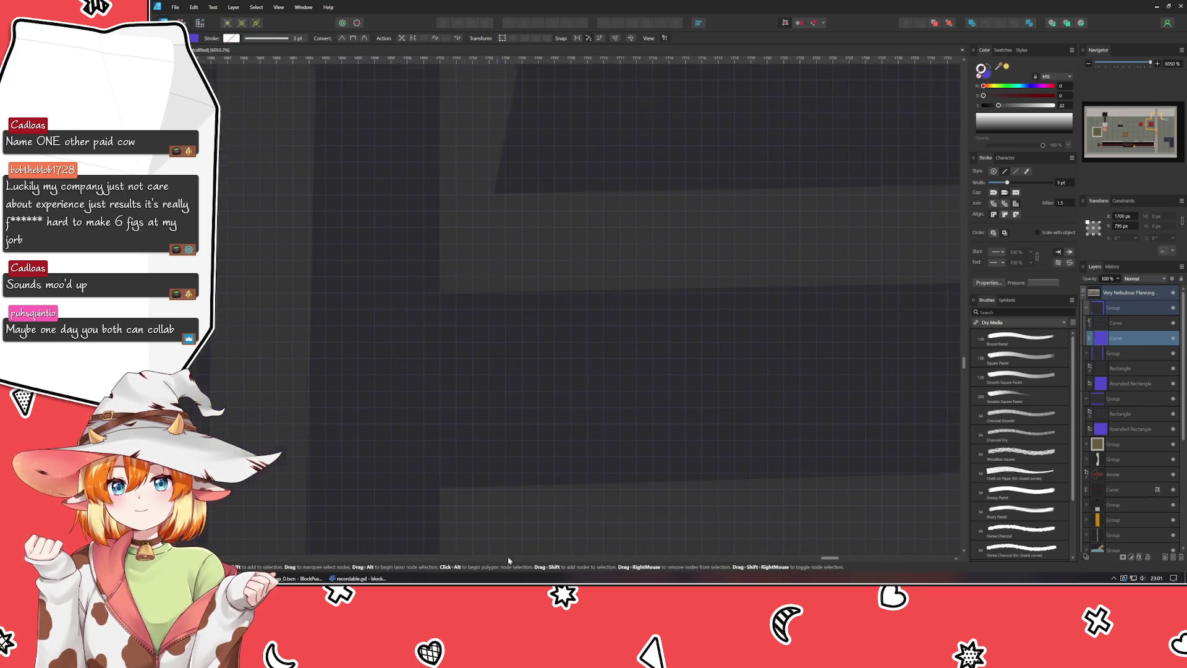
scroll(470, 364, down, 5)
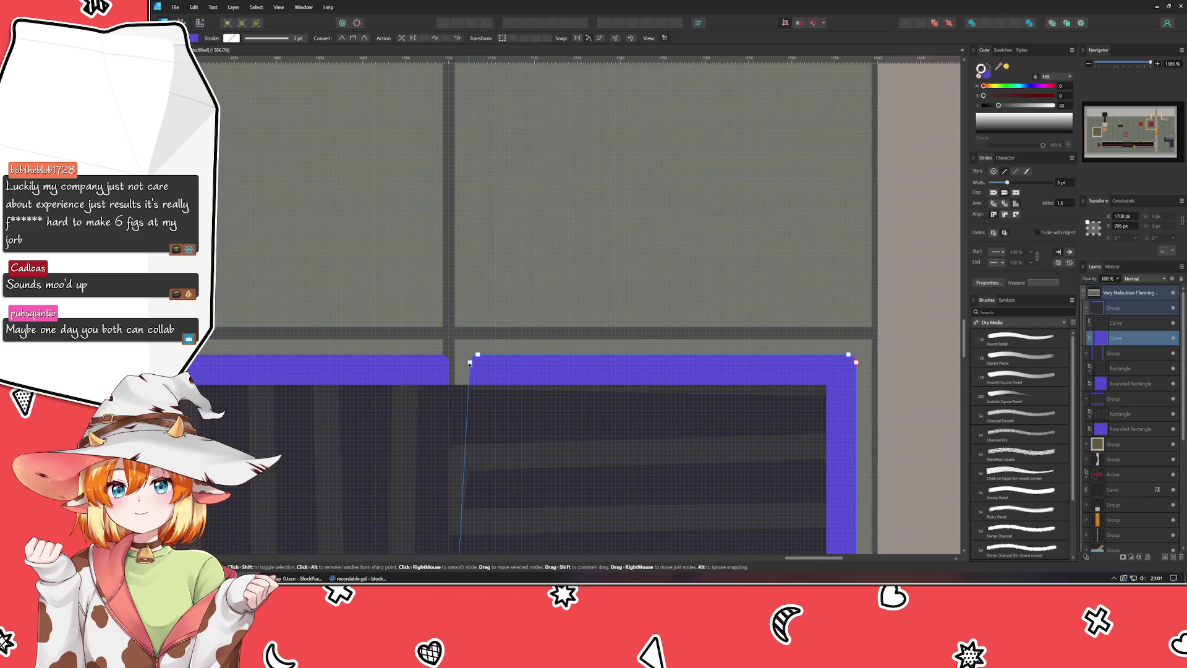
scroll(470, 363, up, 4)
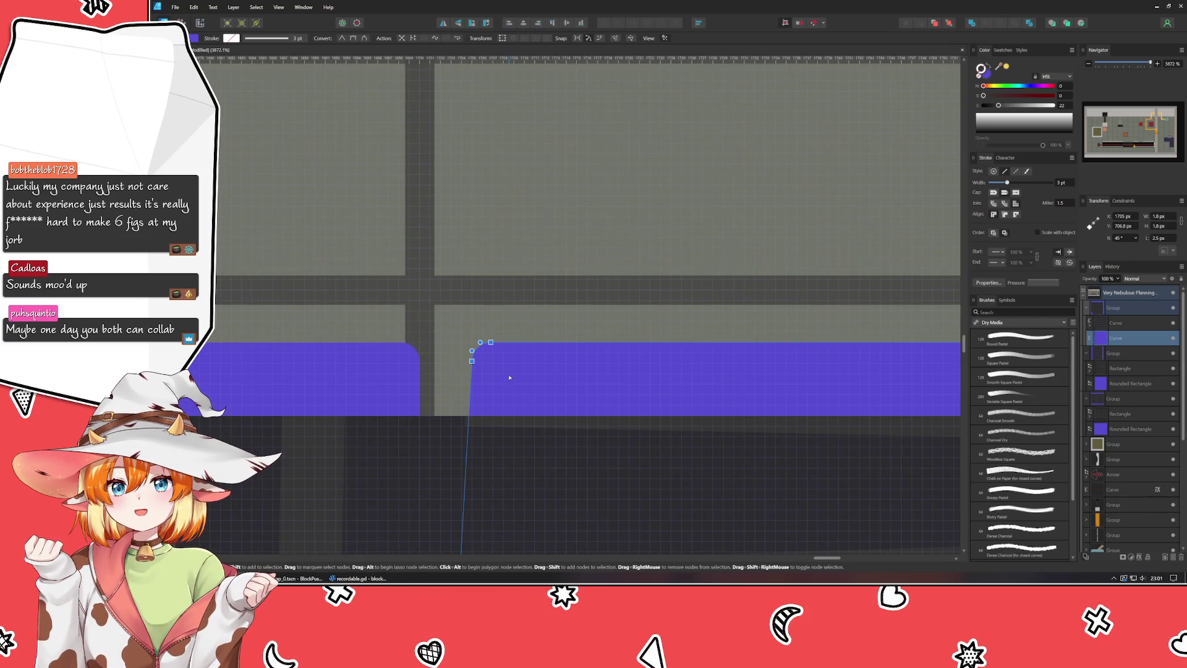
key(Left)
key(Left)
scroll(510, 377, down, 8)
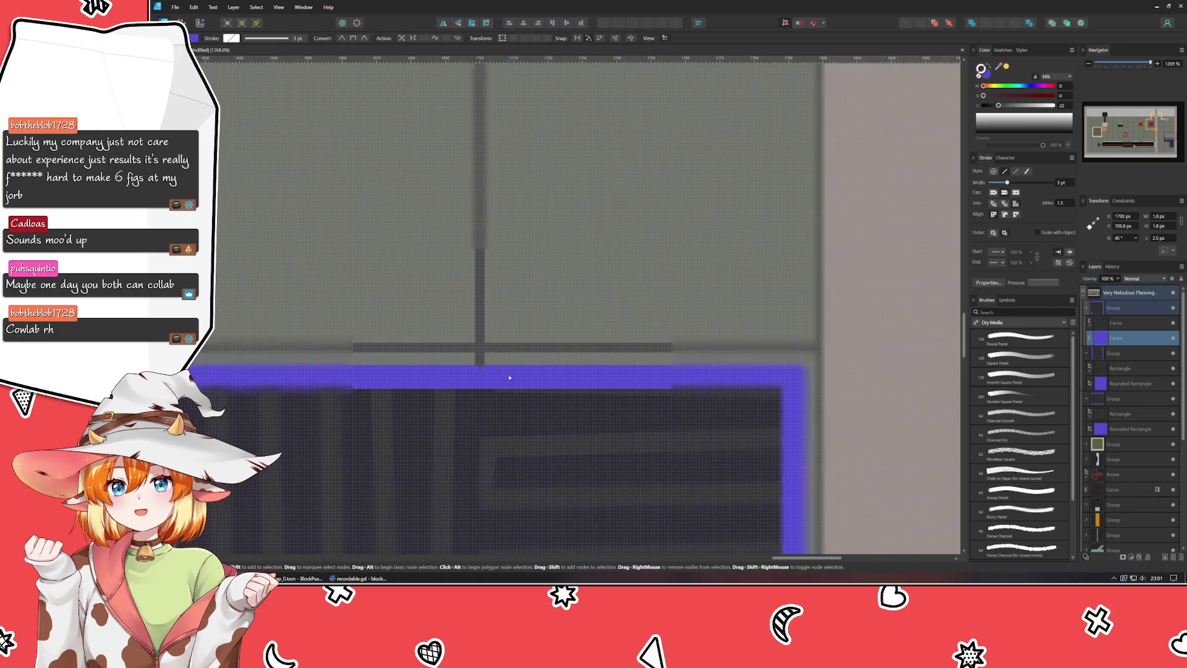
click(804, 329)
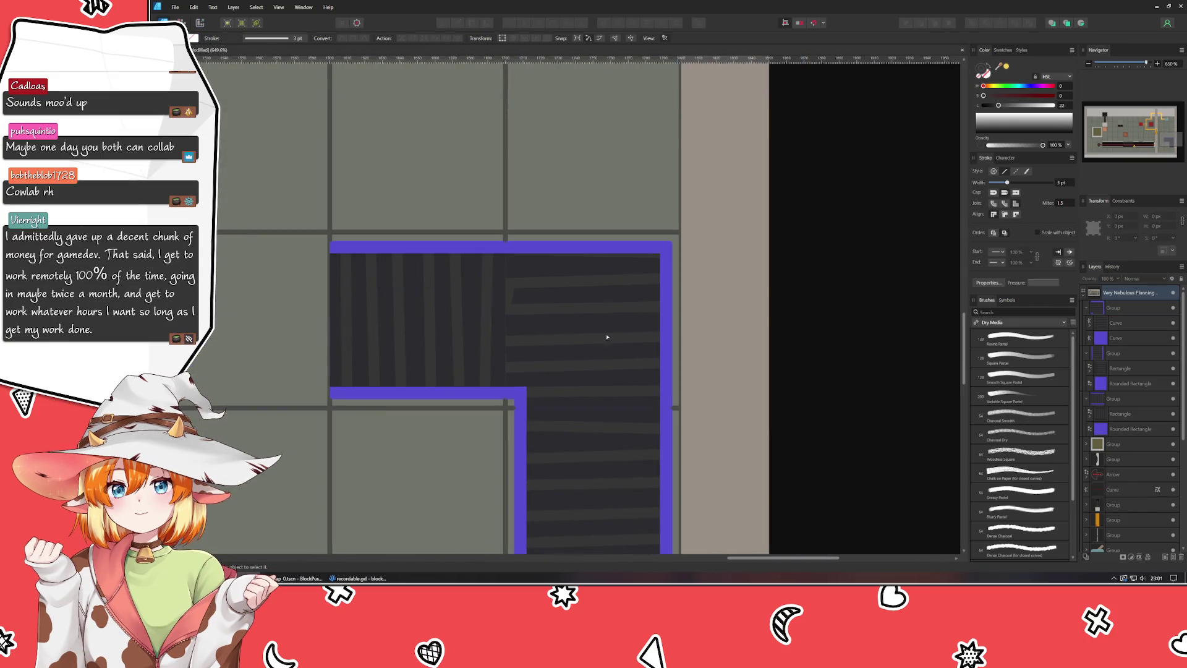
Step: Round the blue border's inner corner to a 1.7 px radius with the Corner tool
scroll(526, 395, up, 9)
click(494, 384)
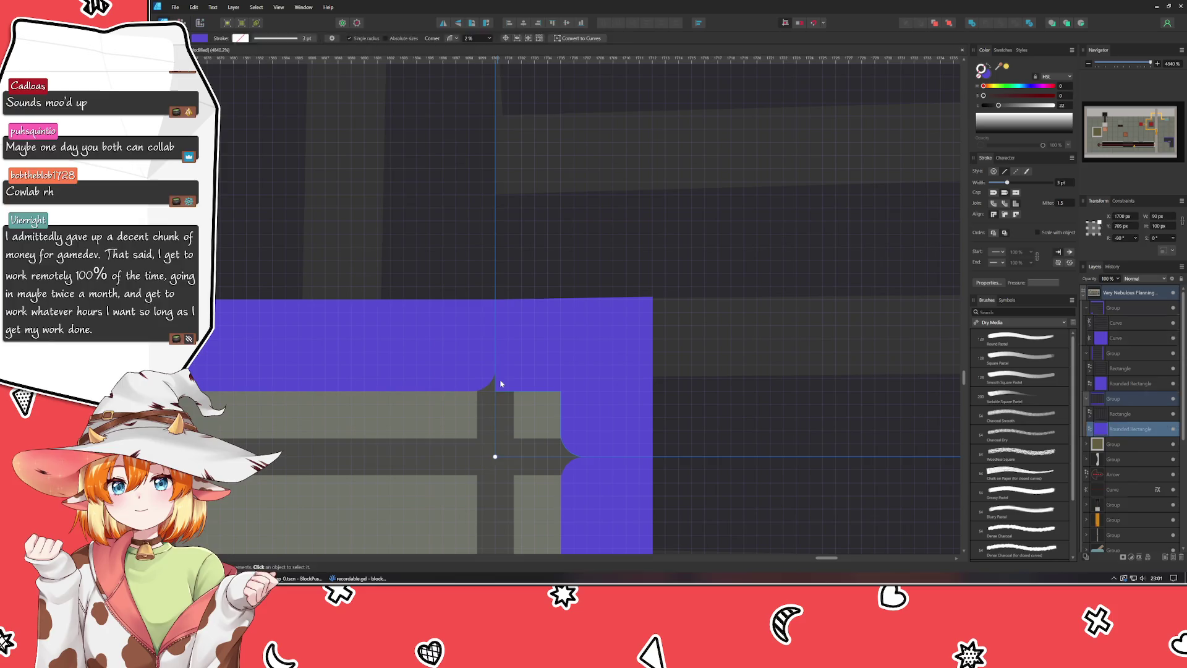
scroll(497, 402, up, 3)
drag(501, 409, 435, 396)
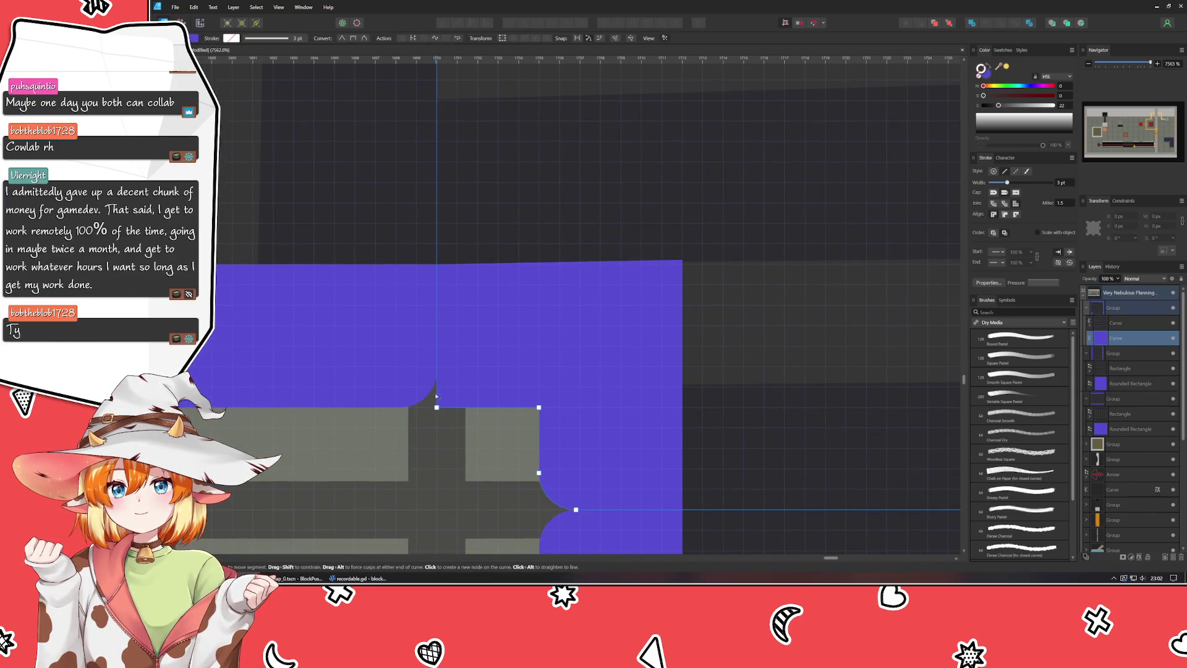
drag(304, 359, 349, 355)
key(c)
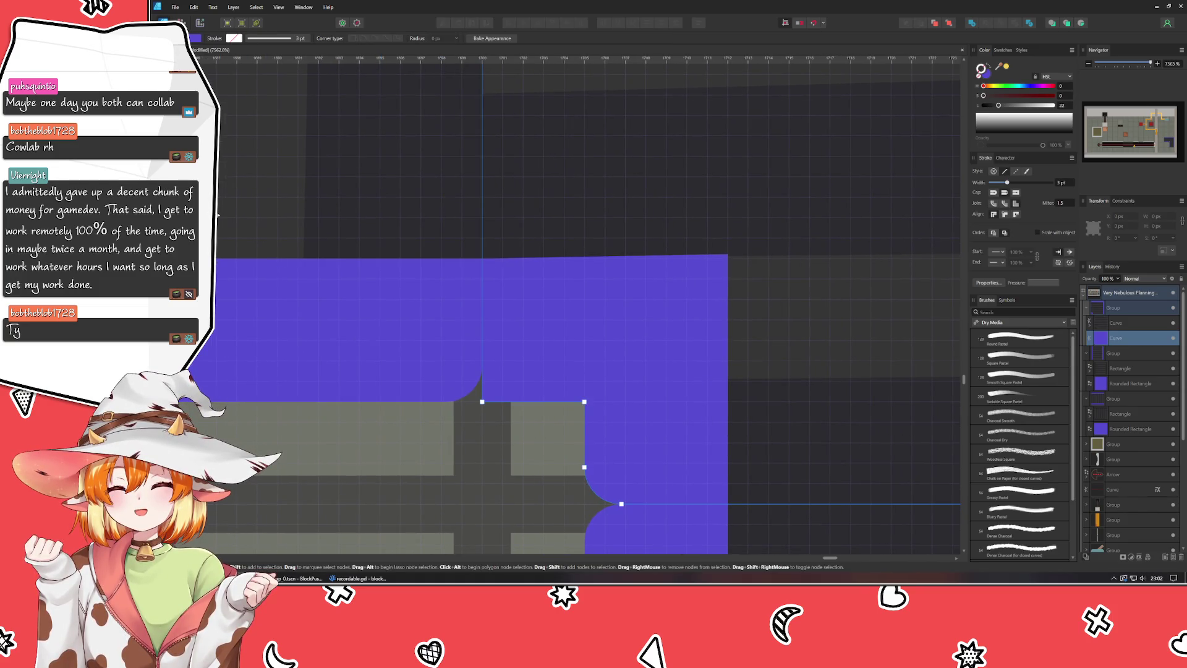
drag(511, 375, 525, 363)
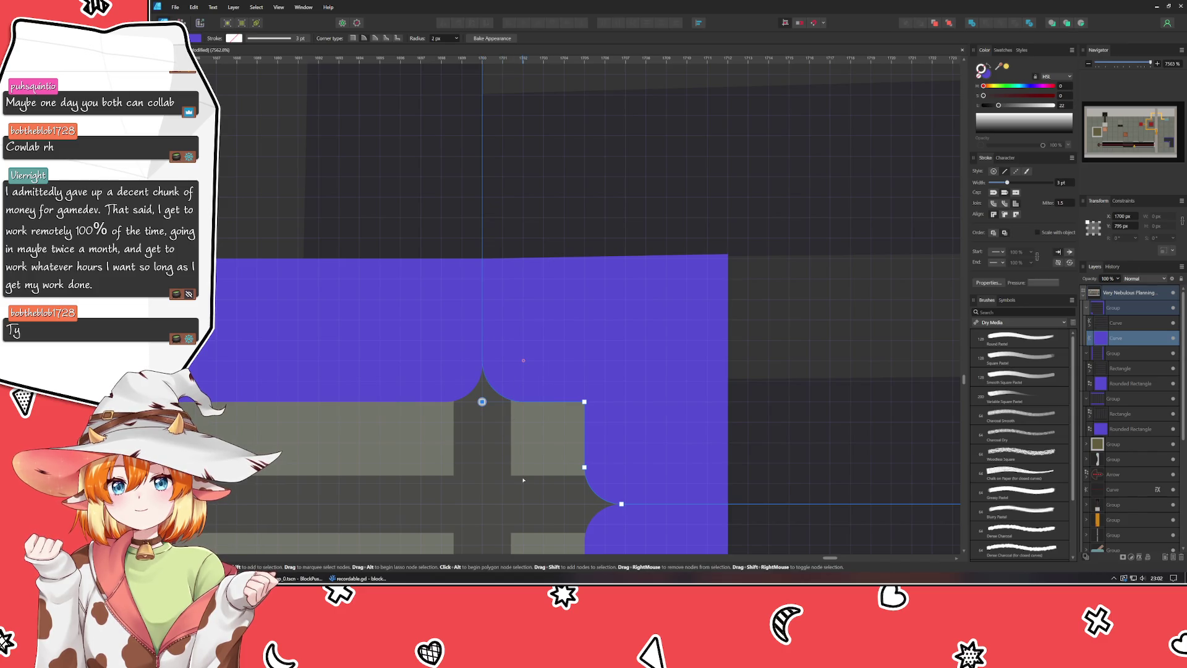
key(ctrl+d)
scroll(523, 479, down, 5)
scroll(695, 429, right, 5)
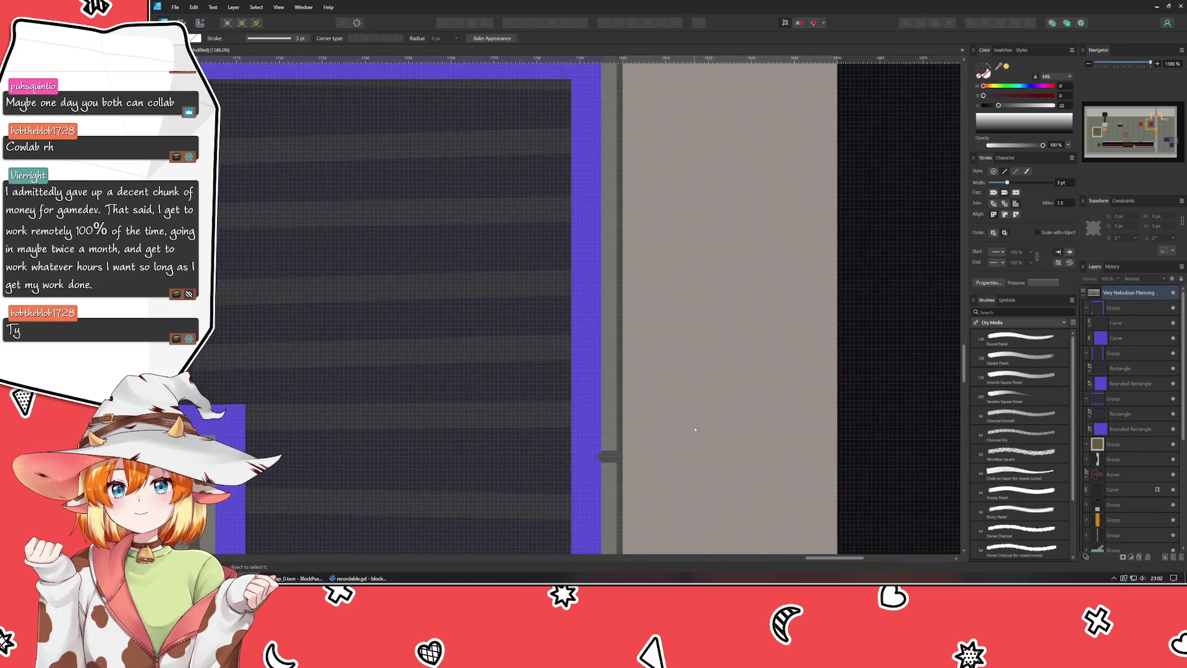
scroll(695, 429, up, 3)
scroll(803, 420, left, 5)
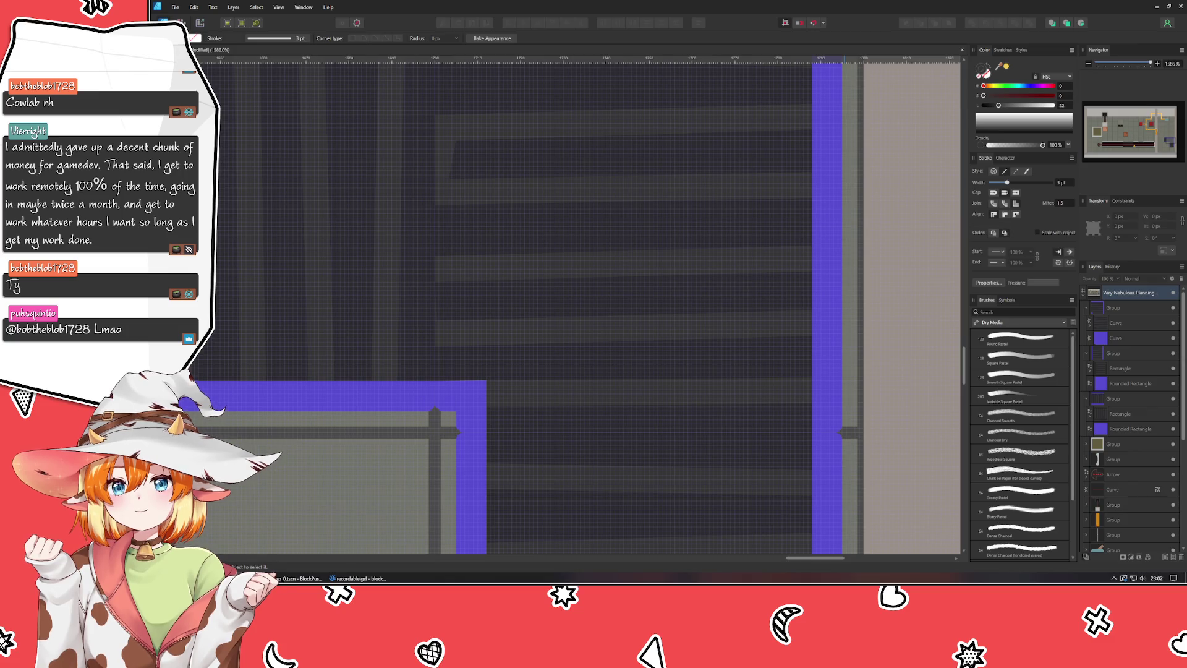
scroll(905, 381, down, 3)
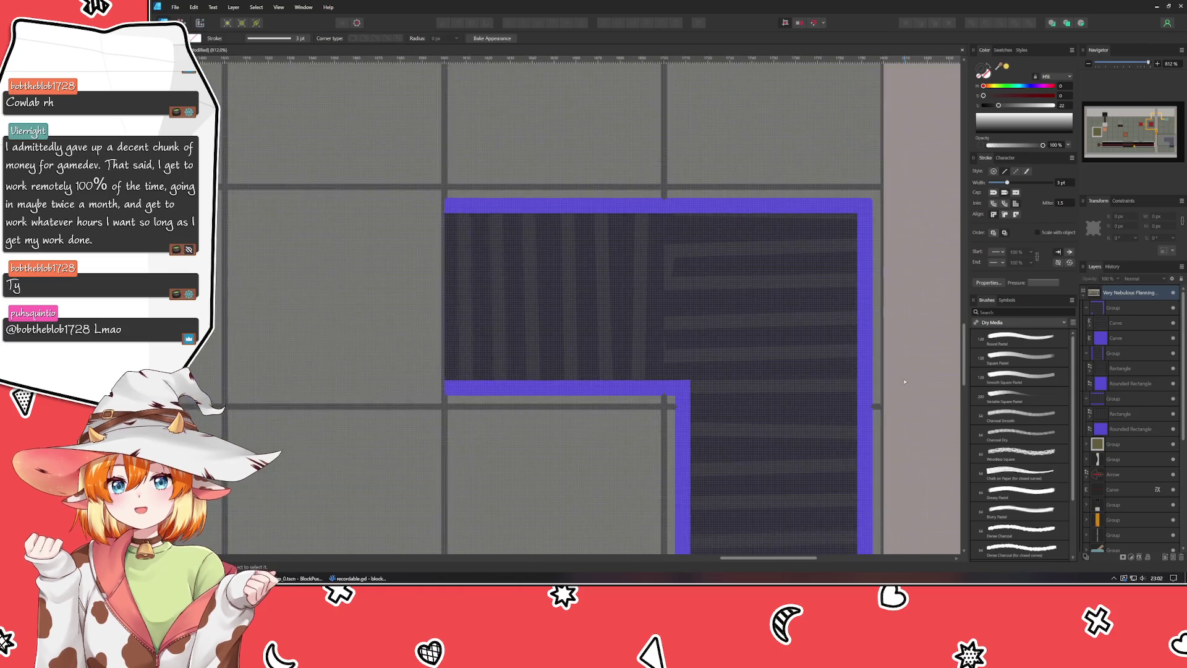
click(639, 394)
Step: Paste a copy of the stripe curve and pull its first stripe start points onto the inner corner
key(ctrl+v)
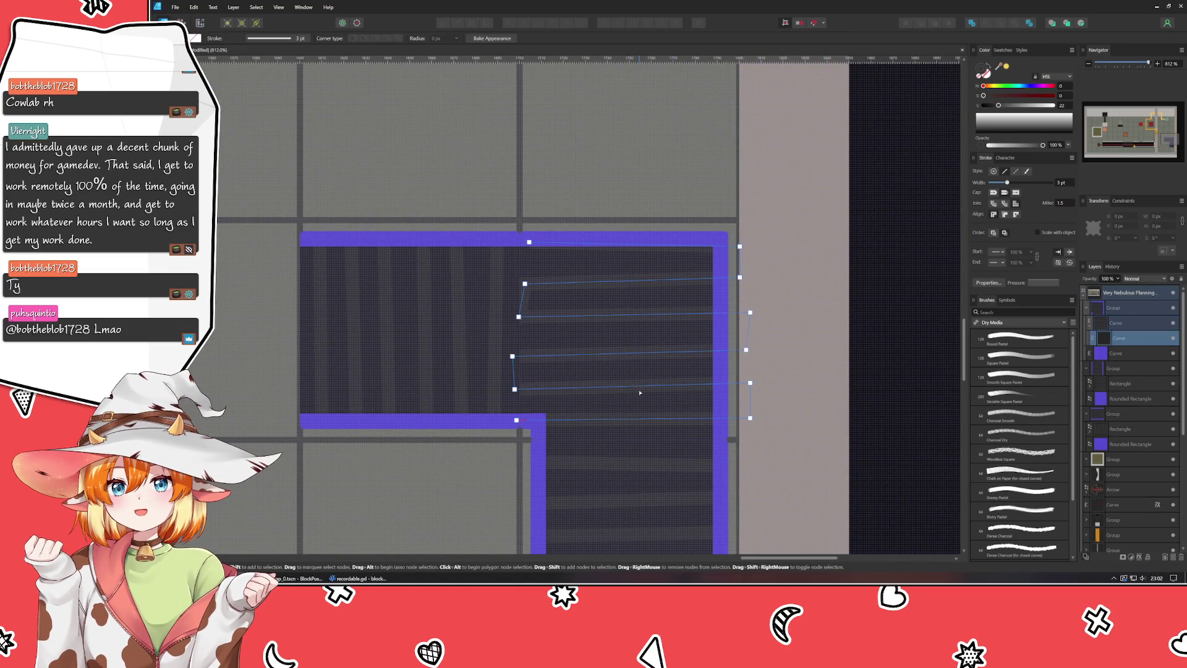
click(516, 420)
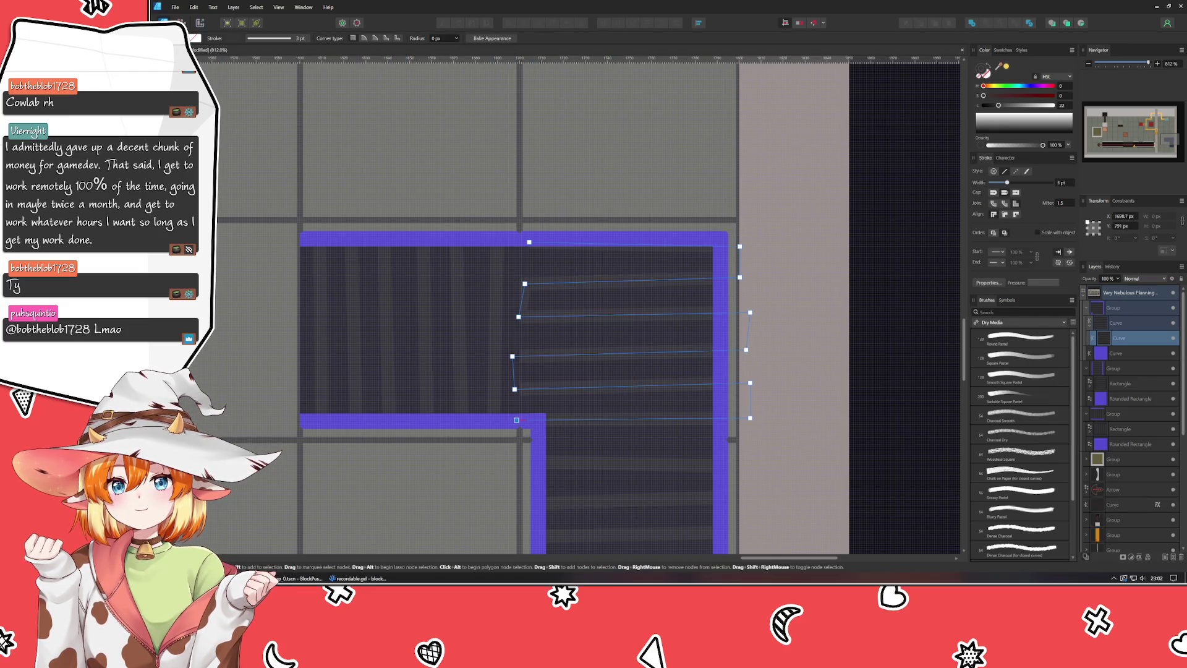
drag(516, 420, 534, 428)
drag(750, 382, 752, 373)
drag(515, 390, 538, 419)
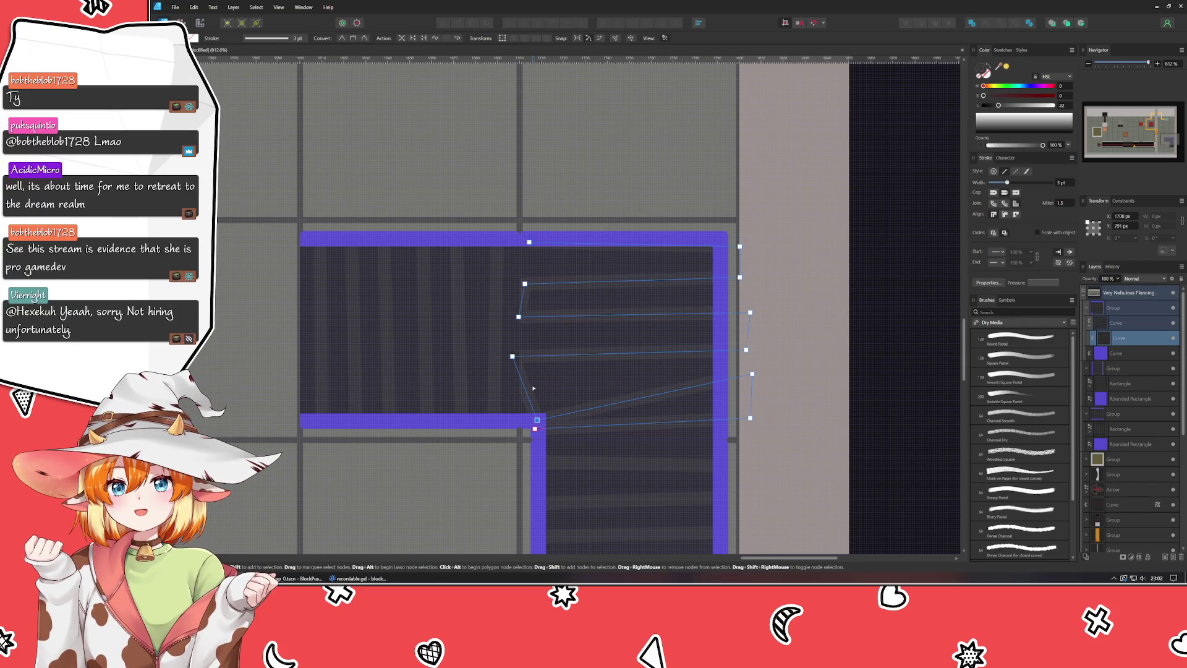
drag(534, 421, 537, 428)
drag(513, 356, 533, 425)
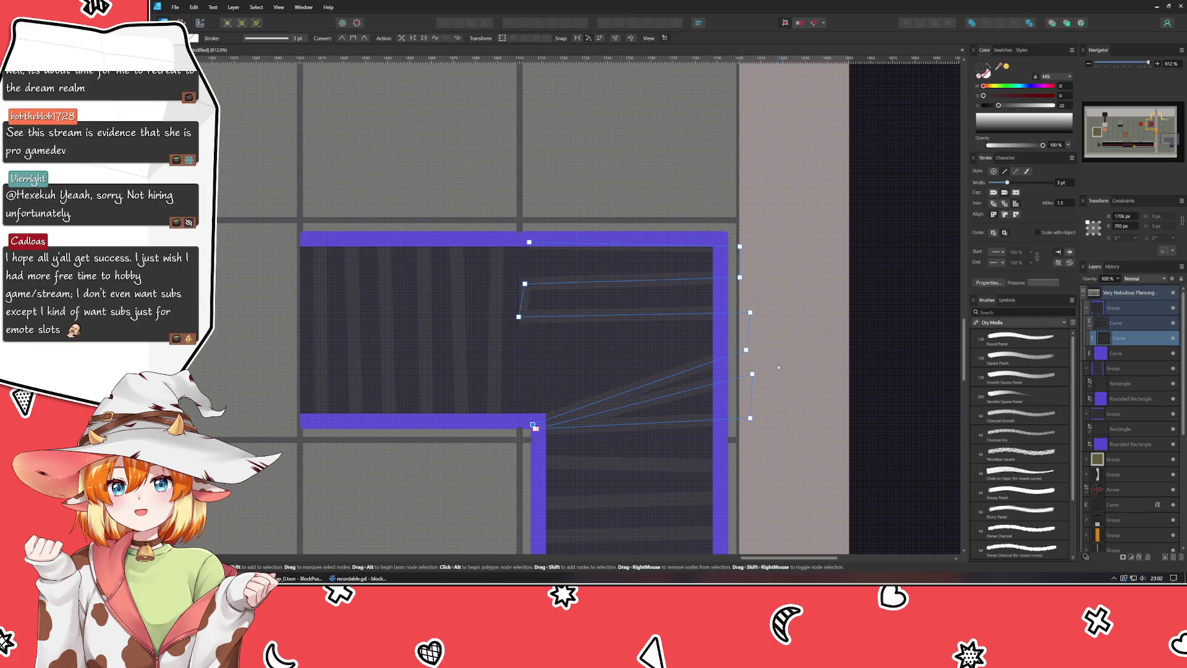
Step: Gather the remaining stripe starts at the inner corner, nudge them up-left, and raise the outer ends
drag(746, 349, 752, 332)
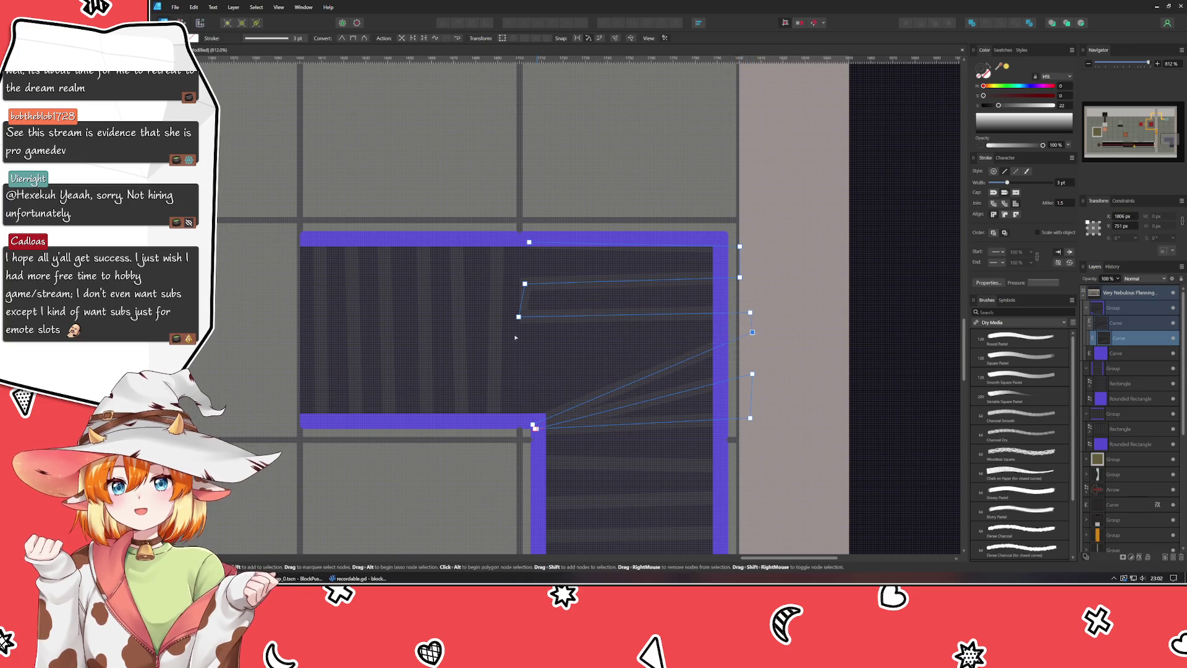
drag(518, 317, 534, 423)
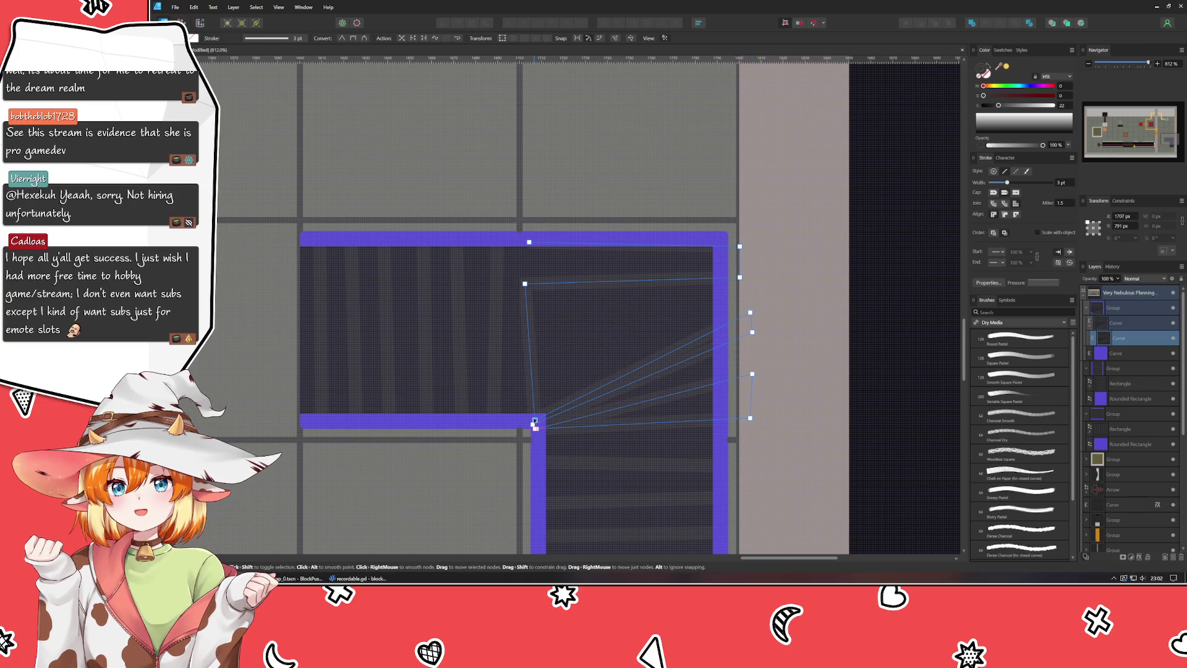
drag(750, 312, 741, 256)
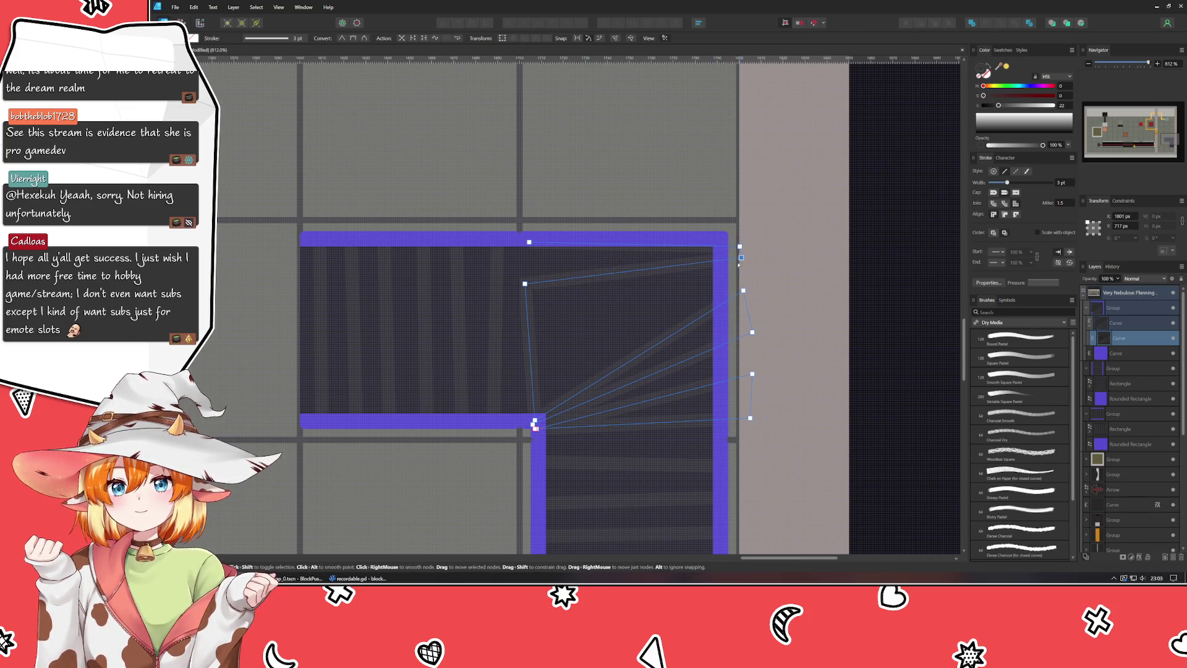
drag(524, 283, 530, 425)
key(Up)
key(Left)
key(Up)
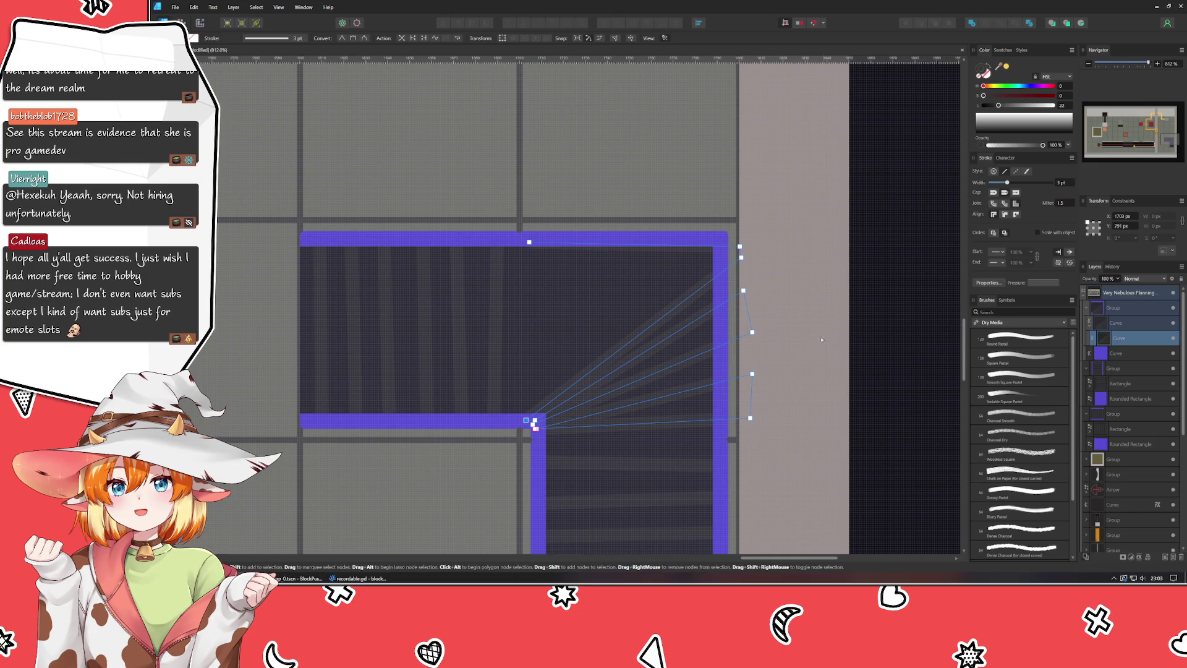
mouse_move(740, 246)
mouse_down()
mouse_move(693, 221)
mouse_move(602, 221)
mouse_up()
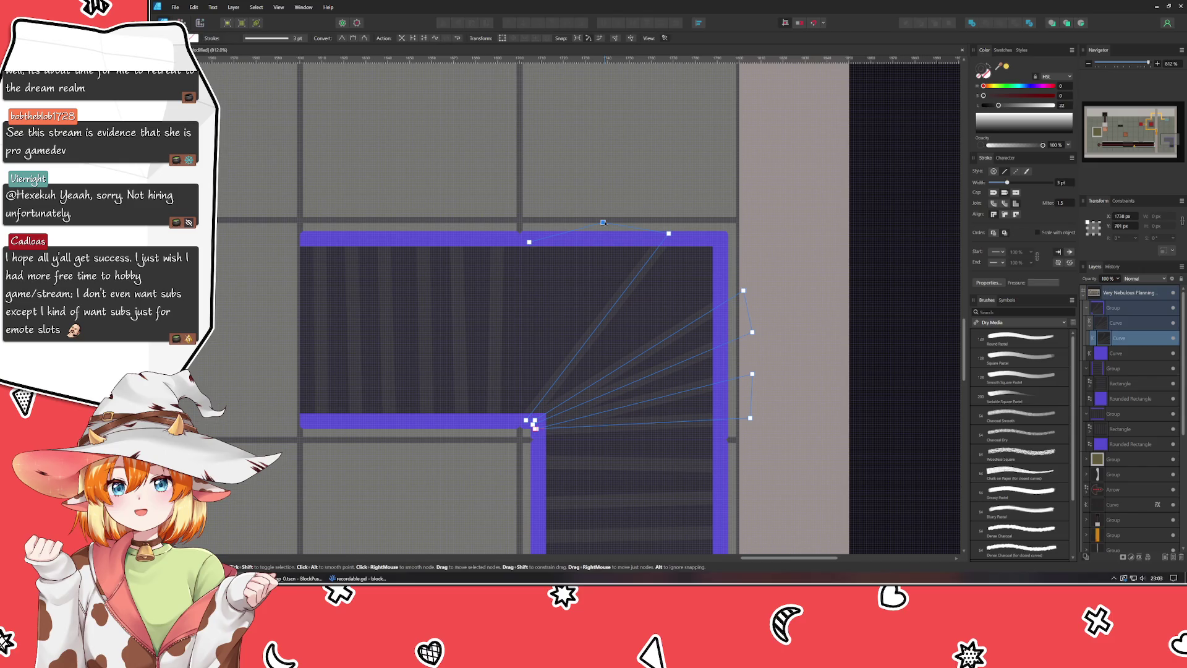
click(522, 425)
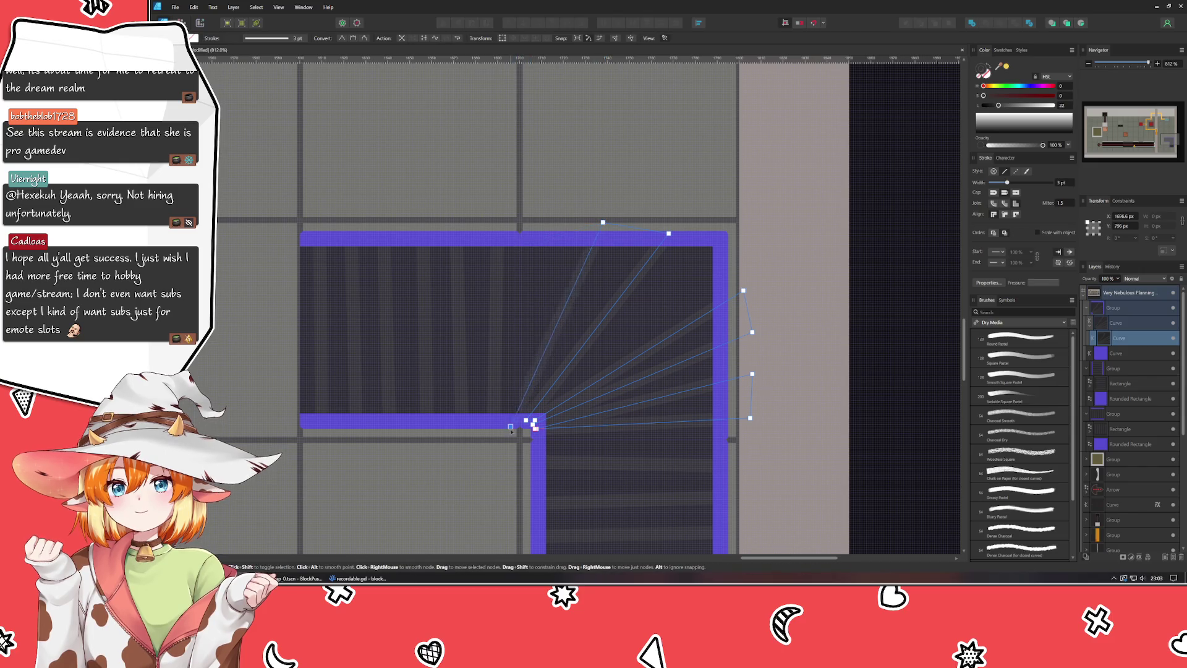
Step: Space the fan's outer stripe ends evenly along the top rail, right edge and outer corner
click(526, 421)
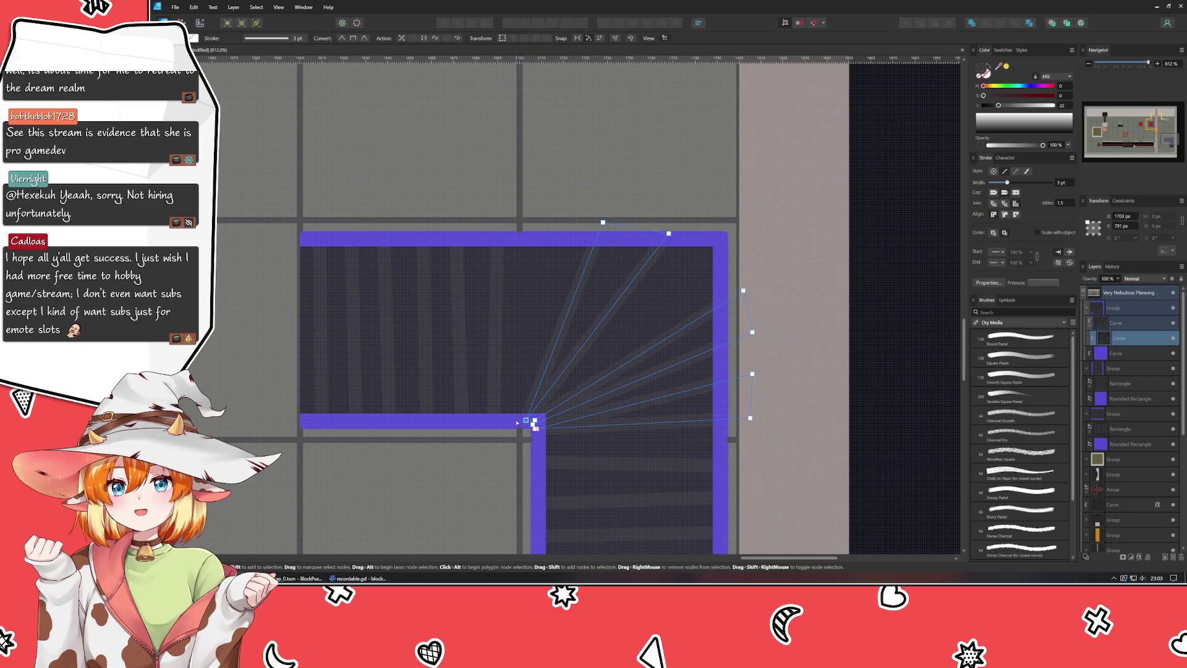
drag(603, 222, 553, 230)
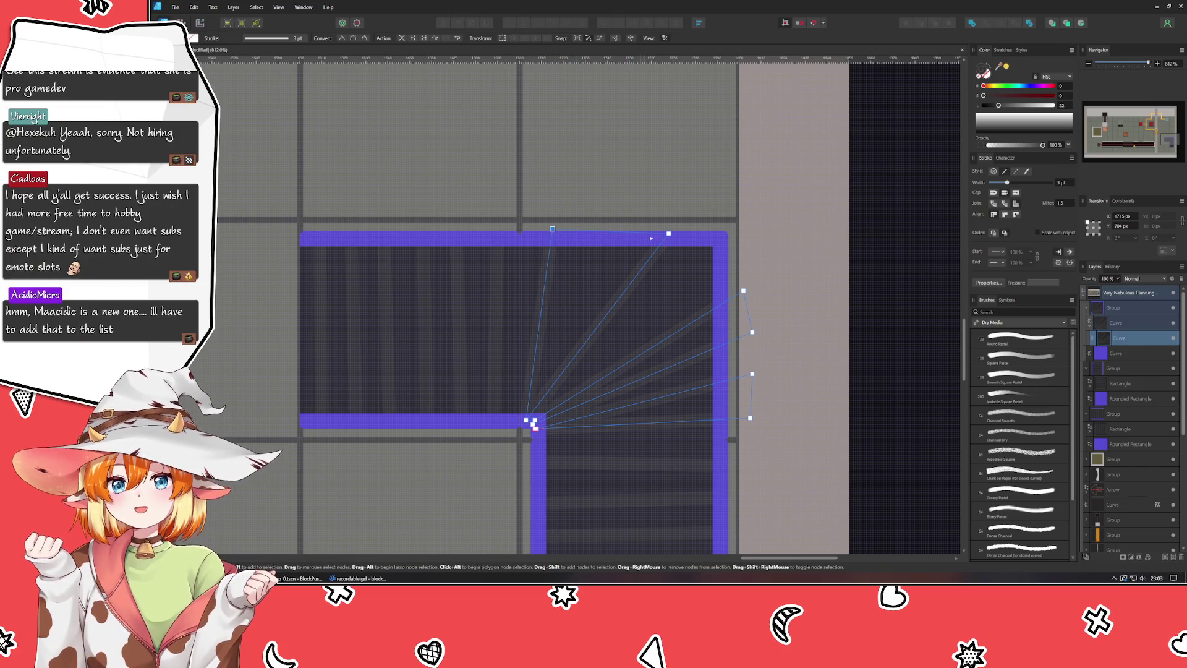
drag(668, 233, 609, 225)
drag(743, 290, 682, 214)
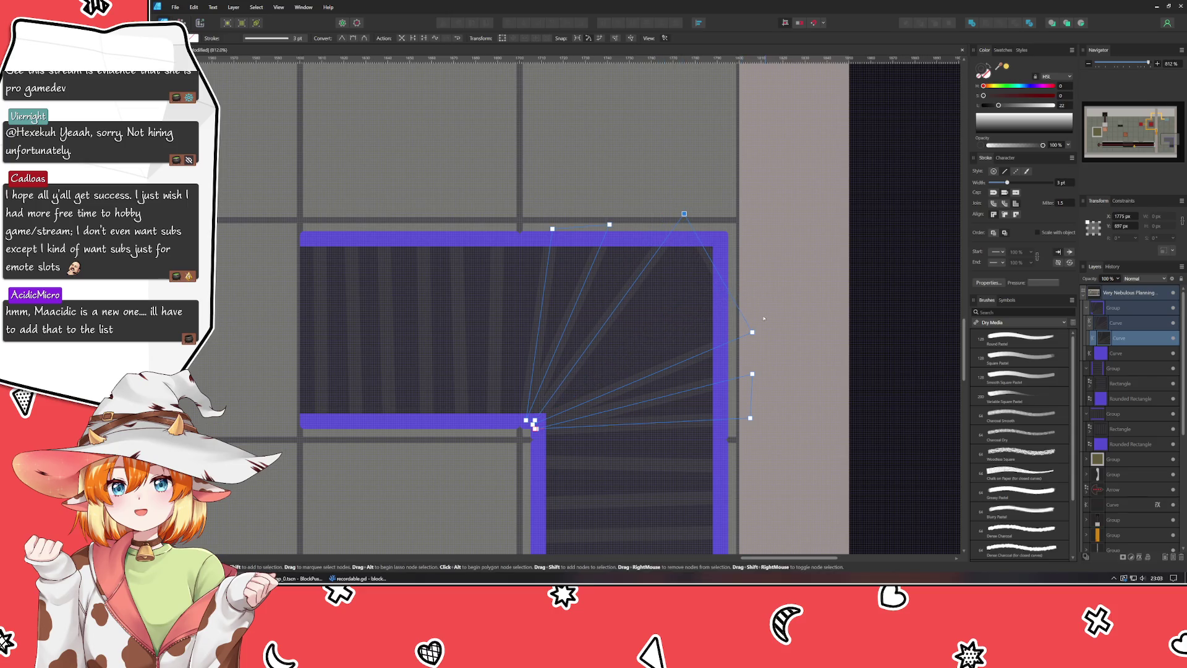
mouse_move(751, 332)
mouse_down()
mouse_move(745, 243)
mouse_move(667, 217)
mouse_up()
drag(751, 374, 752, 295)
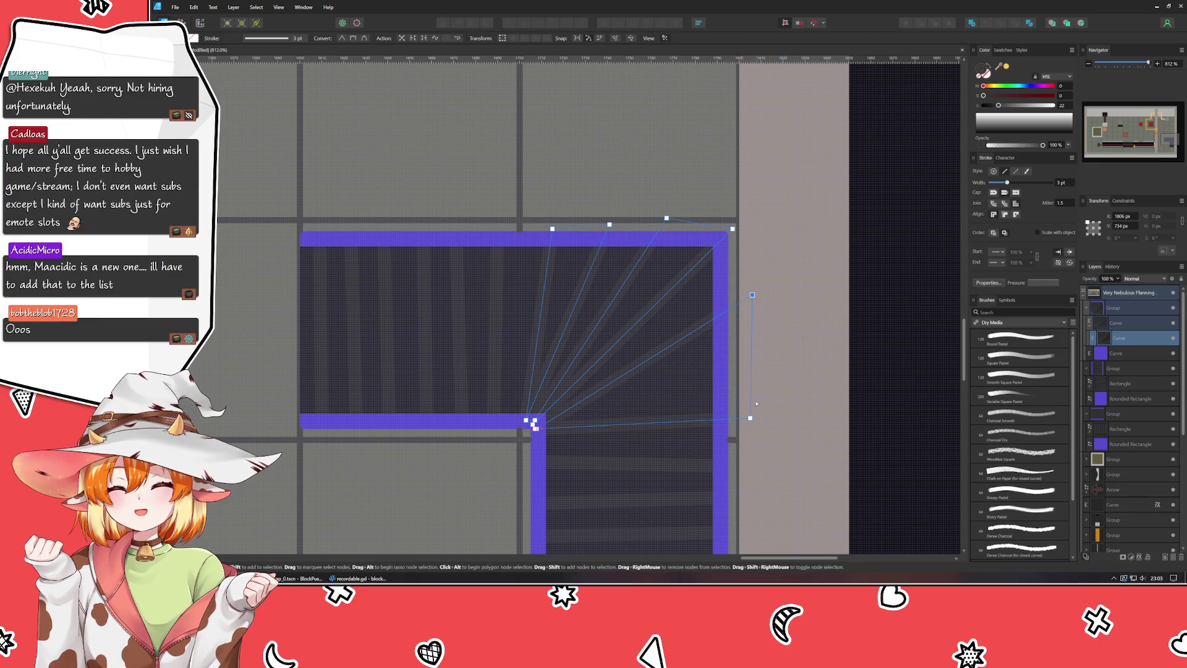
drag(749, 418, 758, 399)
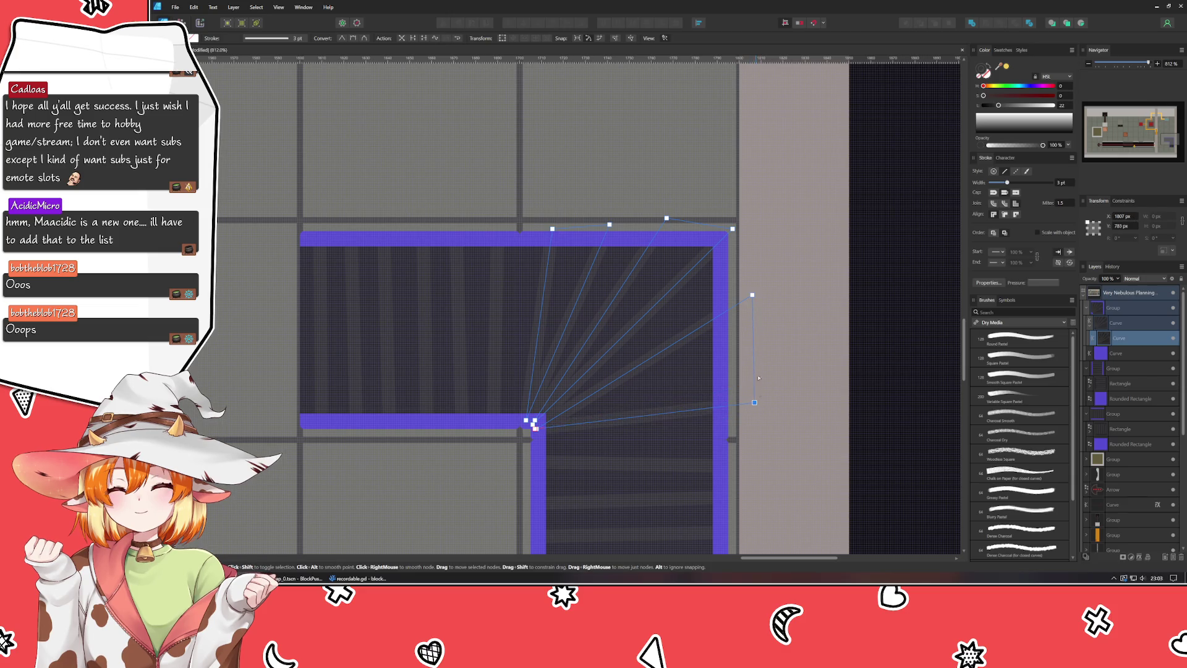
drag(752, 295, 752, 334)
mouse_move(732, 229)
mouse_down()
mouse_move(753, 260)
mouse_move(763, 255)
mouse_up()
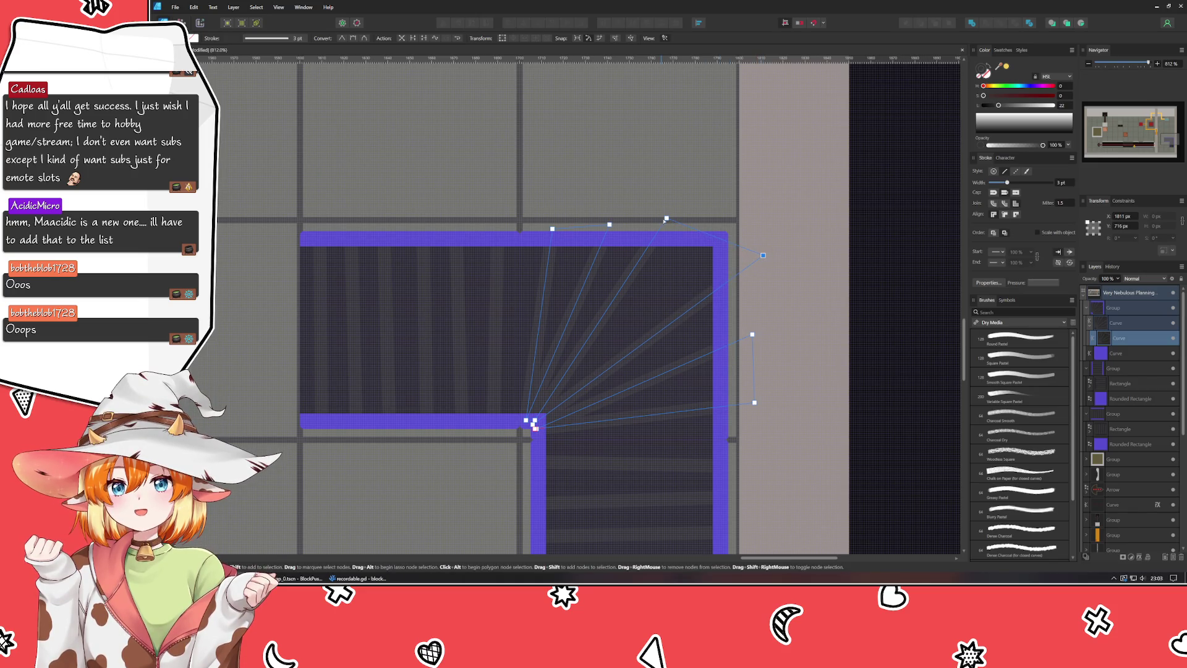
drag(666, 218, 695, 218)
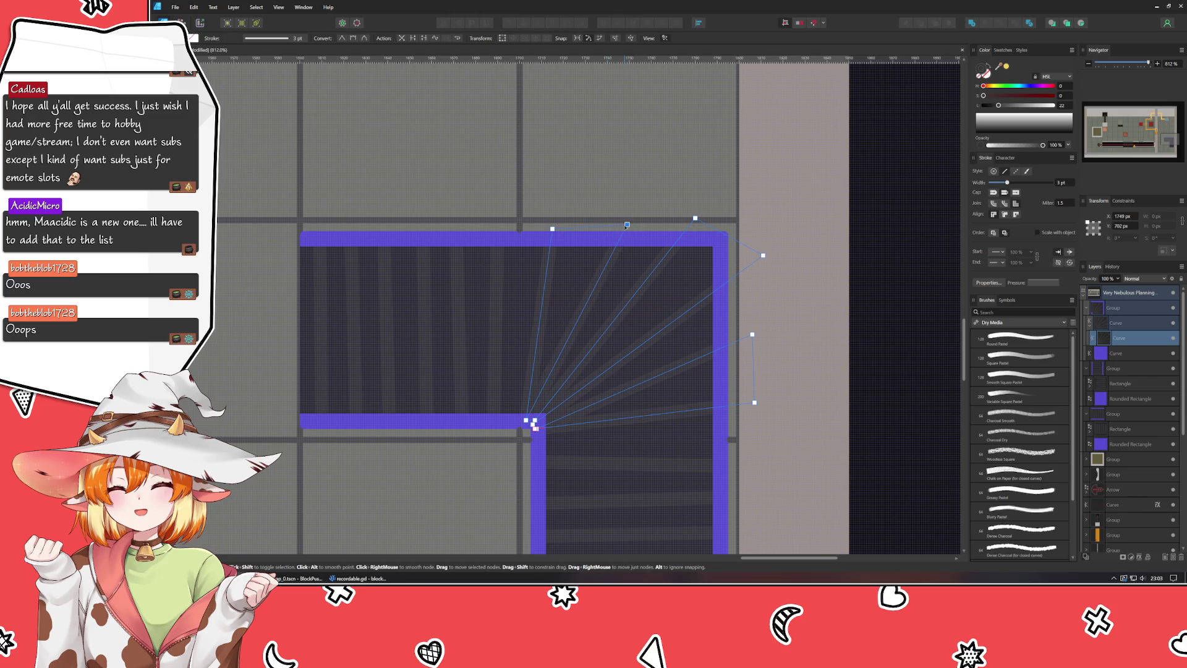
click(861, 359)
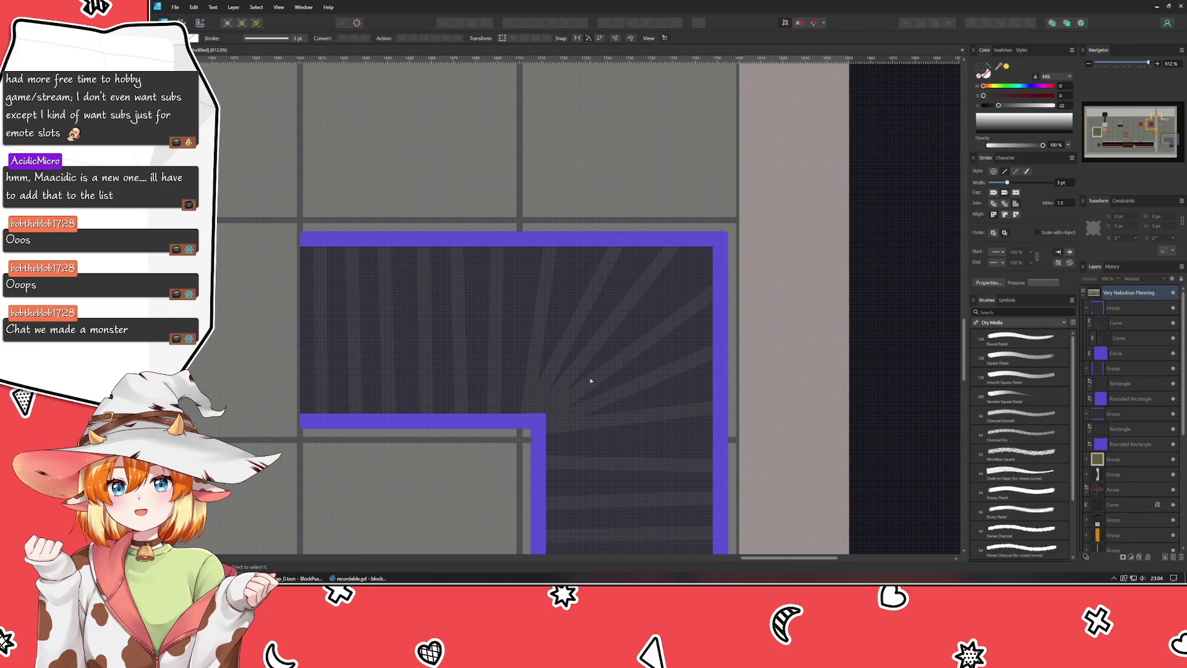
Step: Marquee-select the fan curve's centre nodes and drag them down and left at the inner corner
click(529, 416)
drag(553, 380, 473, 497)
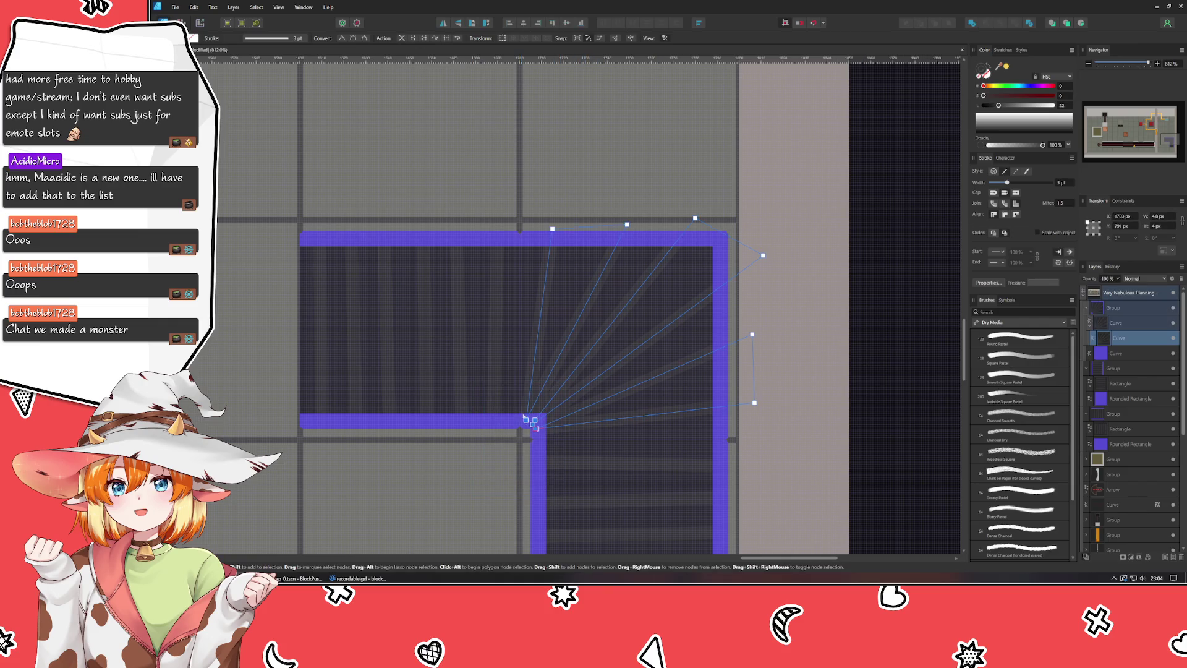
mouse_move(534, 425)
mouse_down()
mouse_move(517, 437)
mouse_move(523, 451)
mouse_up()
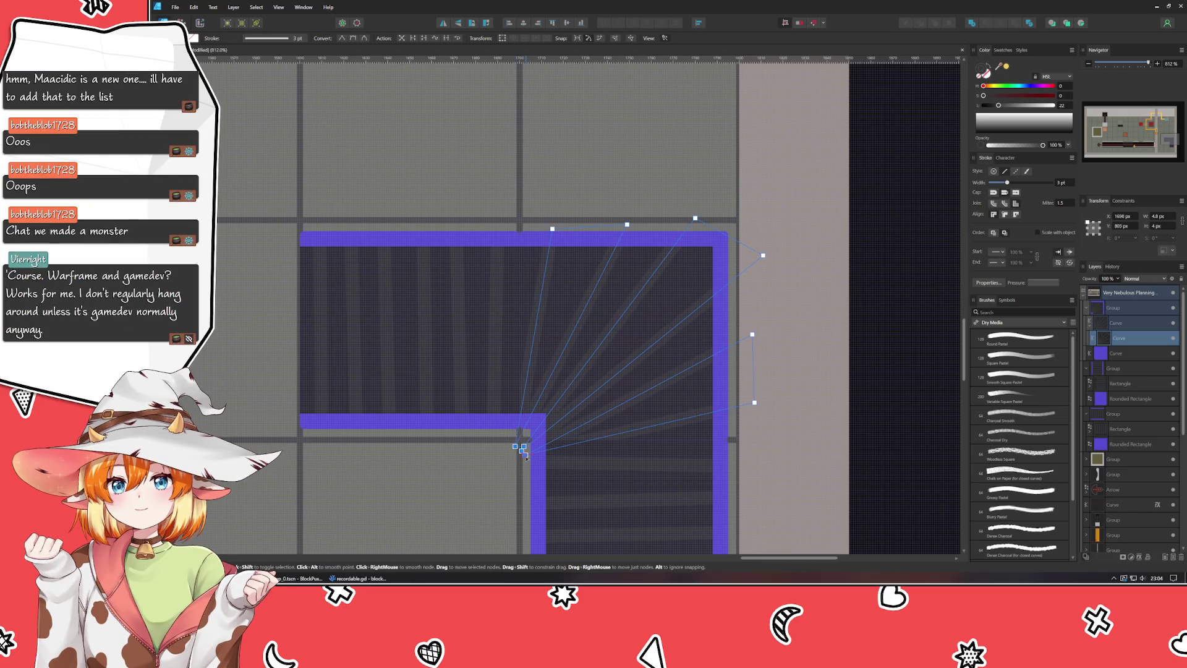
click(523, 451)
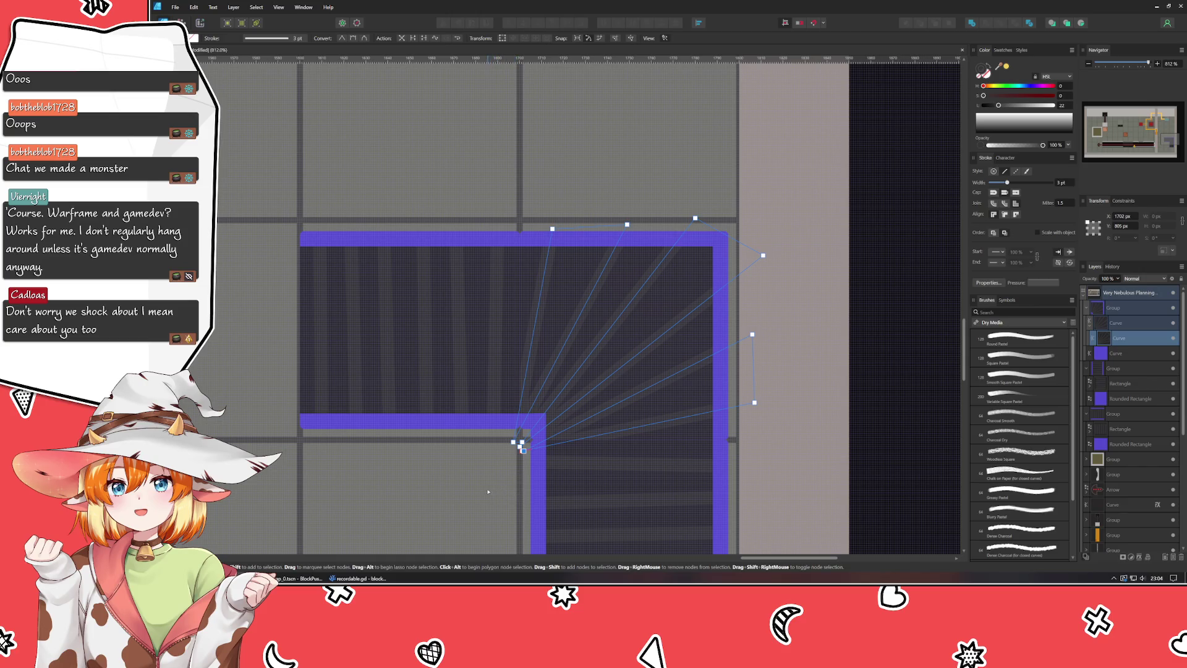
drag(530, 450, 509, 436)
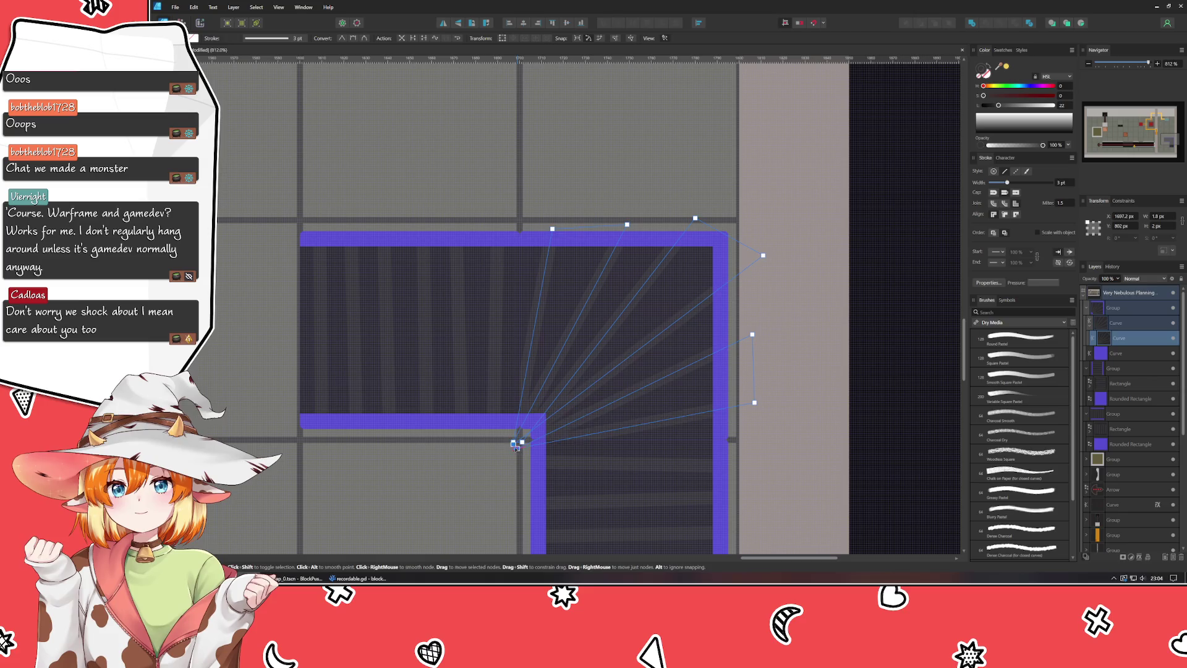
click(514, 445)
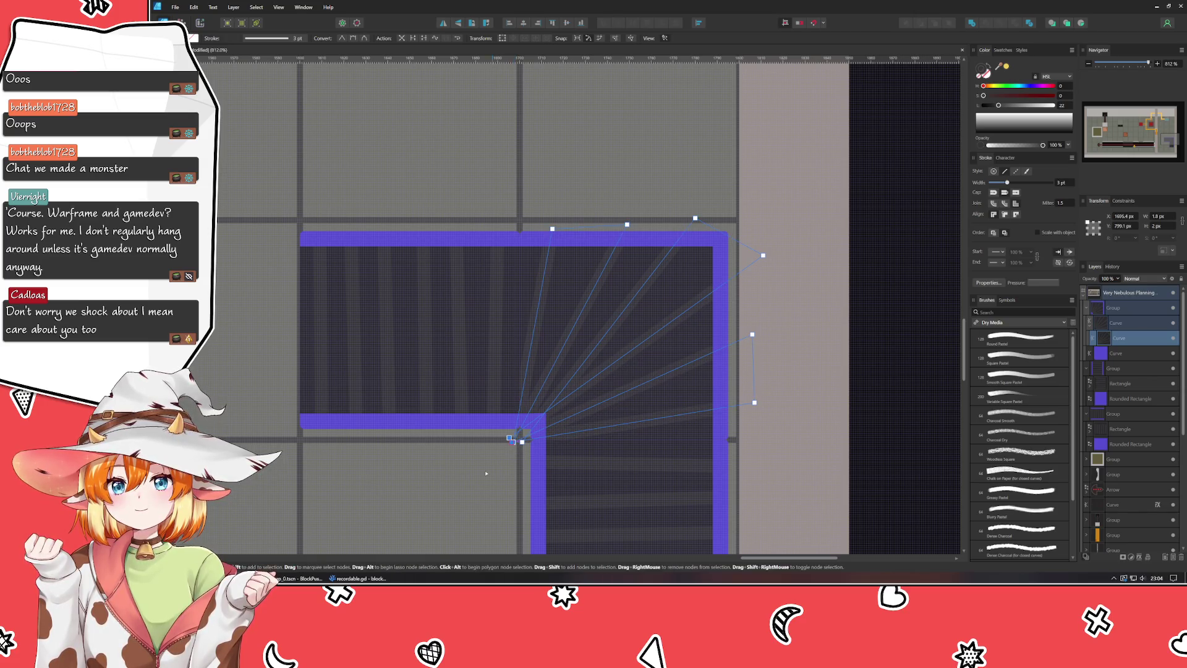
Step: Fine-tune the stripe end point at the bend, then deselect to check the fanned stripes
click(509, 441)
drag(516, 444, 514, 442)
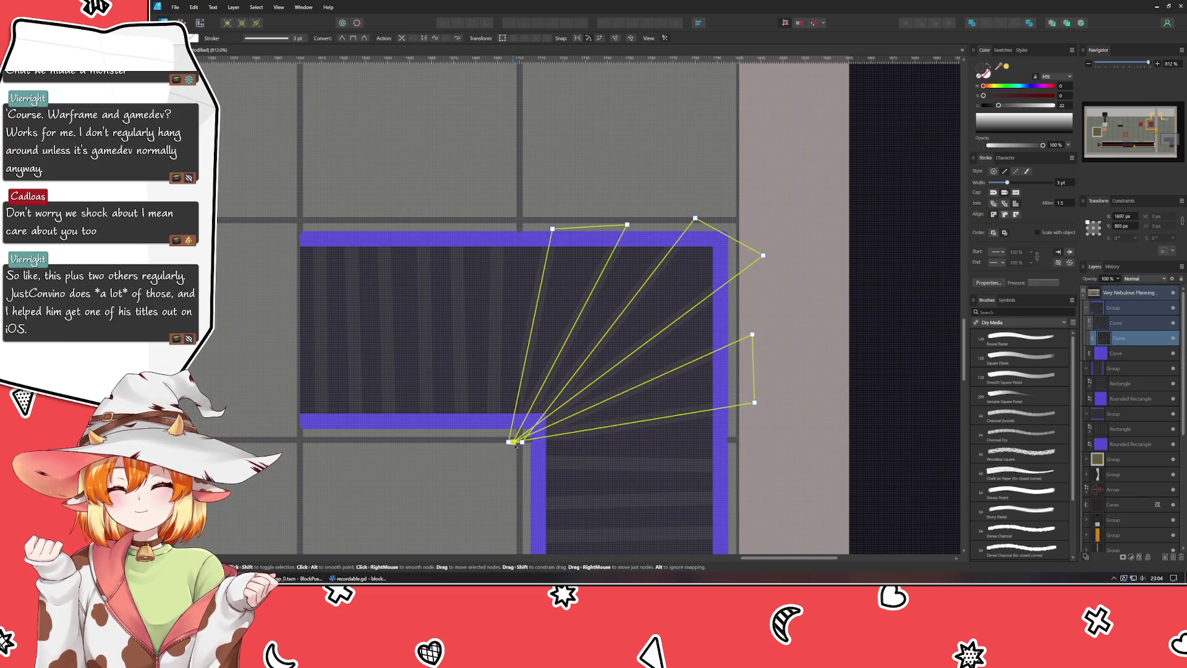
click(780, 456)
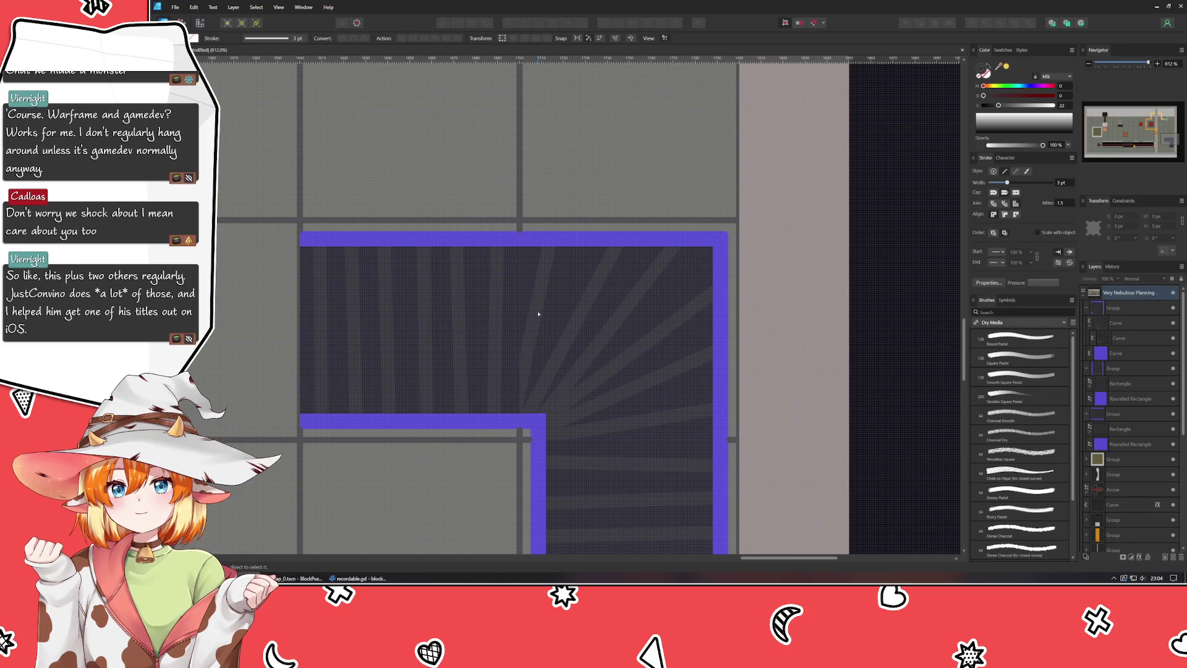
click(518, 441)
click(518, 441)
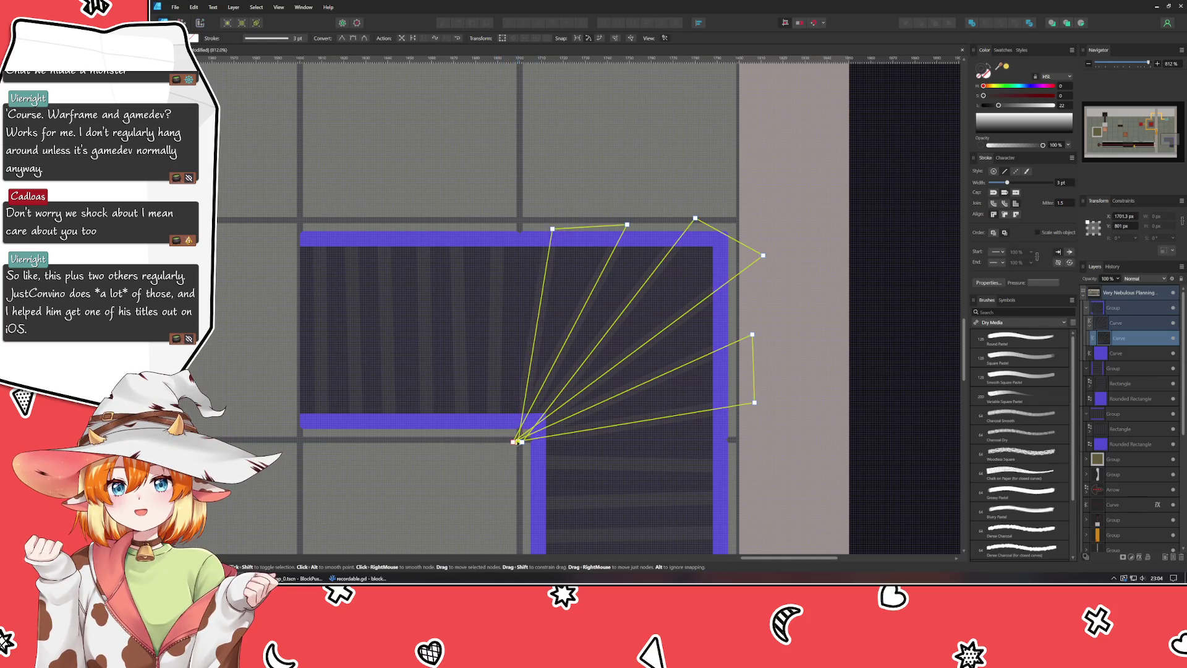
click(493, 451)
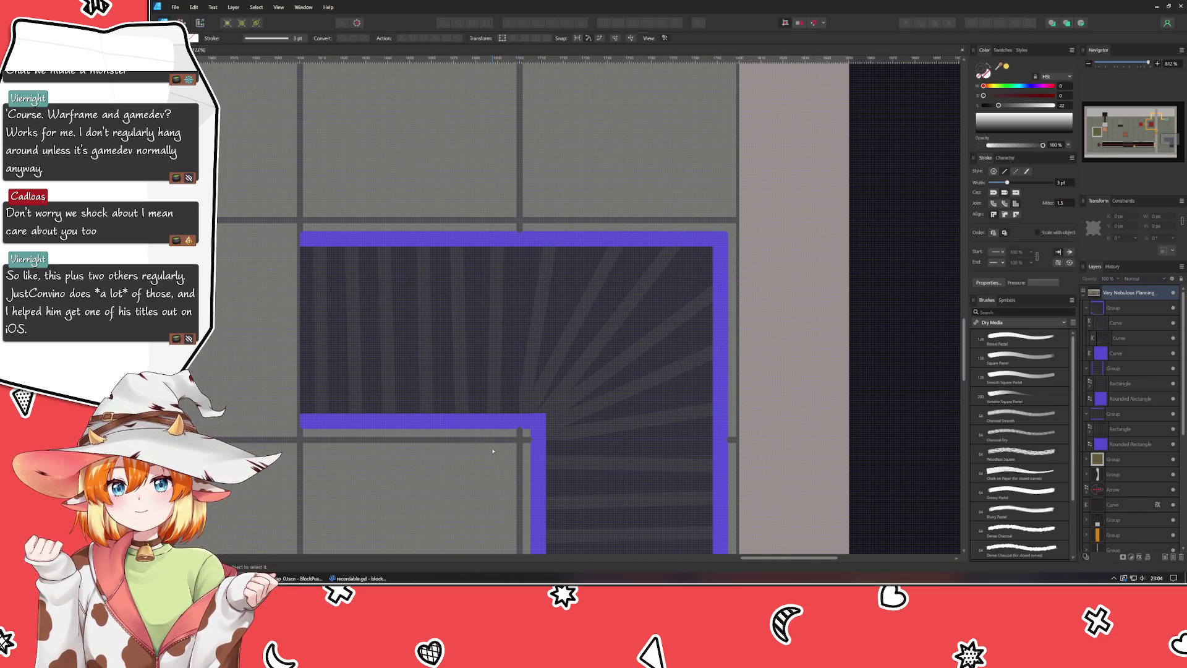
scroll(493, 450, down, 5)
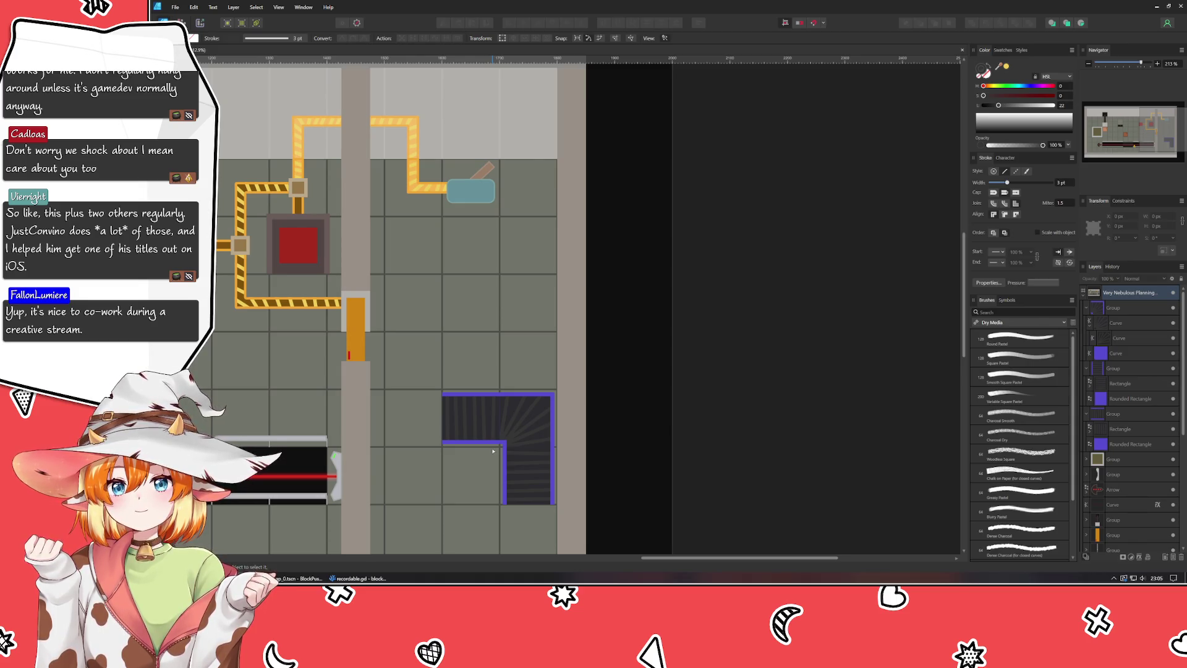
Step: Pan and zoom out to 213% to see the L-shaped conveyor within the level layout
mouse_move(493, 451)
mouse_down()
mouse_move(554, 412)
mouse_move(588, 348)
mouse_up()
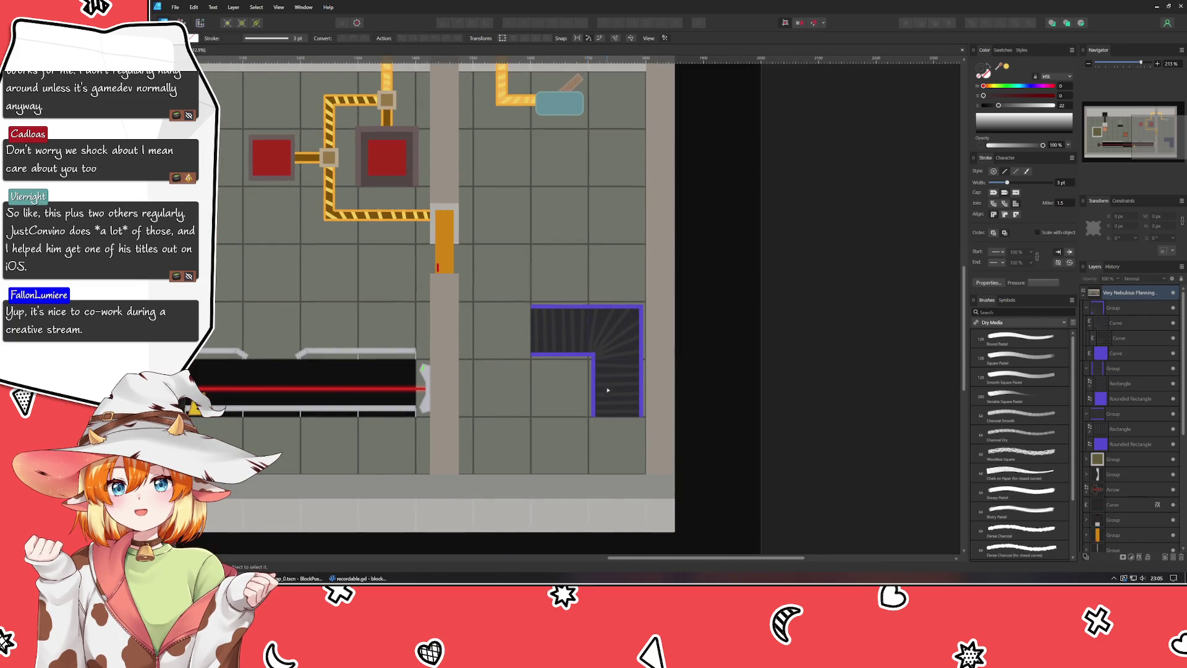
scroll(631, 385, up, 4)
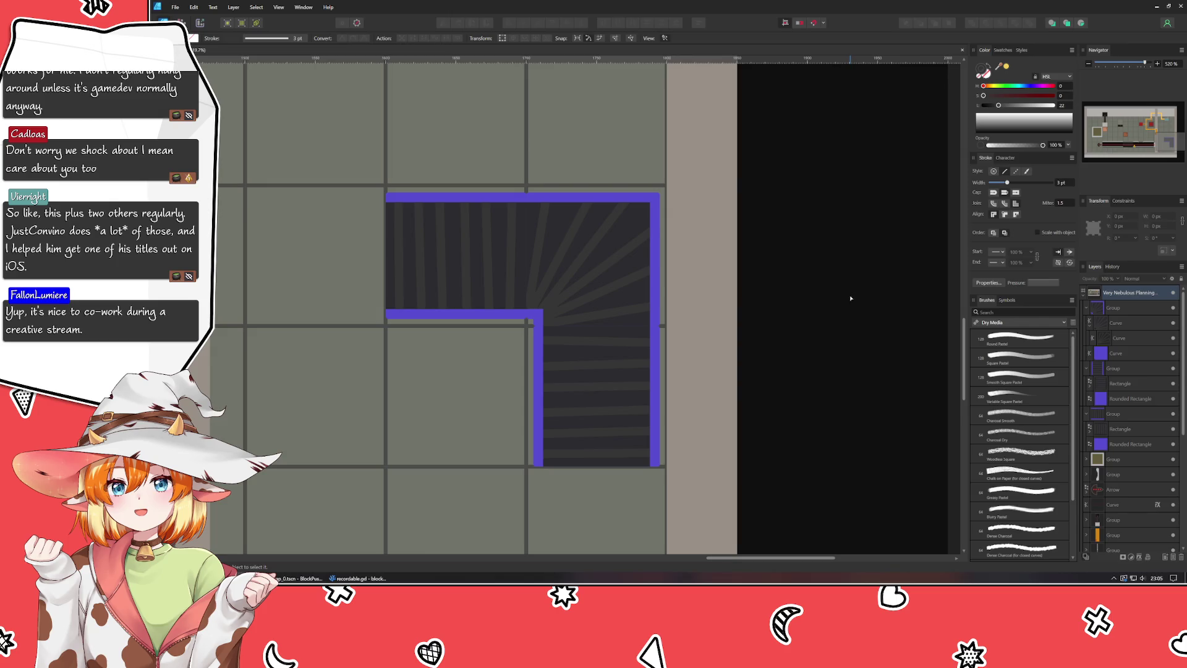
click(535, 306)
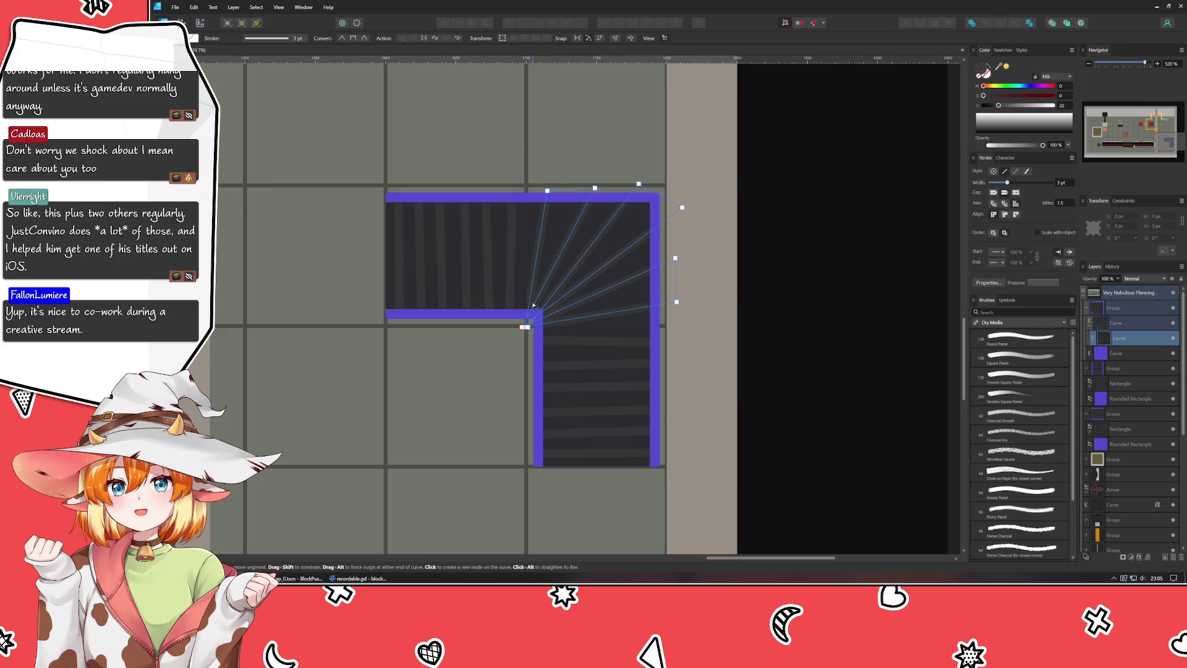
click(760, 303)
scroll(746, 307, up, 2)
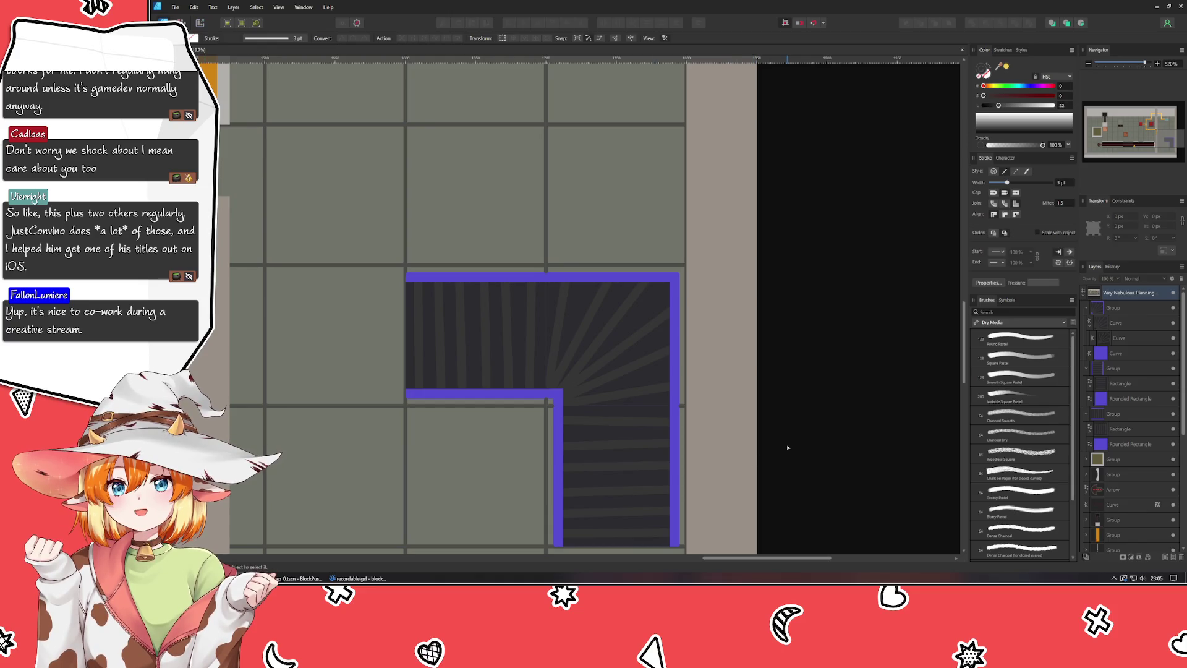
drag(786, 444, 800, 324)
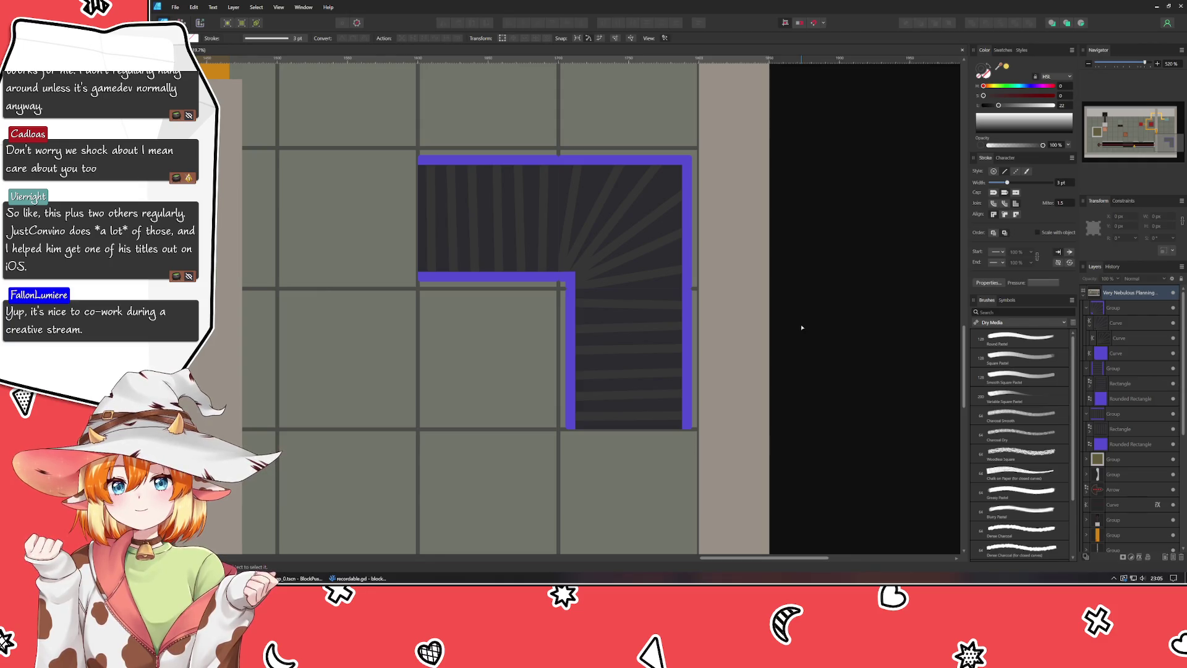
scroll(802, 327, down, 5)
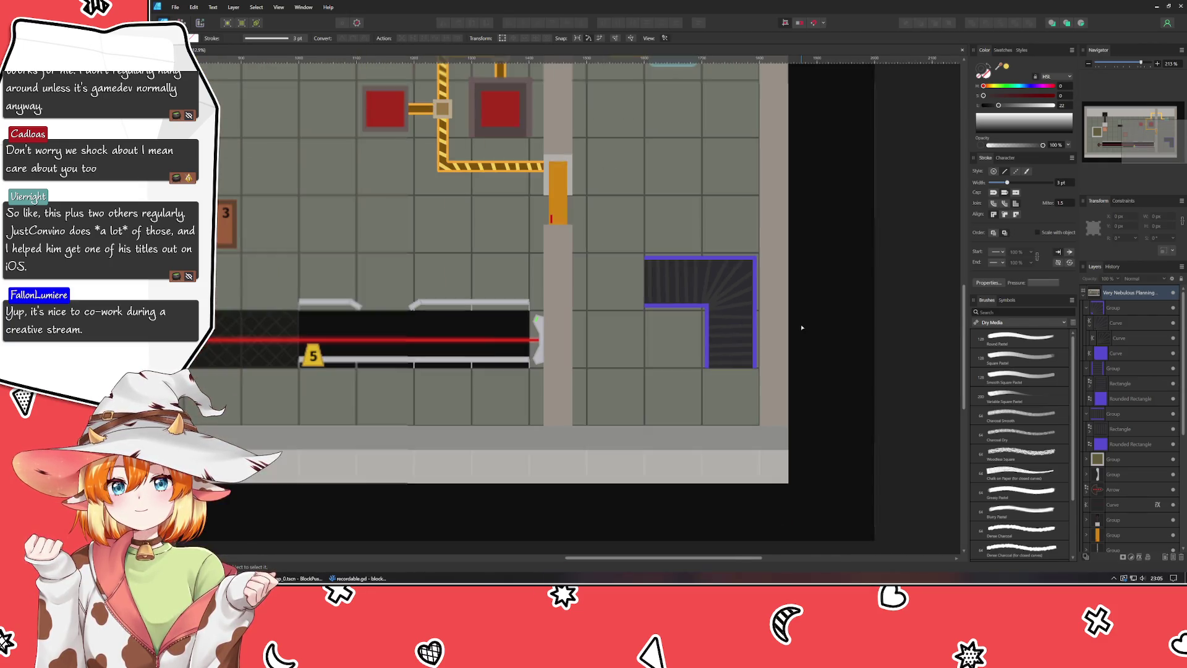
Step: Ctrl-drag a copy of crate 3 onto the lower end of the L-shaped conveyor
drag(802, 327, 812, 390)
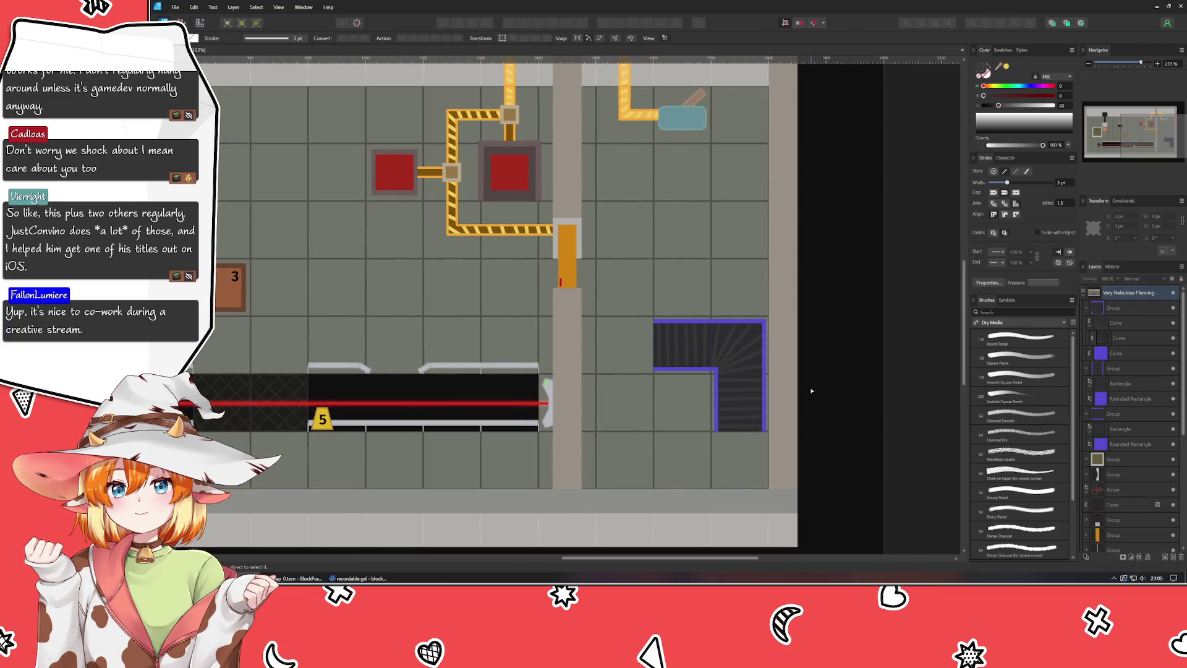
click(233, 301)
mouse_move(233, 301)
mouse_down()
mouse_move(723, 448)
mouse_move(743, 412)
mouse_up()
Step: Move the new crate's layer to the top of the Layers panel and collapse its three groups
drag(1129, 526, 1135, 307)
scroll(840, 445, up, 1)
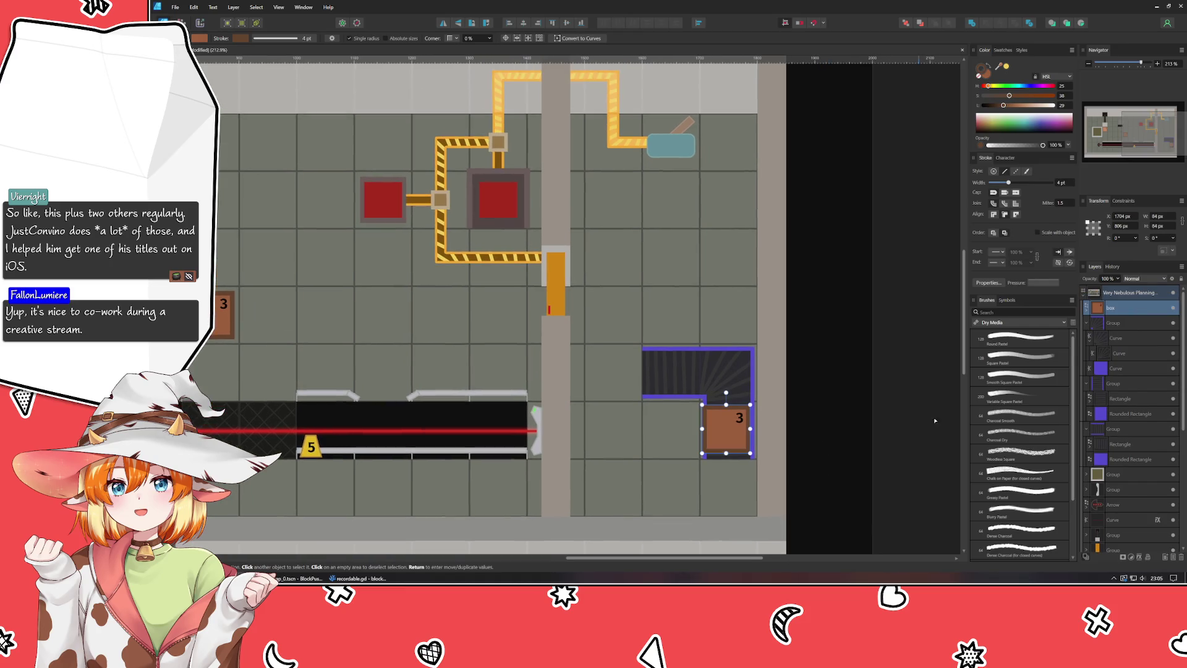
click(1087, 324)
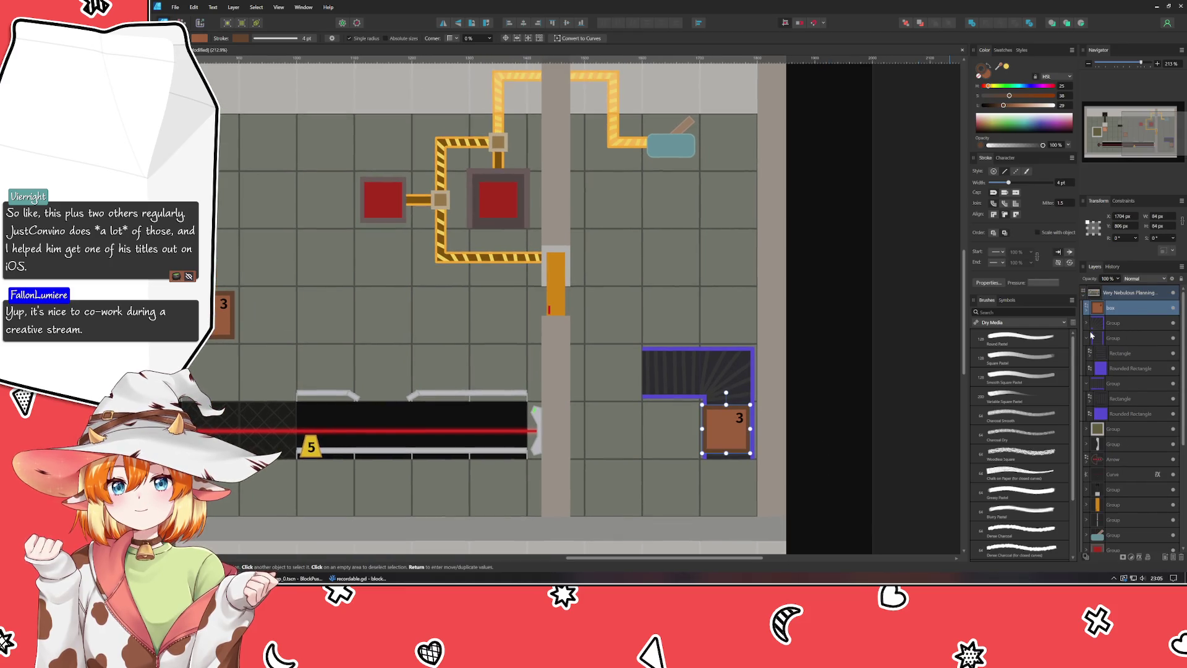
click(1087, 338)
click(1087, 354)
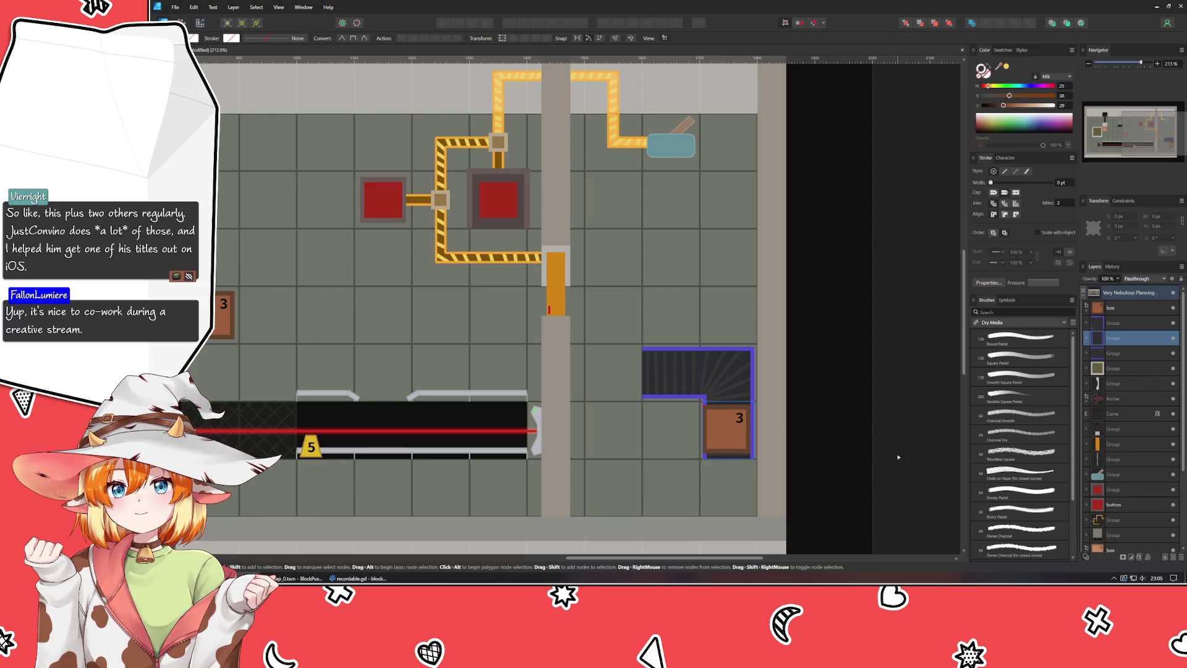
click(920, 461)
Step: Test moving the copied crate into the conveyor's top-right cell, then undo it back to bottom-right
click(707, 438)
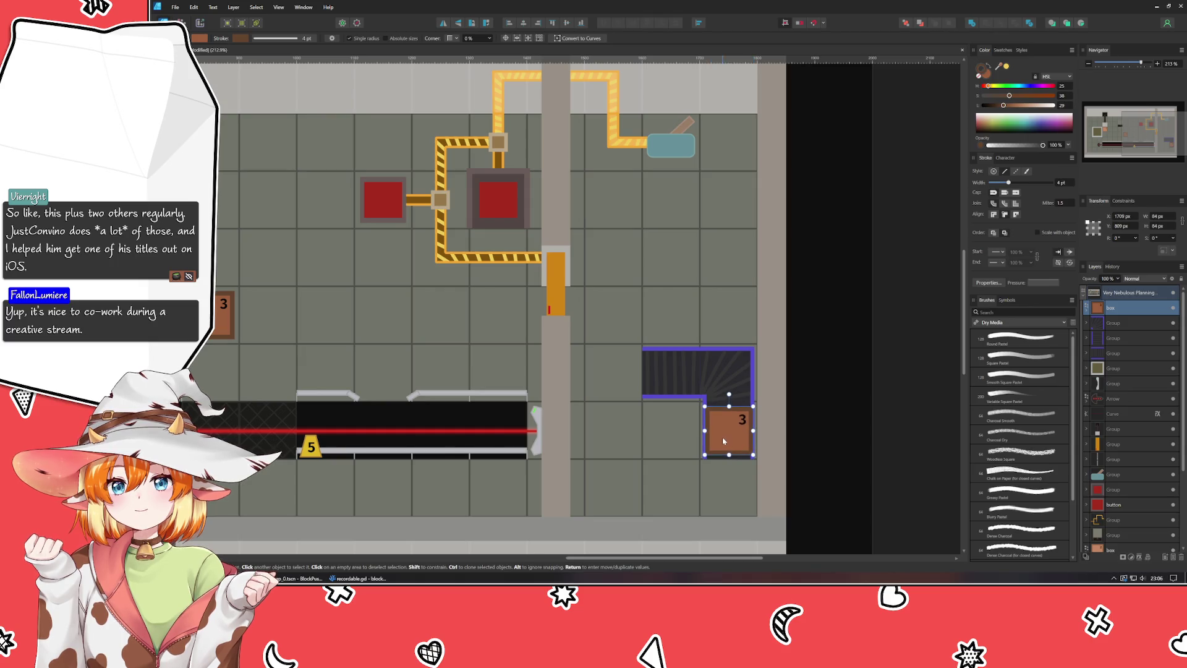
click(594, 482)
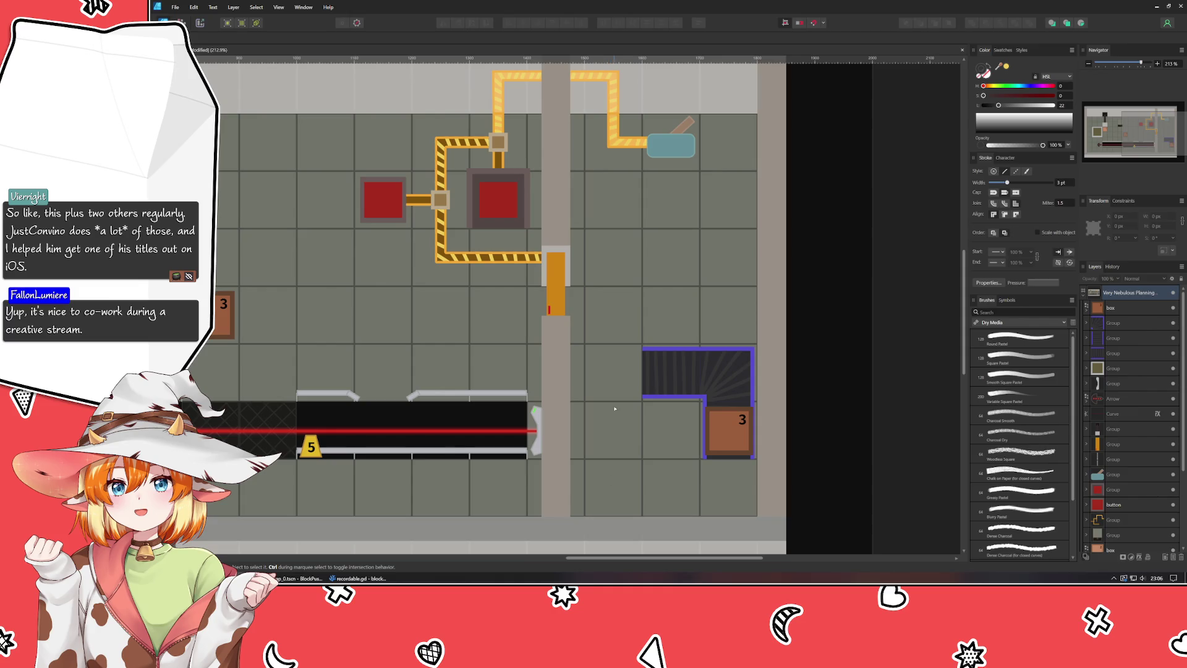
mouse_move(733, 442)
mouse_down()
mouse_move(734, 379)
mouse_move(676, 381)
mouse_up()
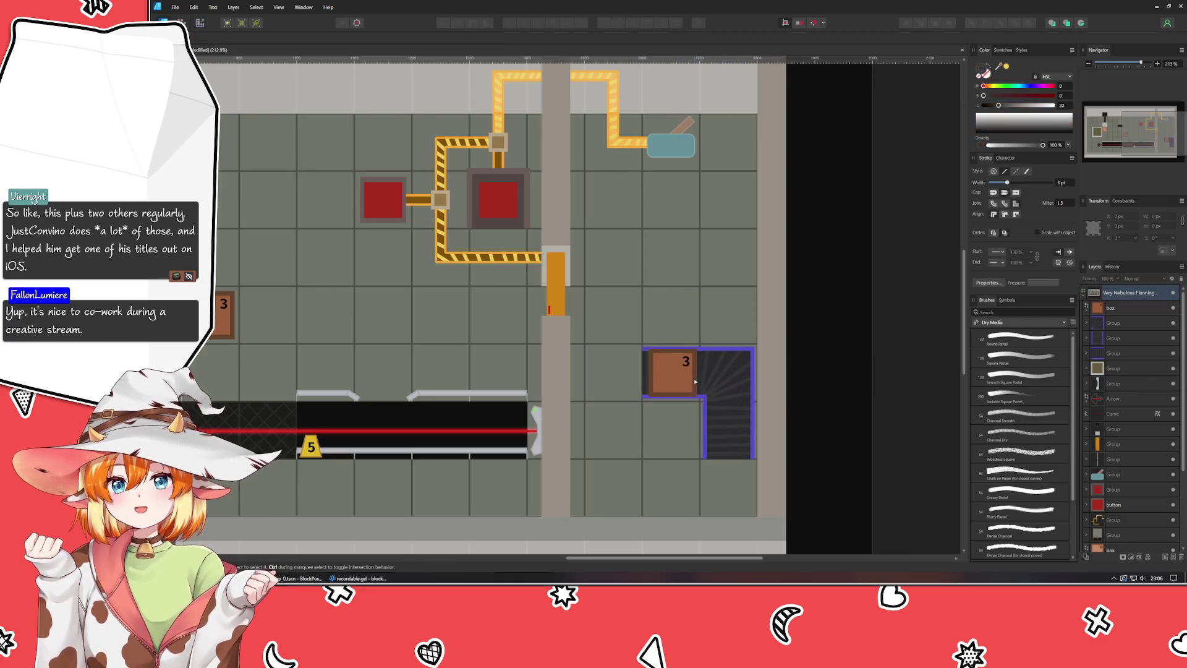
mouse_move(679, 387)
mouse_down()
mouse_move(734, 439)
mouse_move(731, 388)
mouse_up()
click(845, 430)
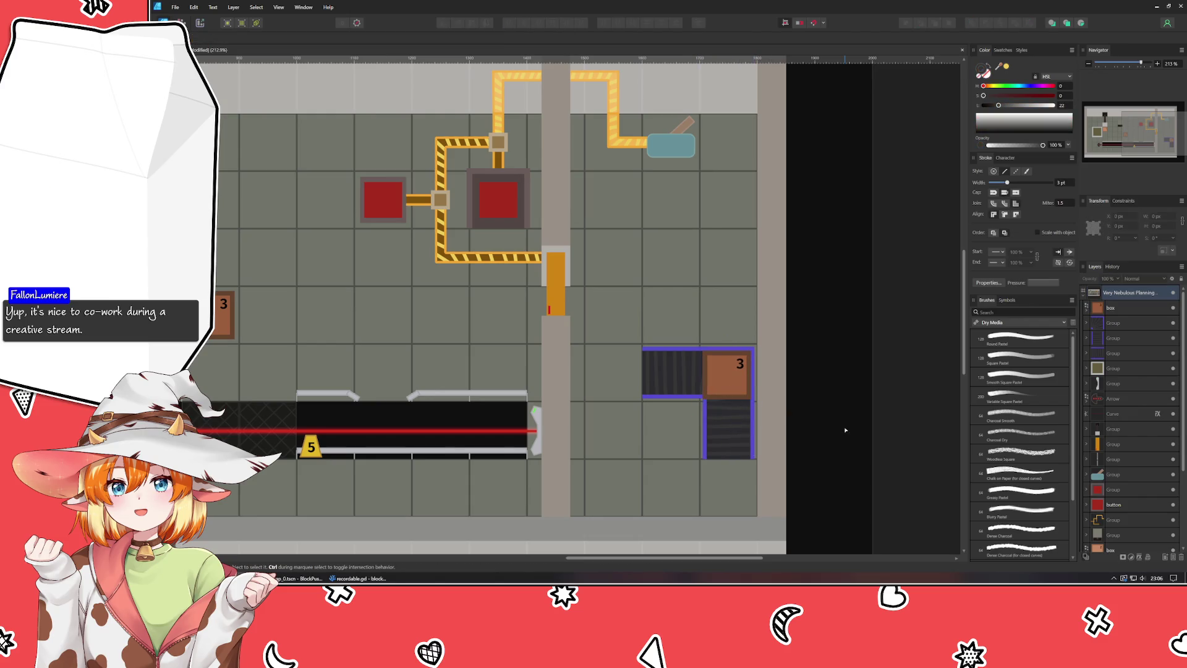
key(ctrl+z)
key(ctrl+z)
key(ctrl+z)
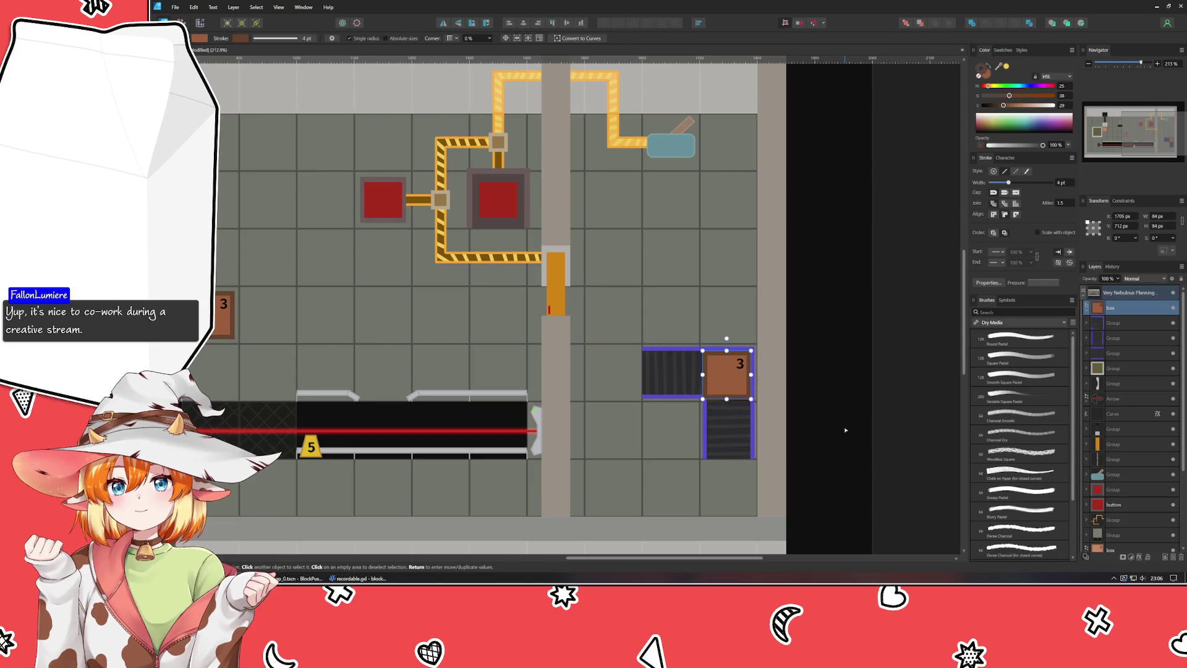
click(721, 431)
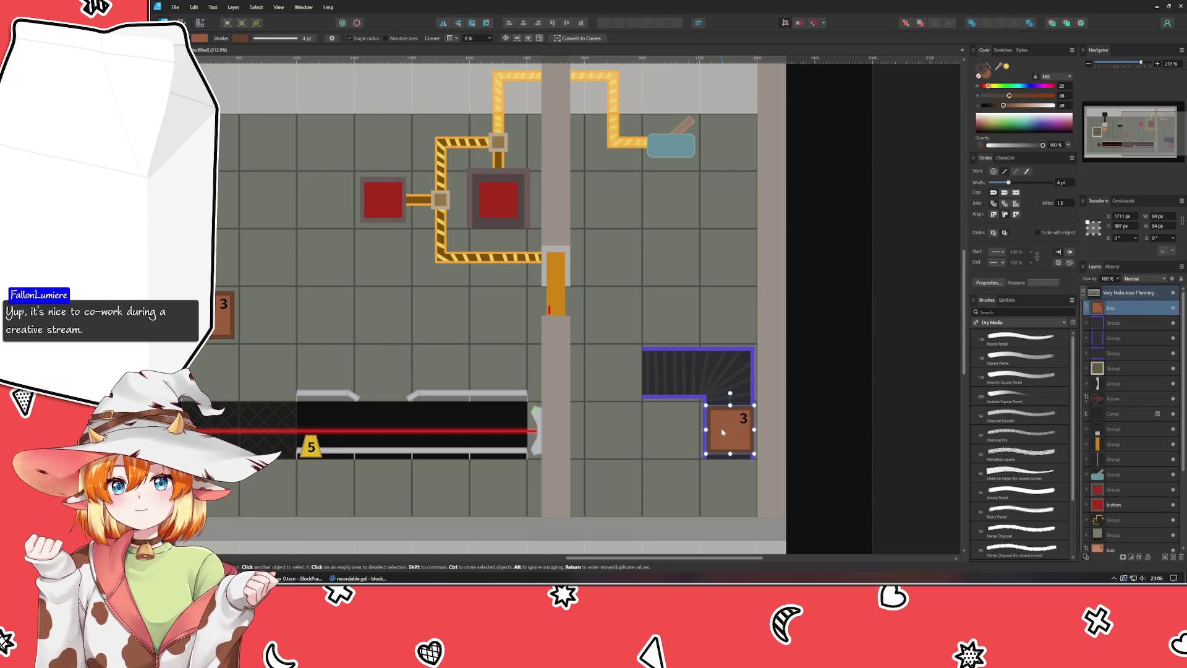
click(817, 460)
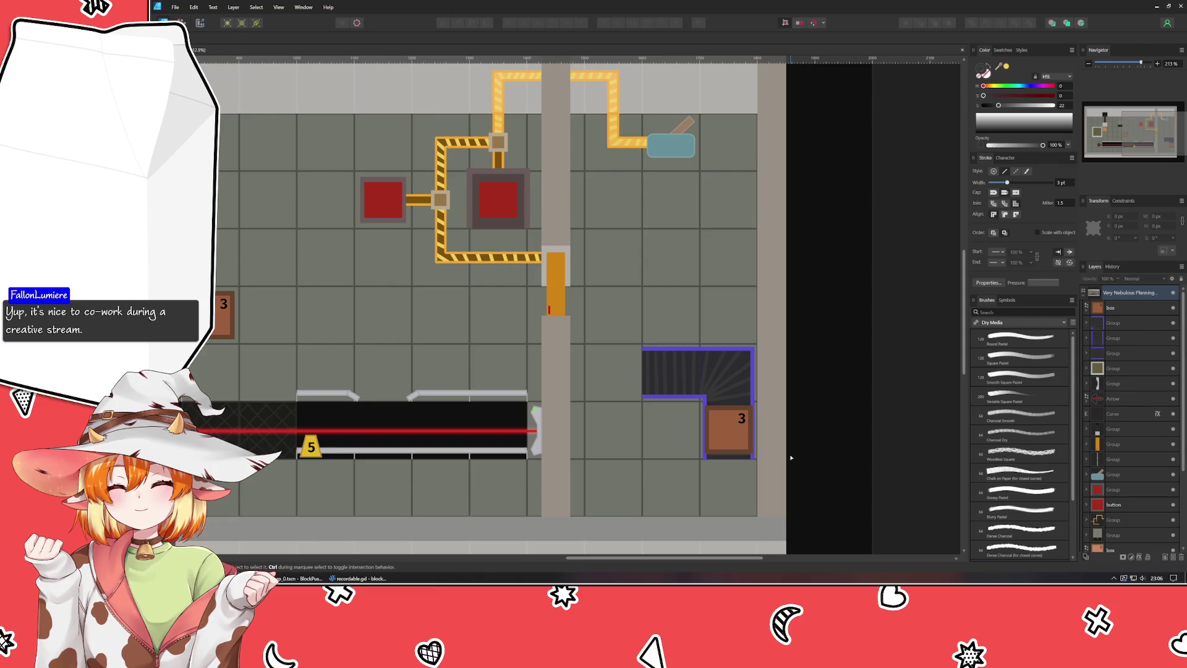
drag(815, 449, 862, 414)
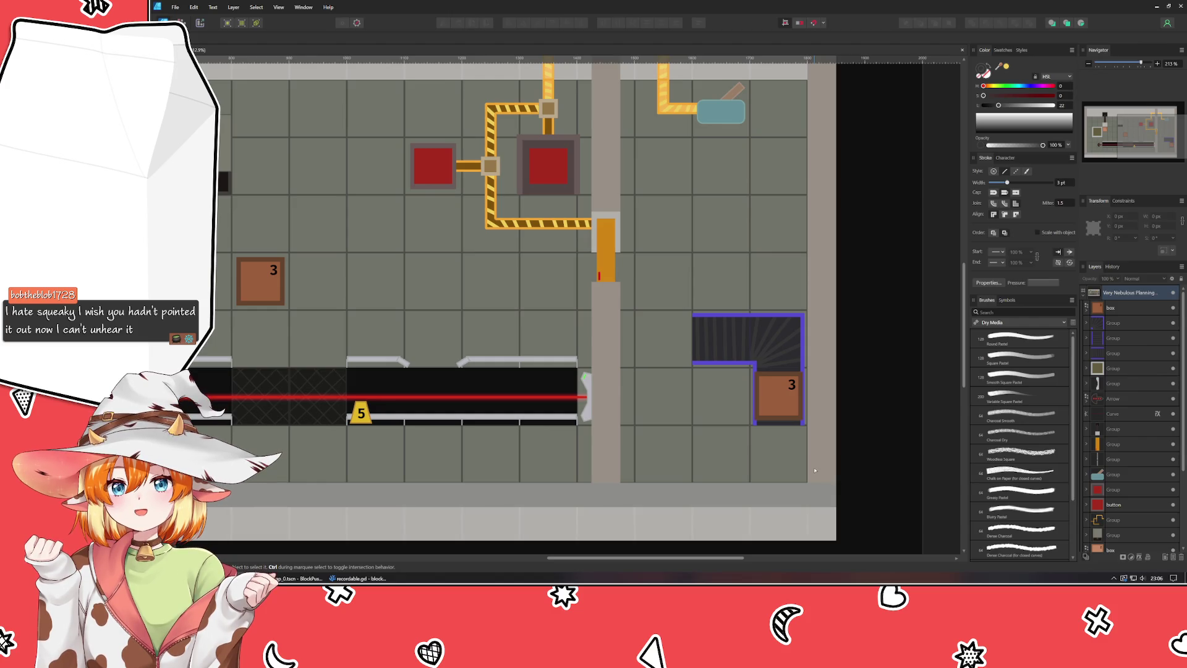
Step: Select three red Ellipse dots inside the emitter's Arrow group and delete them, leaving one
mouse_move(633, 480)
mouse_down()
mouse_move(987, 431)
mouse_move(542, 414)
mouse_move(1082, 426)
mouse_up()
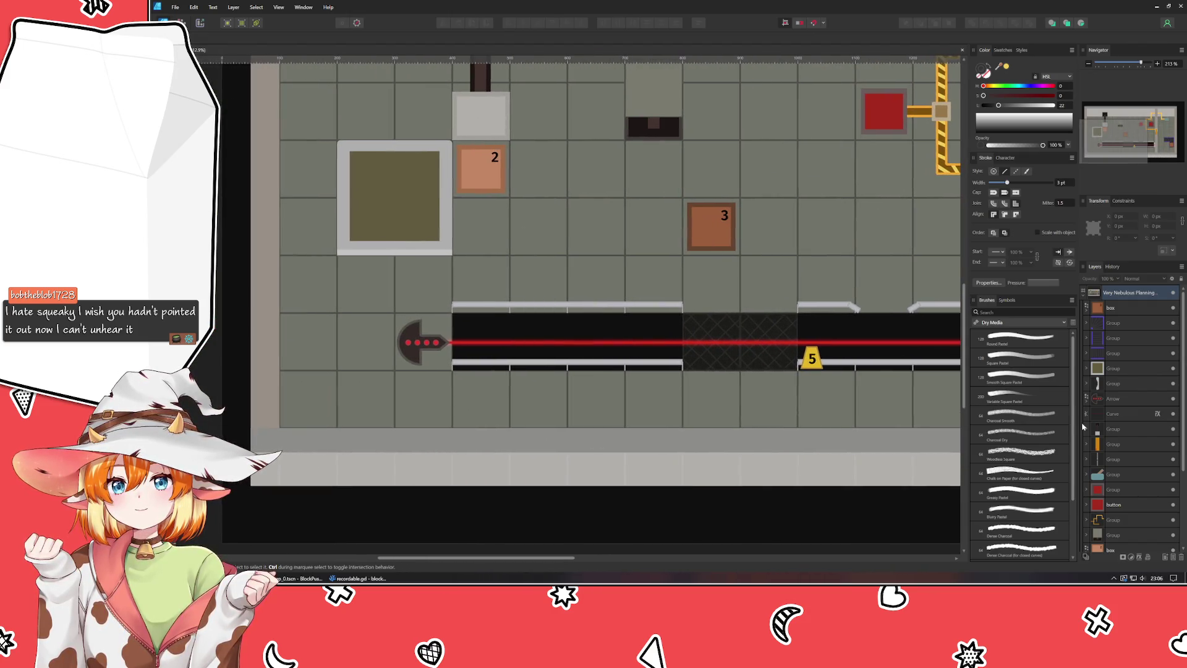
click(413, 343)
double_click(417, 344)
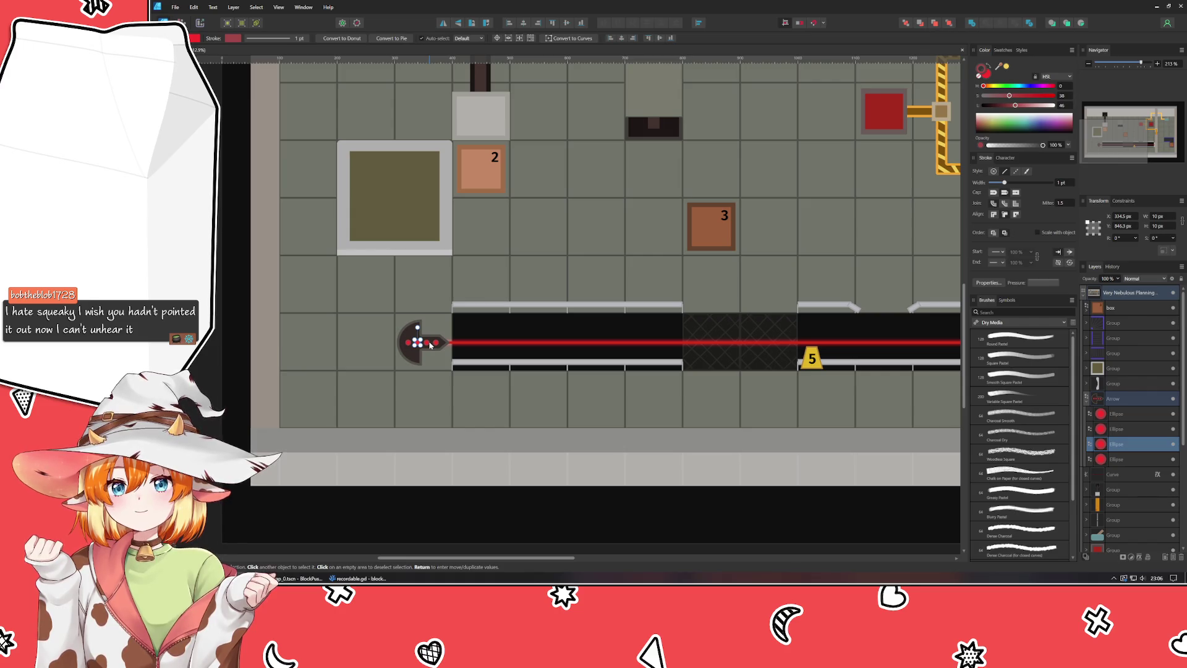
shift+click(428, 343)
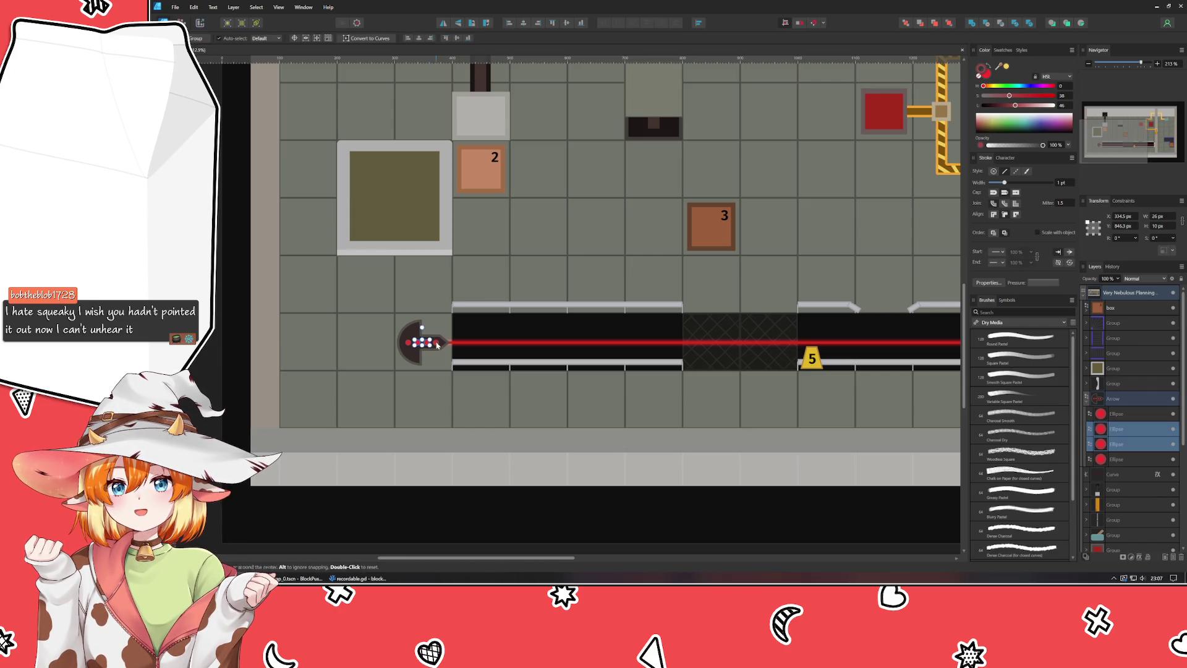
shift+click(439, 343)
key(Delete)
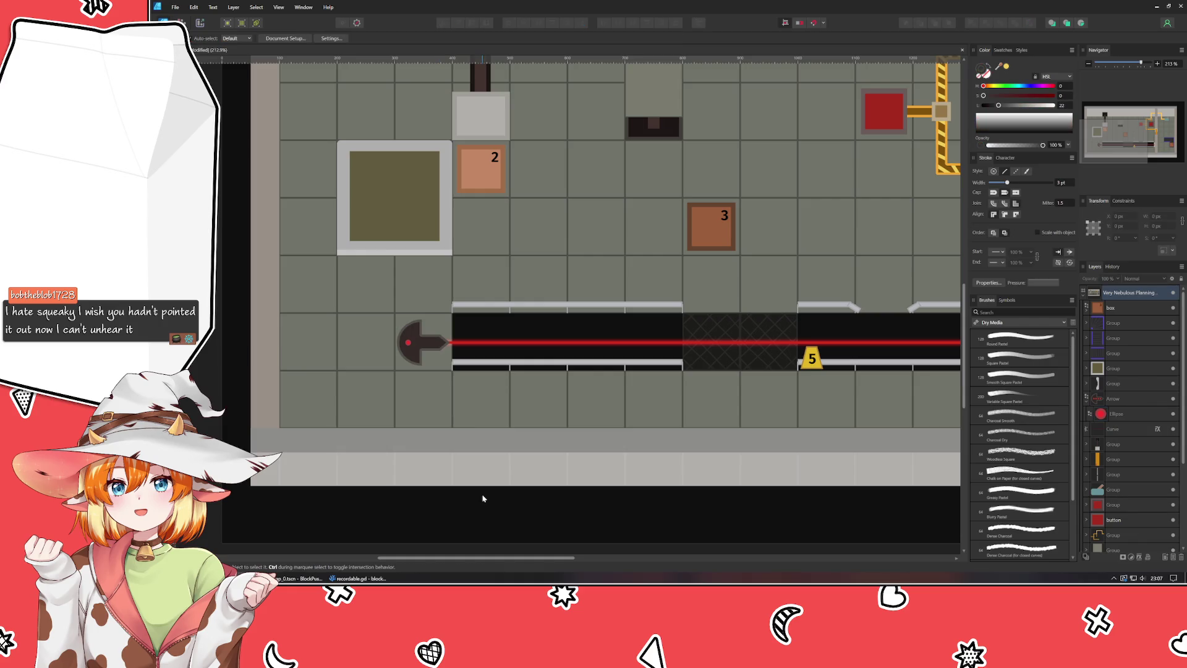
Step: Scroll around the level, then zoom in to about 416% on crate 3 at the conveyor's lower end
scroll(484, 498, right, 10)
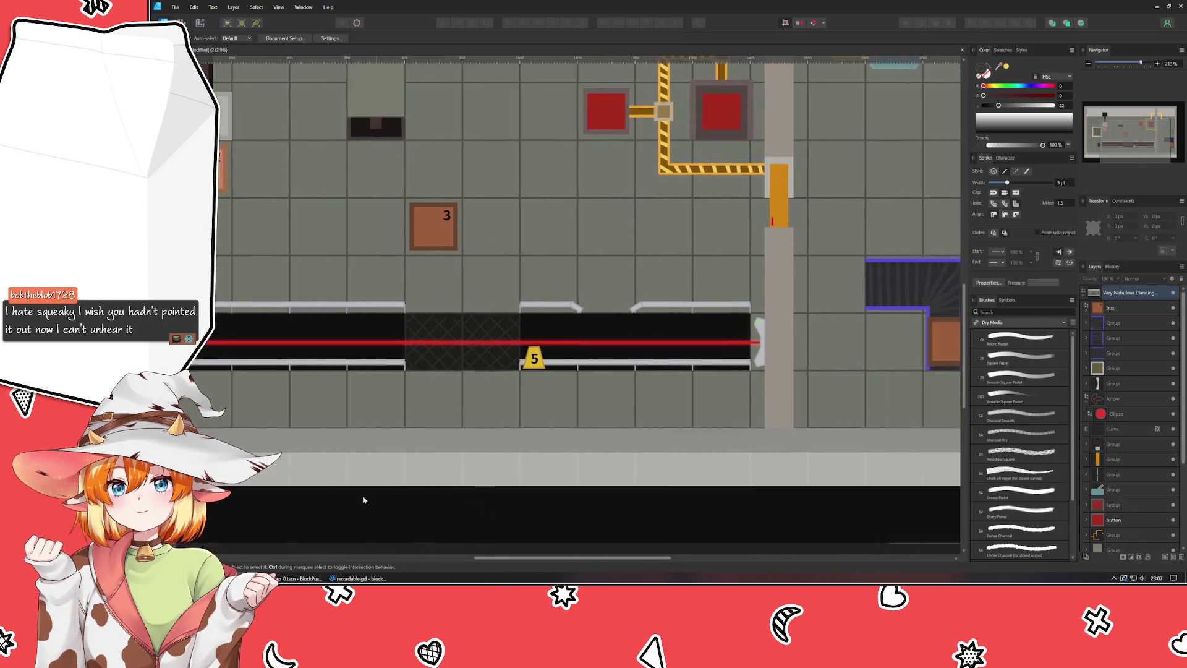
scroll(333, 491, right, 2)
scroll(334, 490, up, 1)
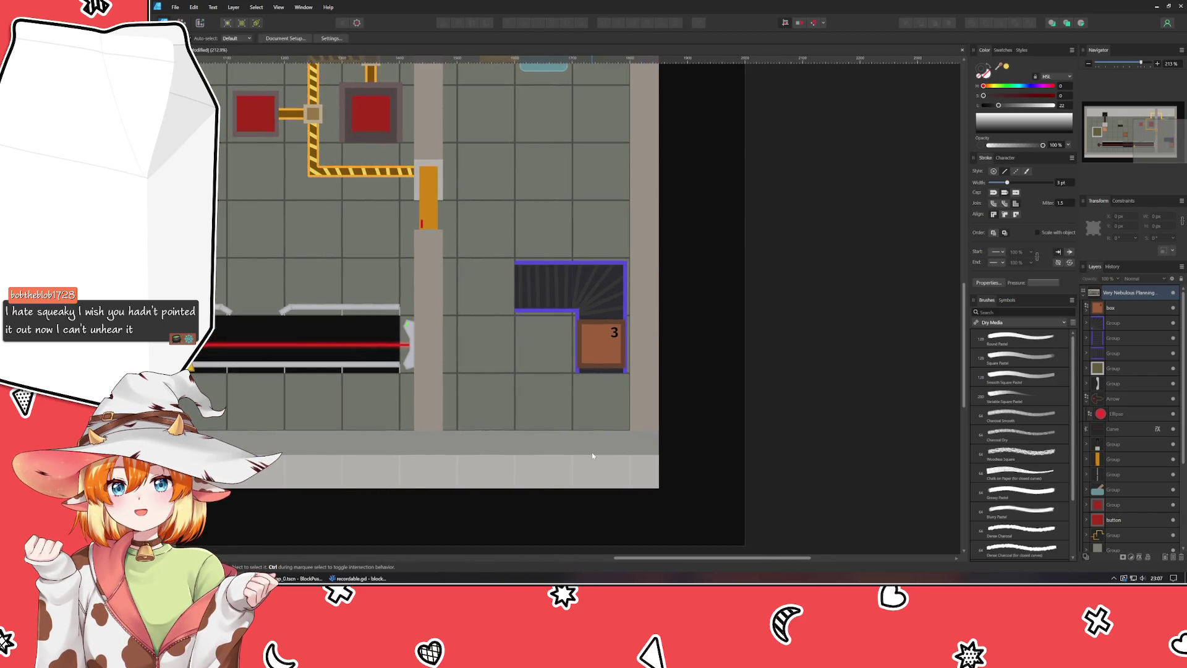
scroll(593, 455, up, 3)
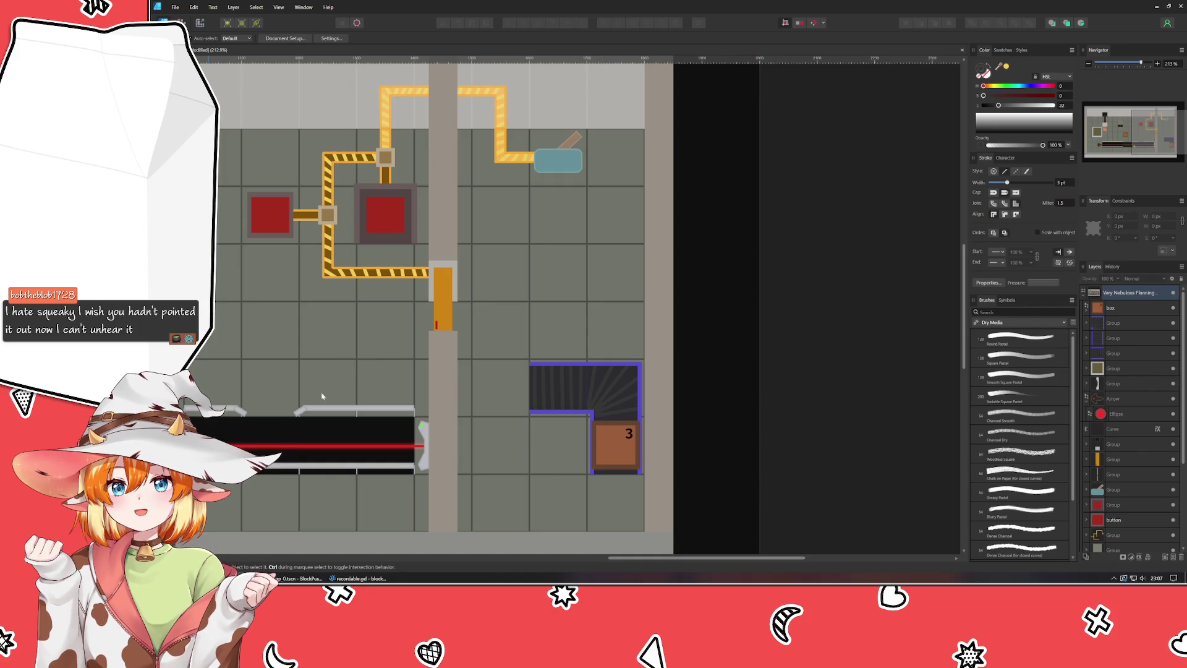
scroll(755, 495, left, 10)
scroll(720, 522, right, 10)
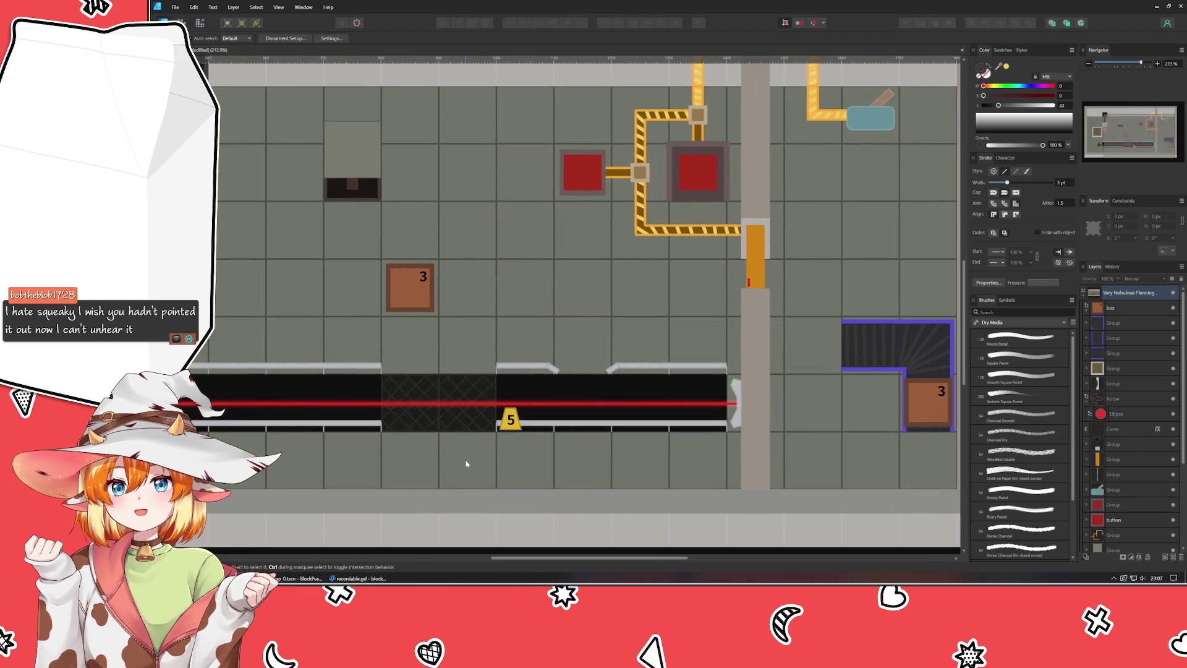
scroll(425, 449, left, 5)
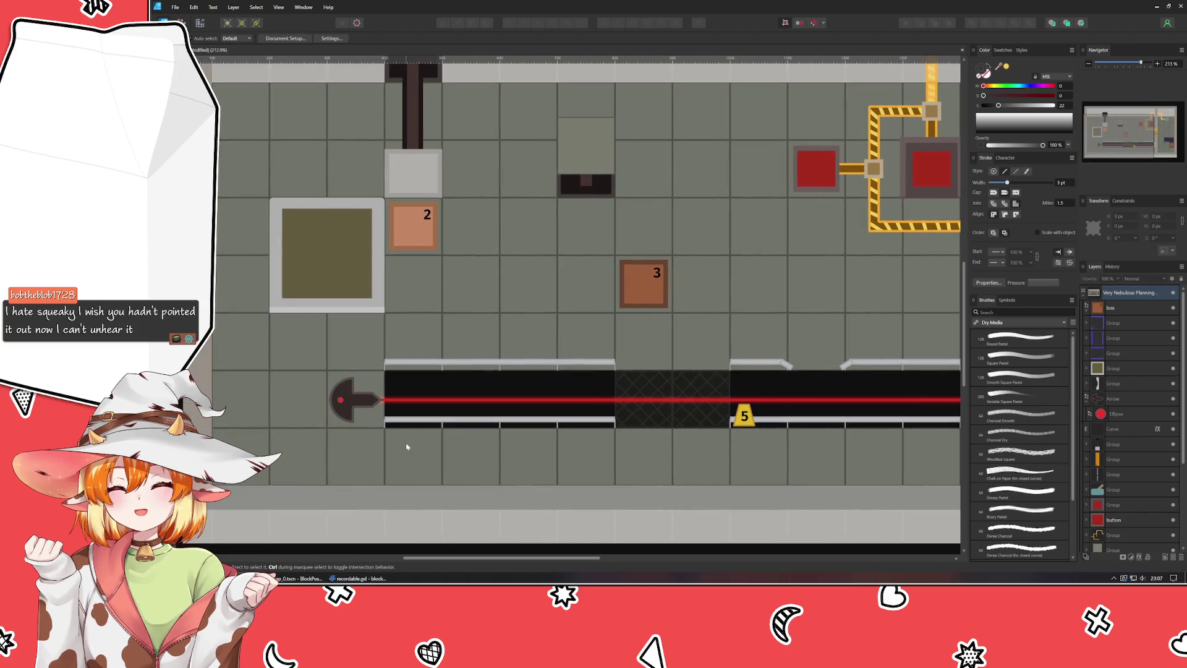
scroll(490, 479, down, 2)
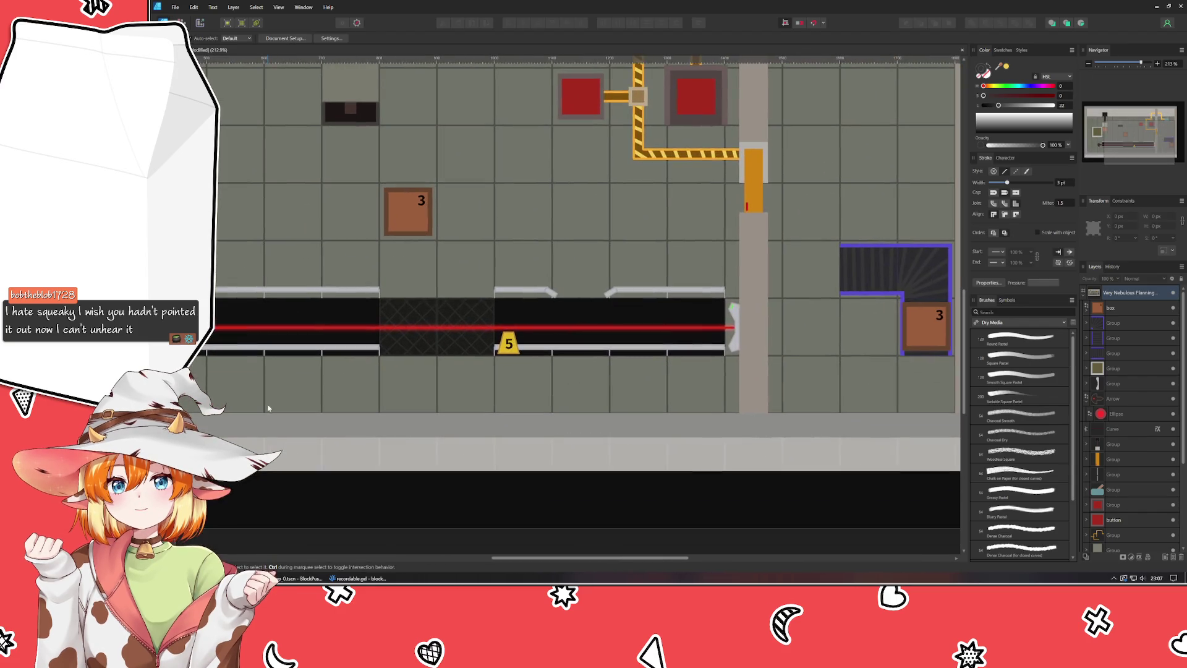
scroll(564, 488, right, 5)
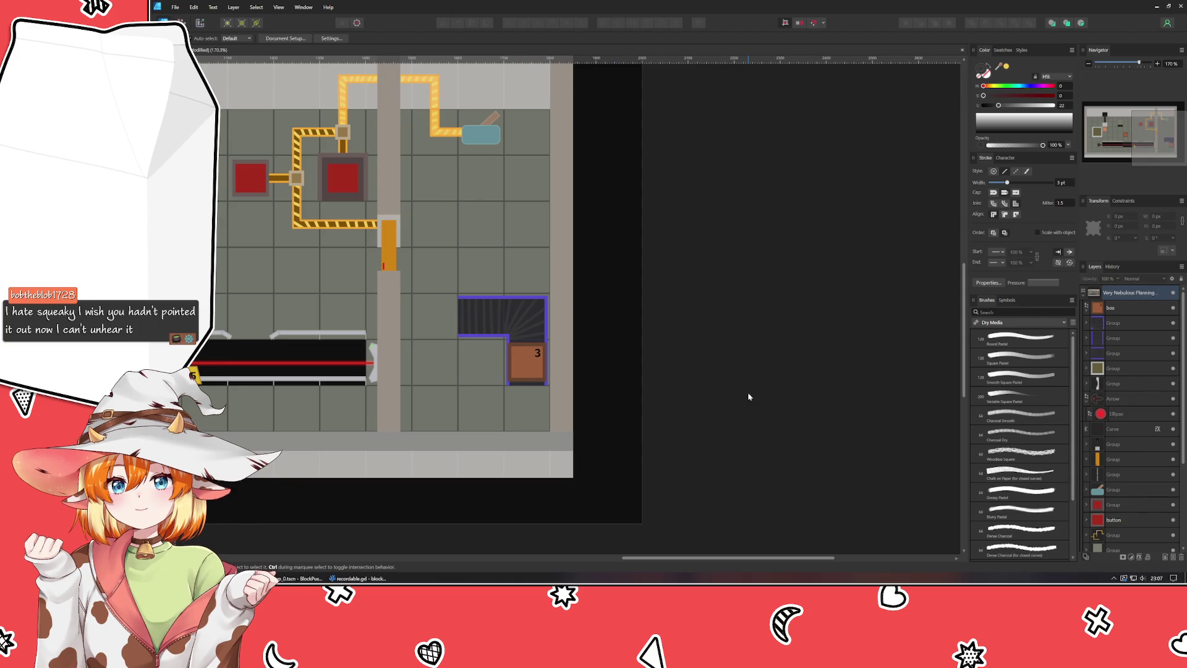
scroll(576, 473, up, 5)
scroll(715, 490, left, 3)
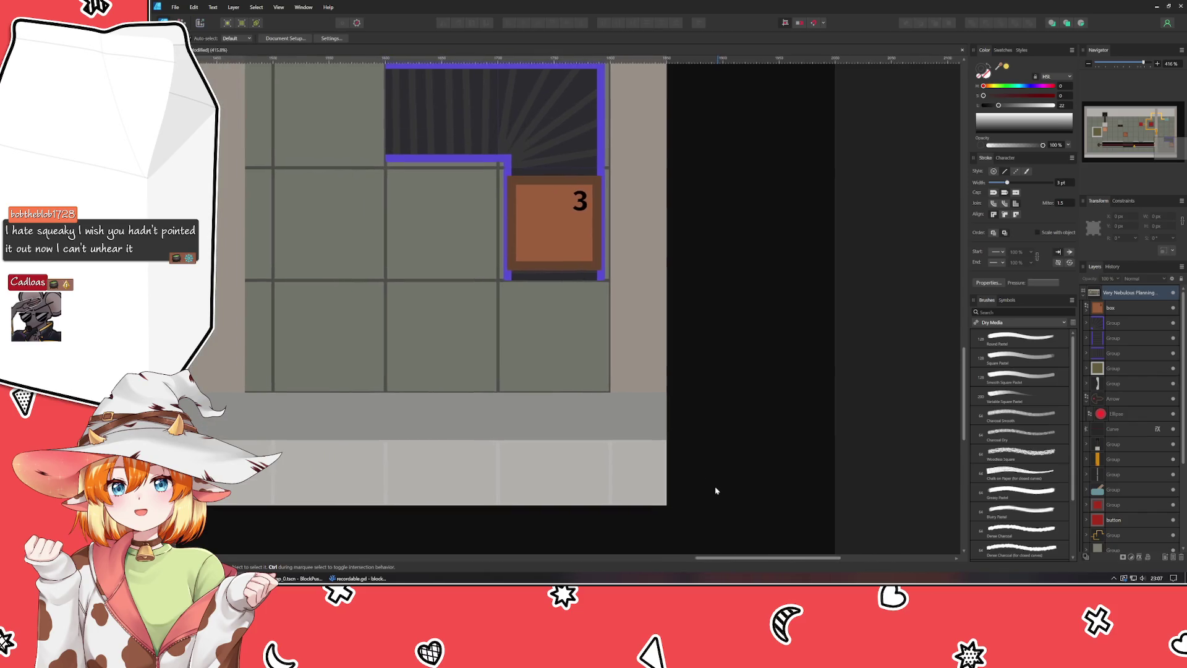
scroll(694, 517, up, 3)
Step: Draw a square rectangle in the cell below crate 3 at the conveyor's end
key(m)
mouse_move(476, 349)
mouse_down()
mouse_move(569, 460)
mouse_move(591, 456)
mouse_up()
click(616, 418)
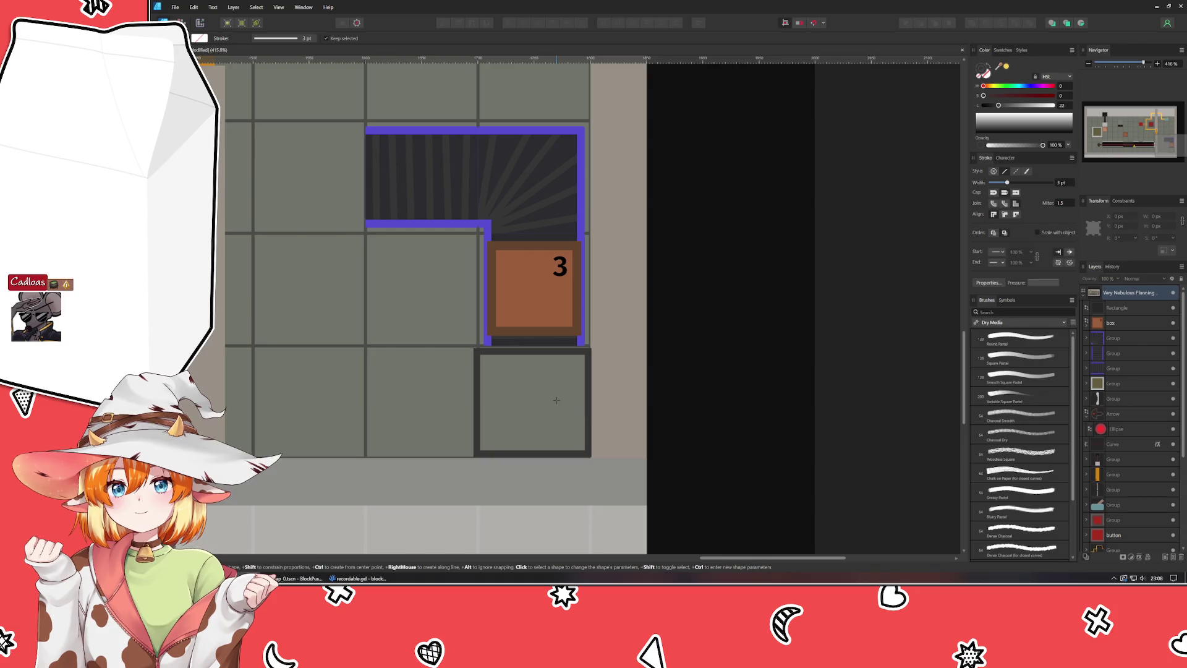
key(v)
click(529, 351)
key(m)
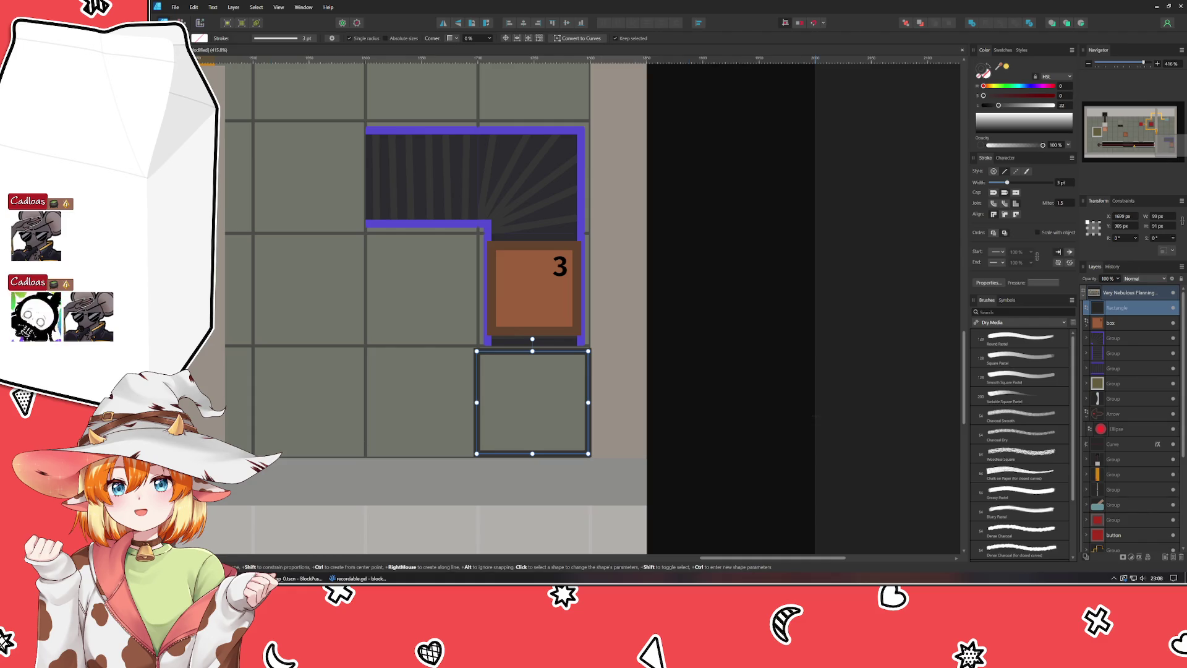
click(725, 377)
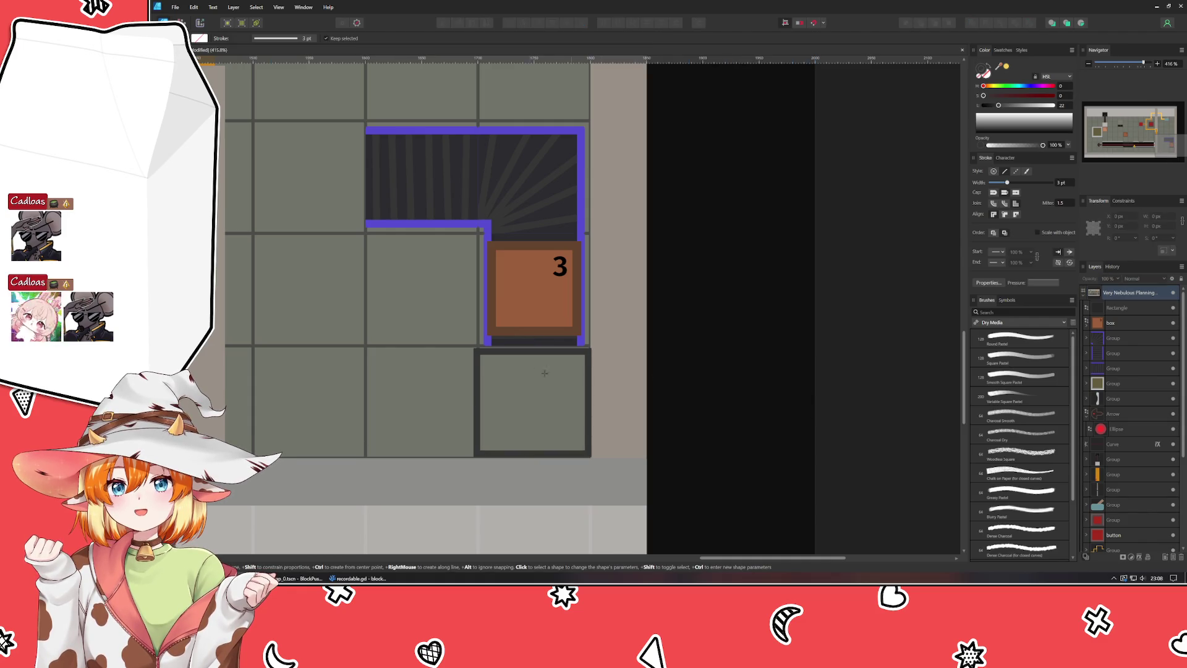
Step: Recolour the tile below crate 3 a pale, muted bluish grey with the H/S/L sliders
key(v)
click(503, 355)
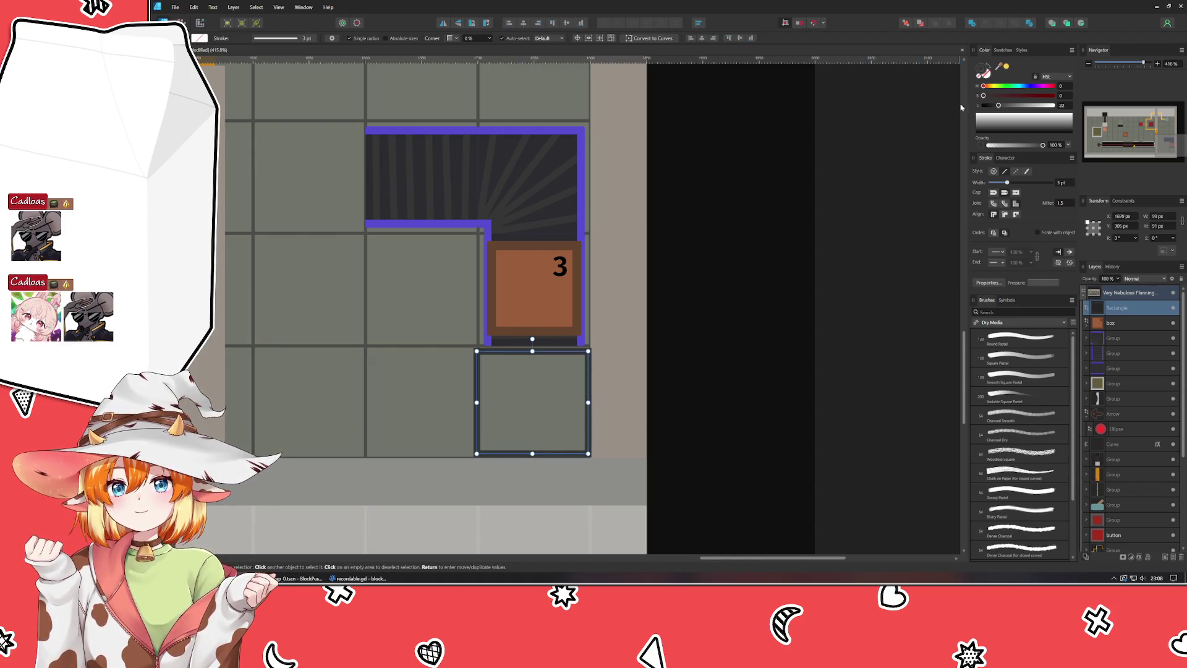
click(1017, 85)
drag(984, 96, 994, 96)
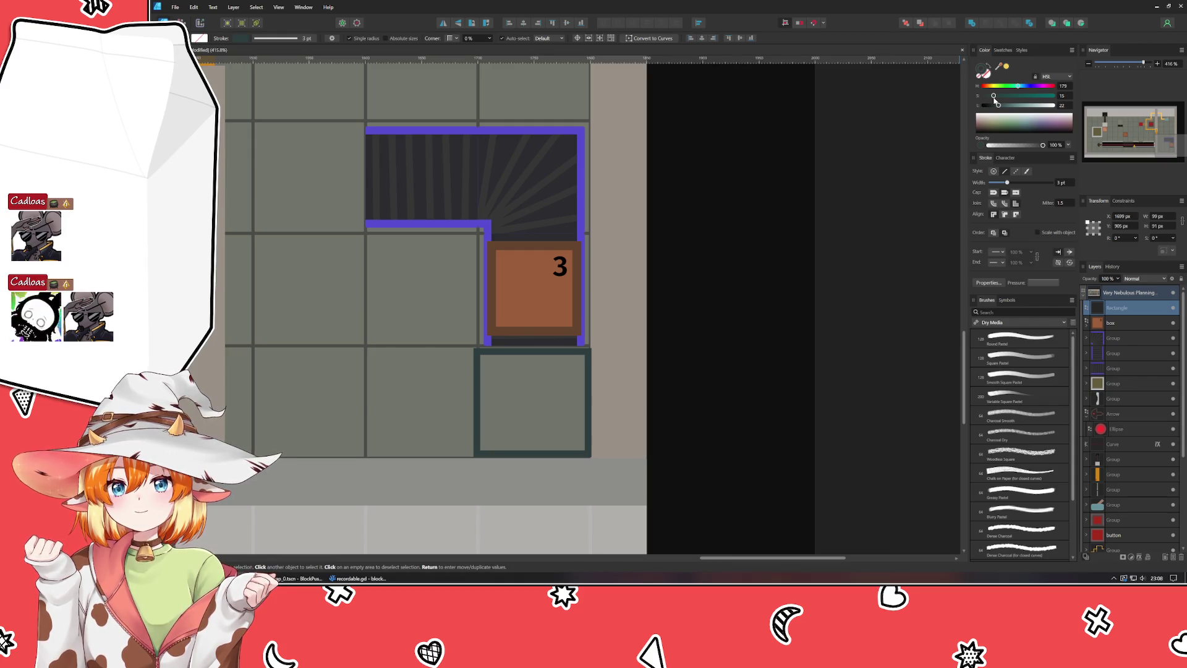
mouse_move(1000, 95)
mouse_down()
mouse_move(1051, 95)
mouse_move(1024, 105)
mouse_up()
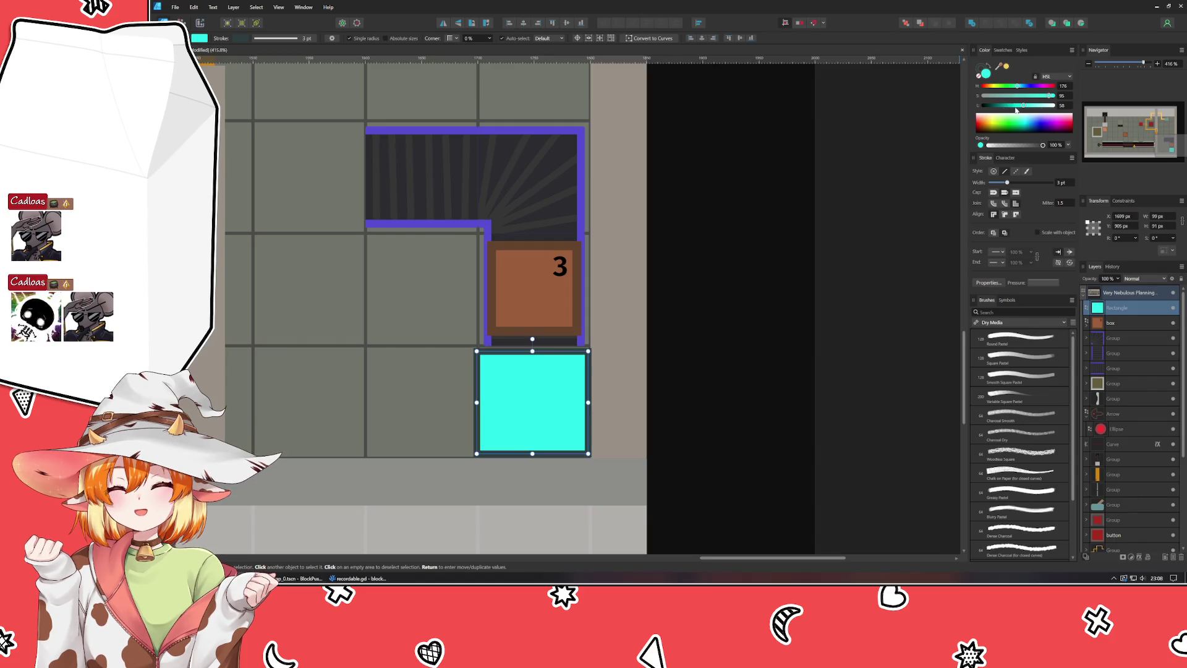
click(996, 96)
drag(995, 96, 988, 97)
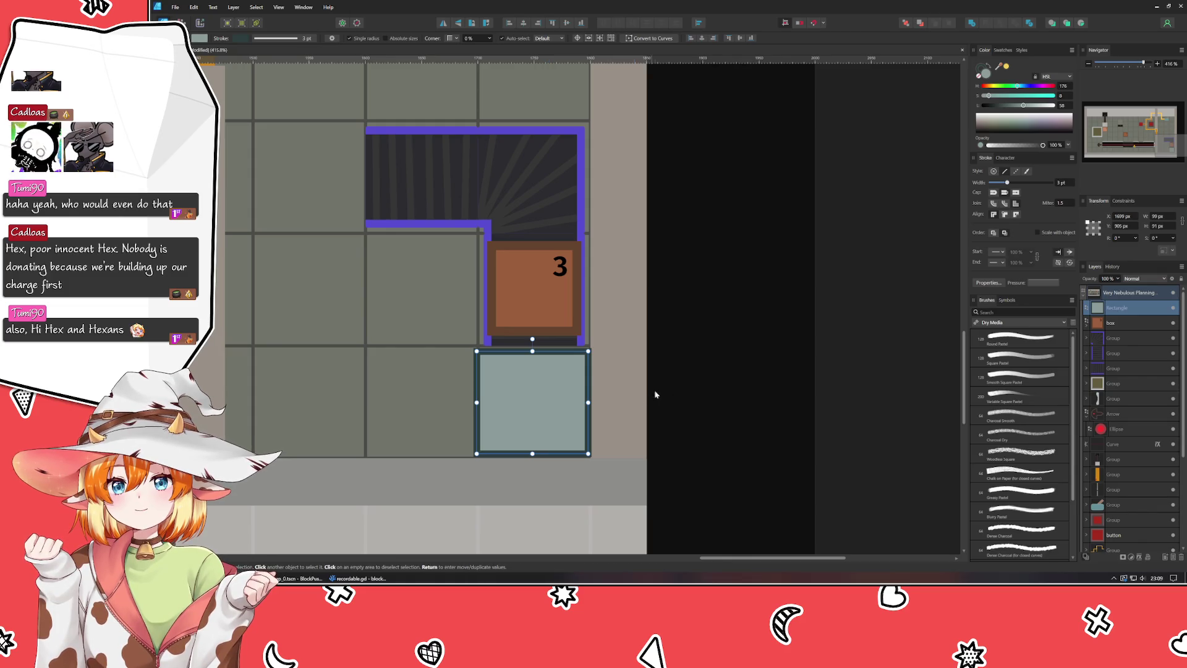
click(725, 351)
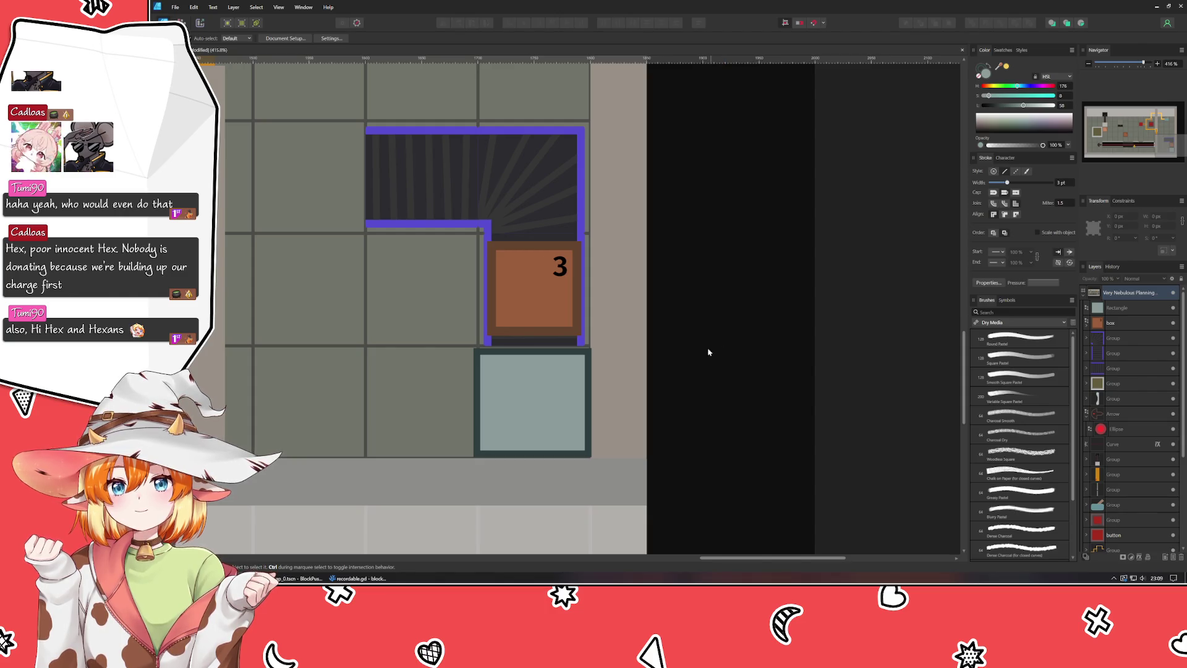
Step: Drag the tile's right, bottom, left and top edges so it fits the floor cell
click(531, 402)
drag(533, 403, 552, 359)
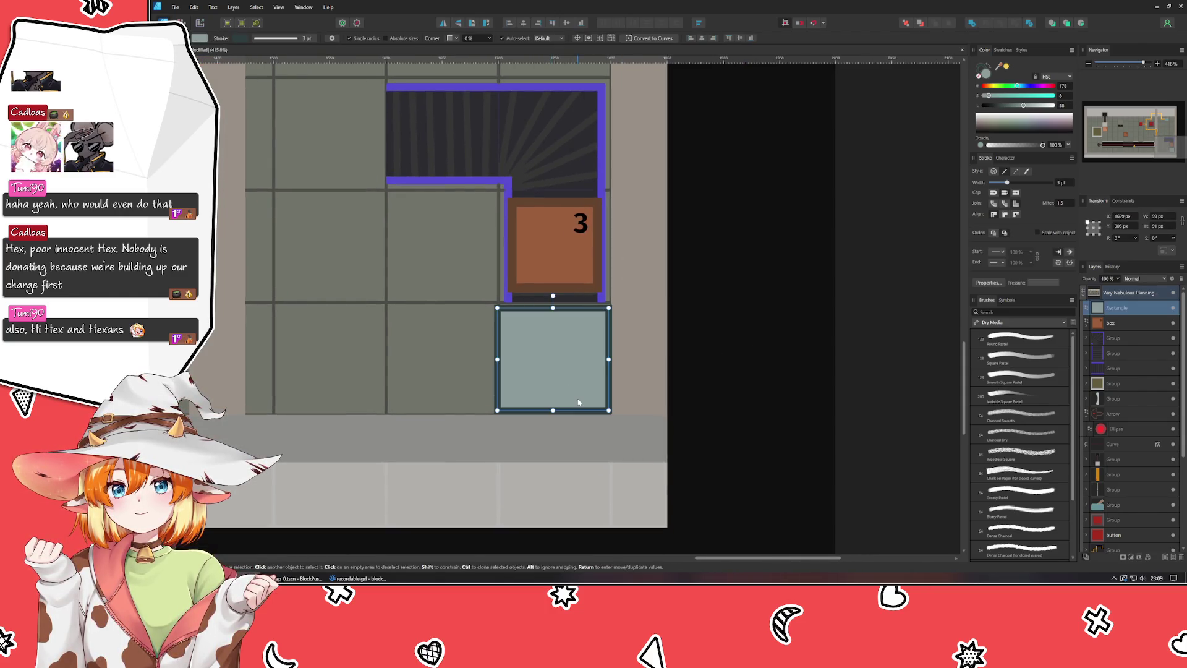
scroll(579, 399, up, 3)
scroll(627, 405, up, 1)
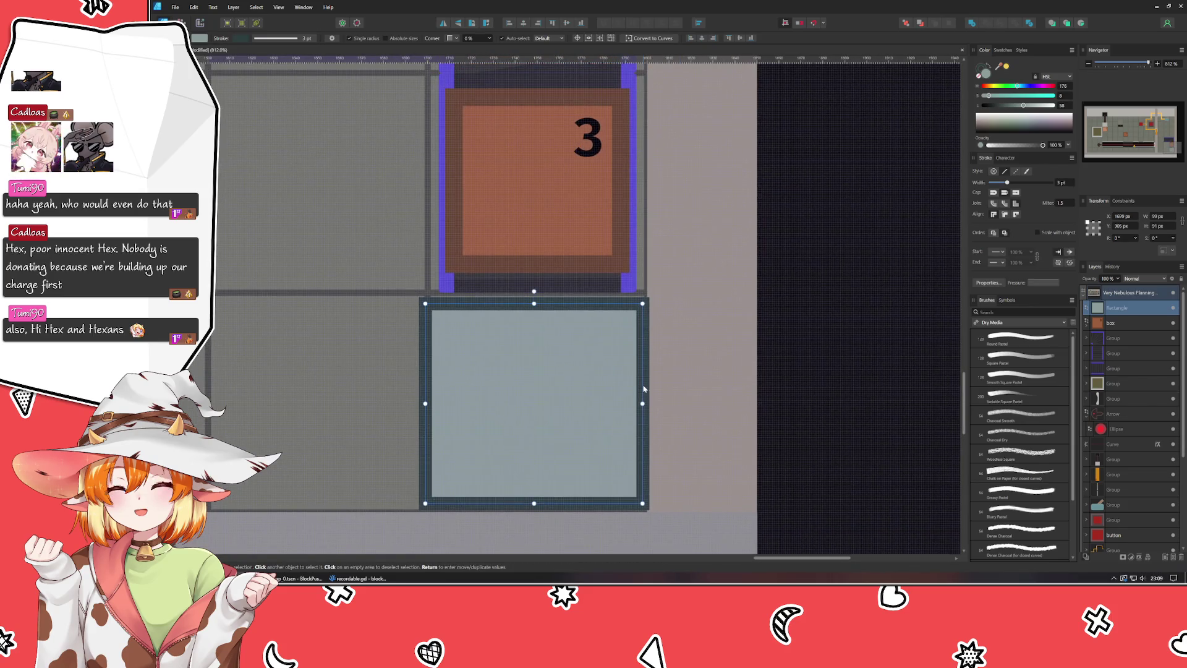
drag(642, 403, 640, 403)
drag(536, 503, 535, 505)
drag(425, 404, 430, 405)
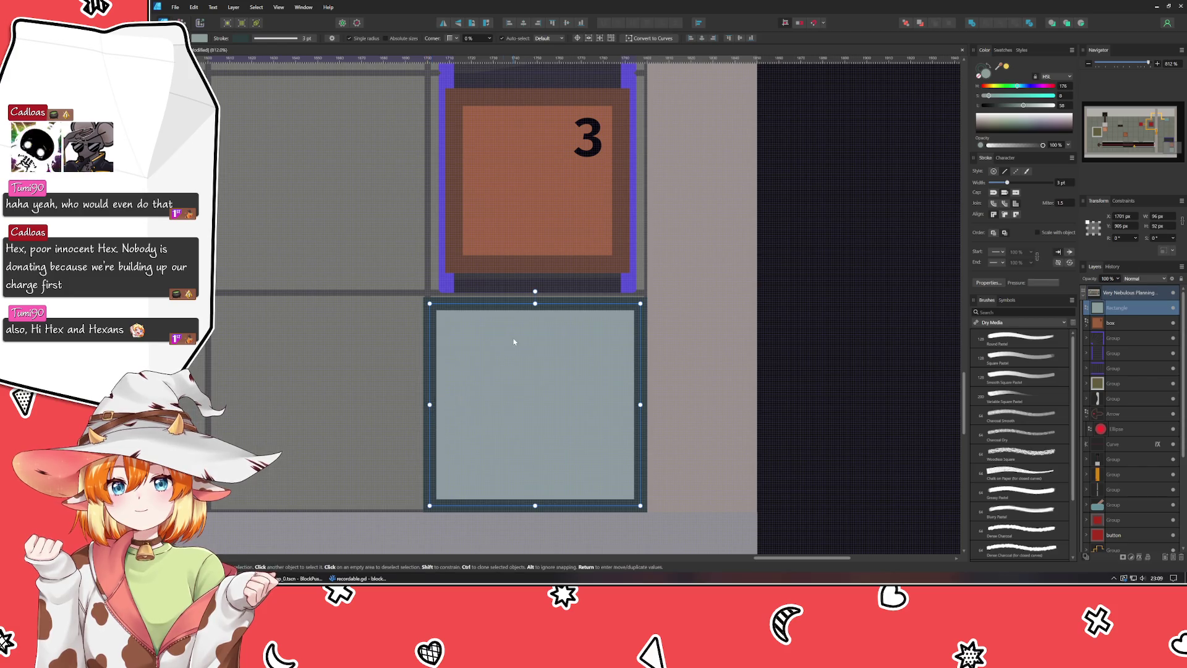
drag(536, 303, 534, 295)
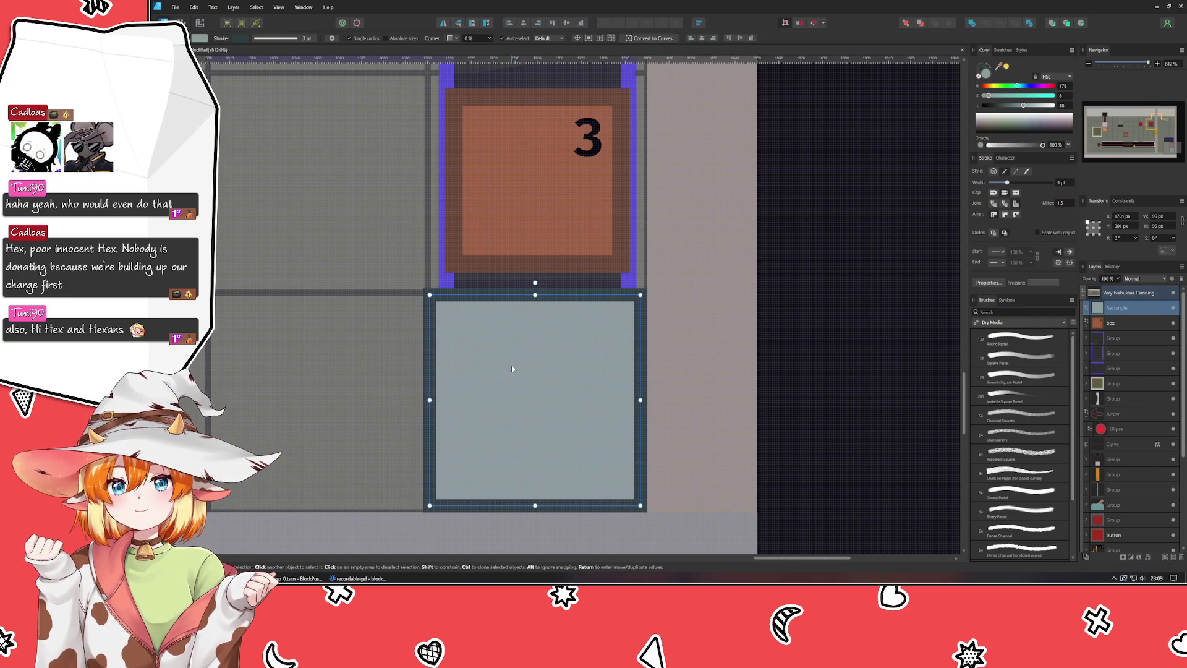
scroll(510, 365, down, 4)
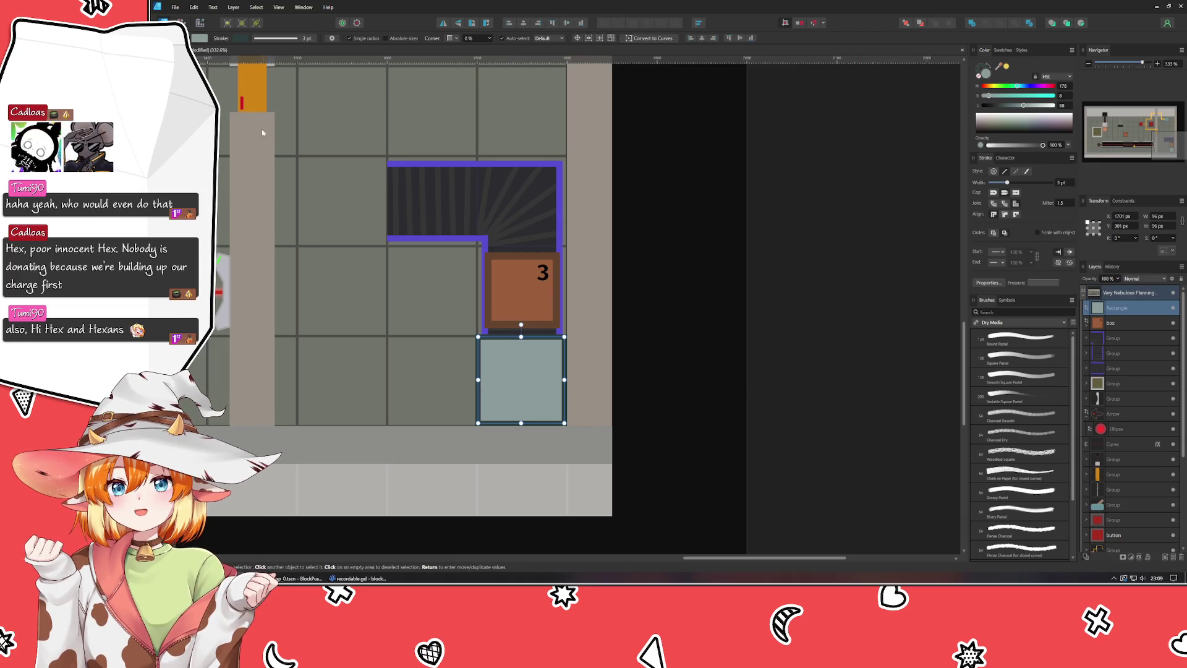
key(p)
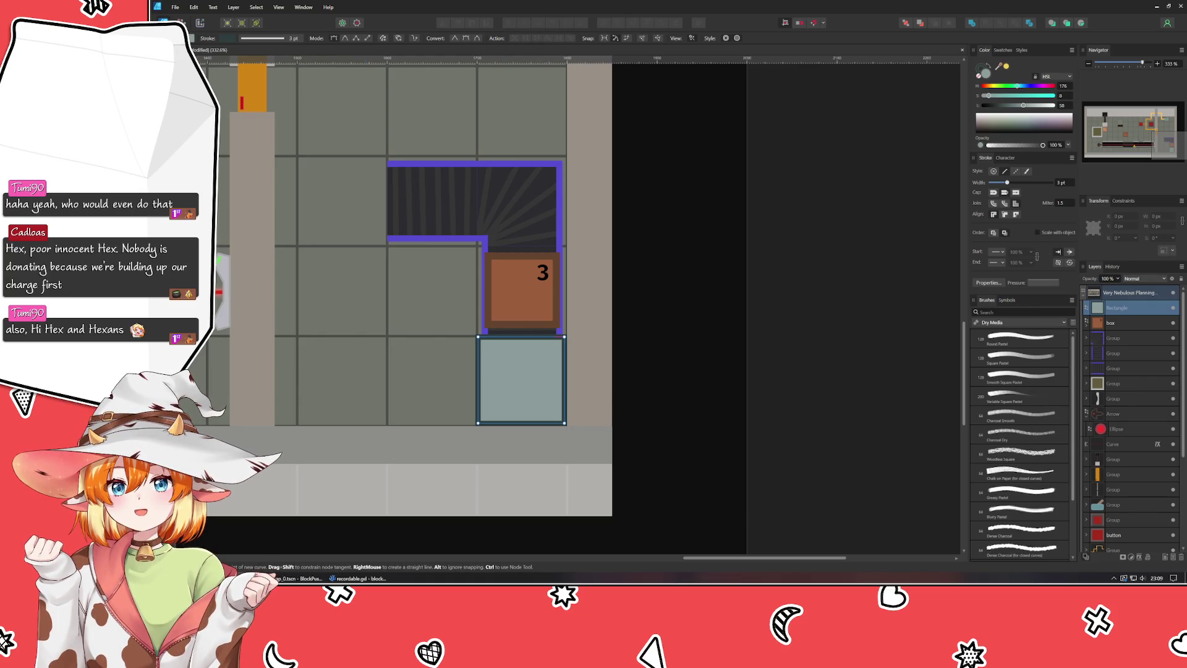
Step: Add a large plus-sign text object and centre it in the pale tile
key(v)
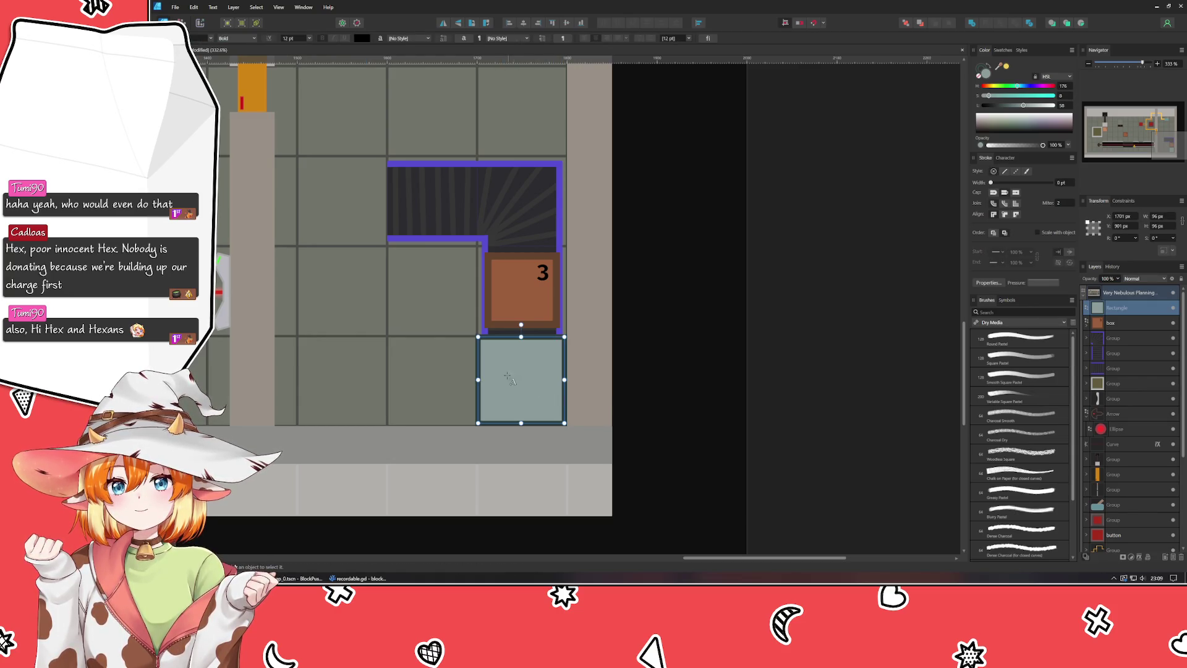
click(507, 374)
text(*)
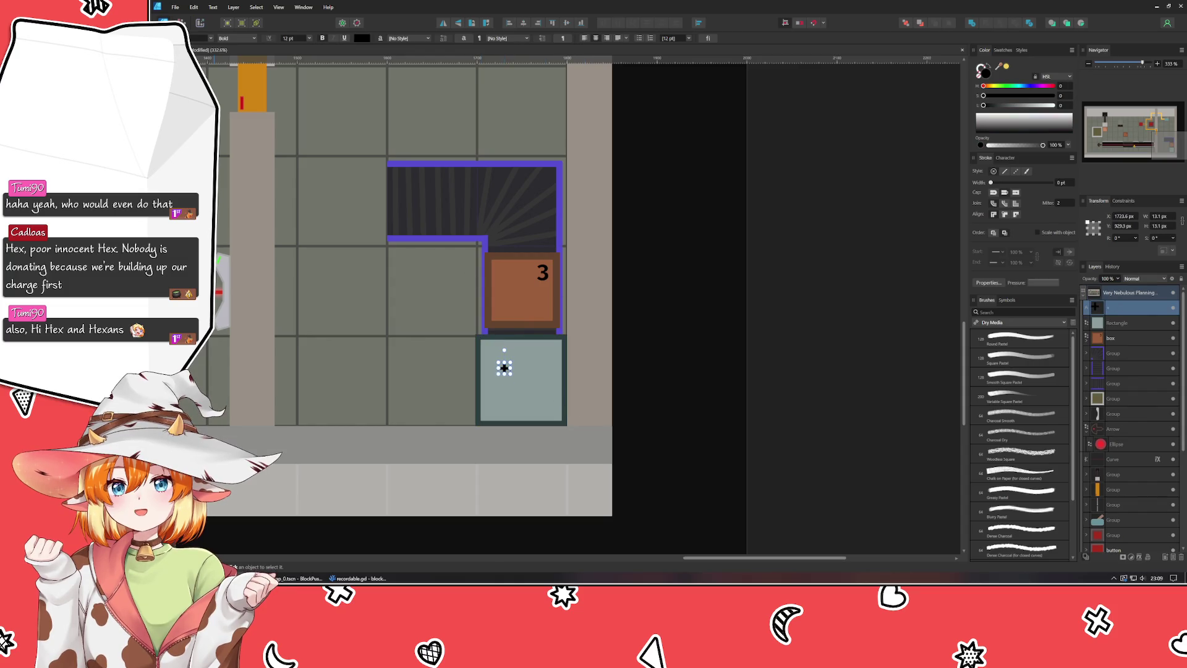
key(Escape)
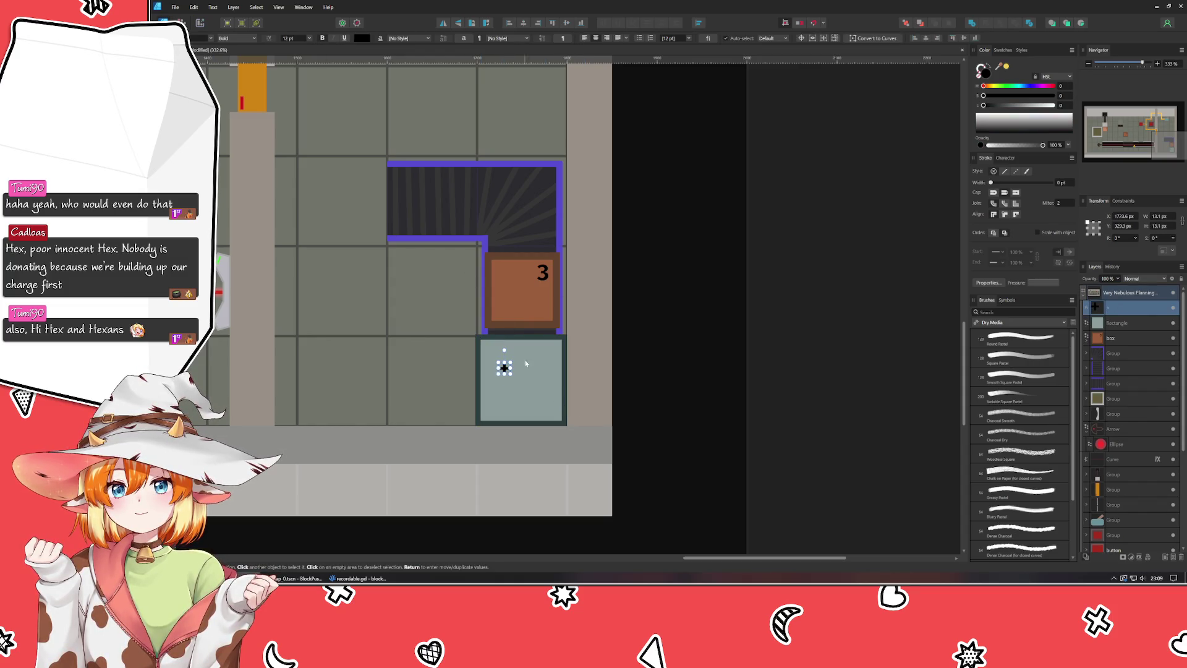
mouse_move(505, 368)
mouse_down()
mouse_move(528, 379)
mouse_move(518, 379)
mouse_up()
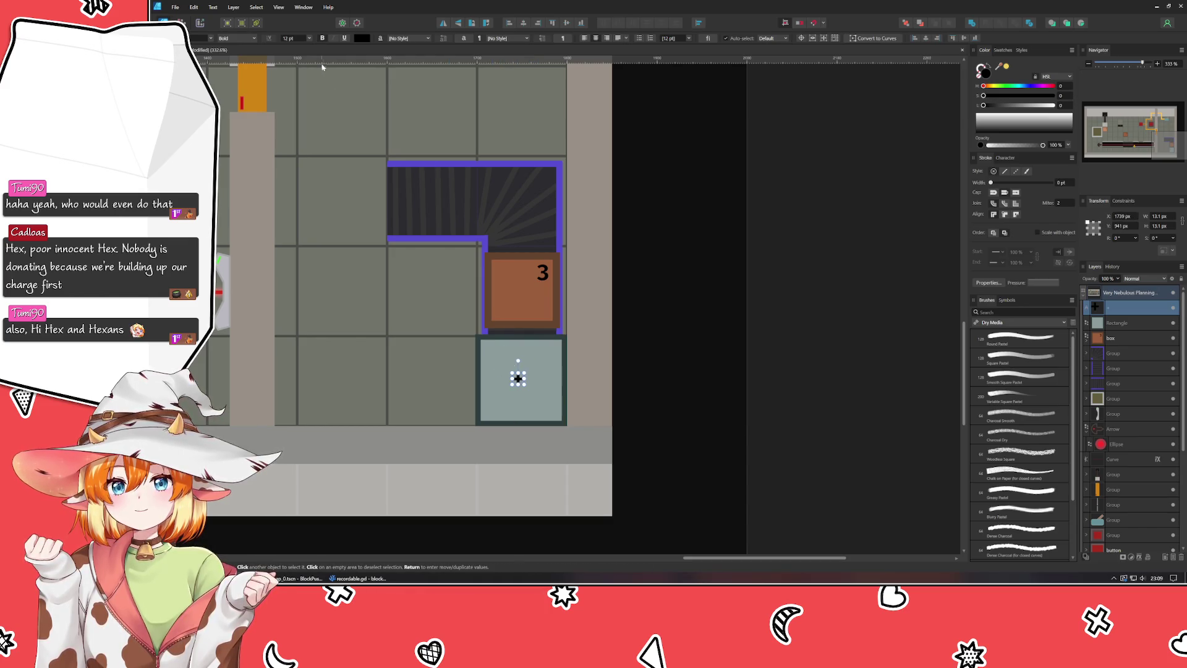
scroll(298, 39, up, 5)
scroll(298, 40, up, 4)
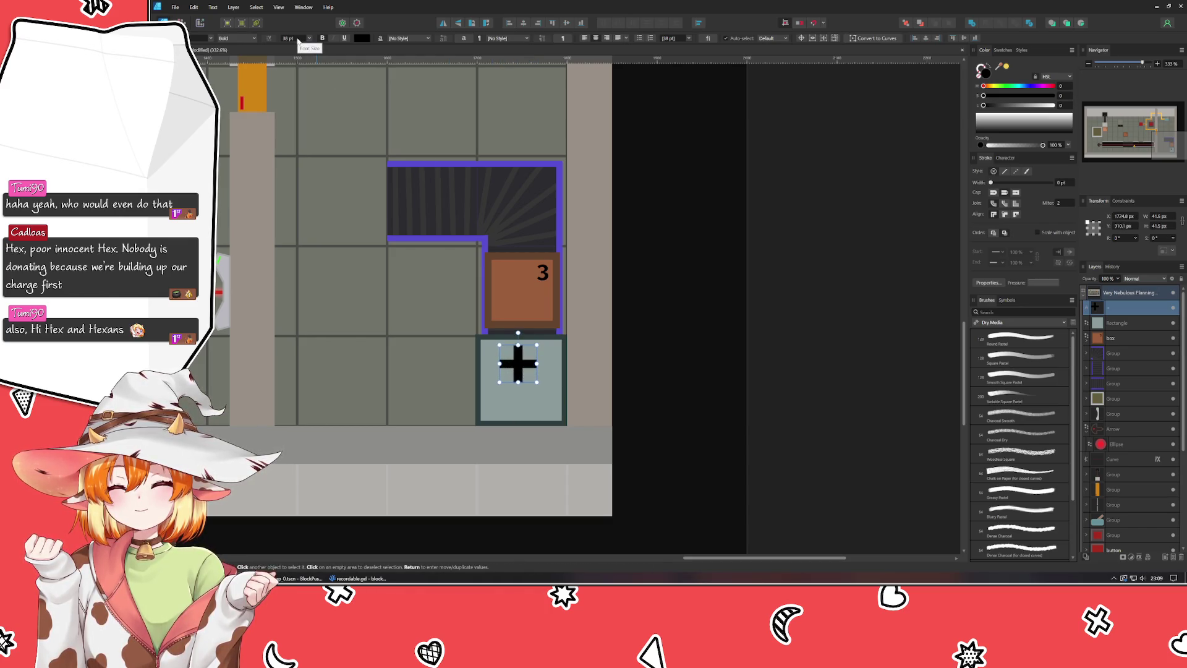
mouse_move(521, 364)
mouse_down()
mouse_move(534, 393)
mouse_move(524, 383)
mouse_up()
Step: Colour the plus sign a muted orange-brown using the Color panel sliders
click(1008, 86)
click(1009, 96)
click(1010, 105)
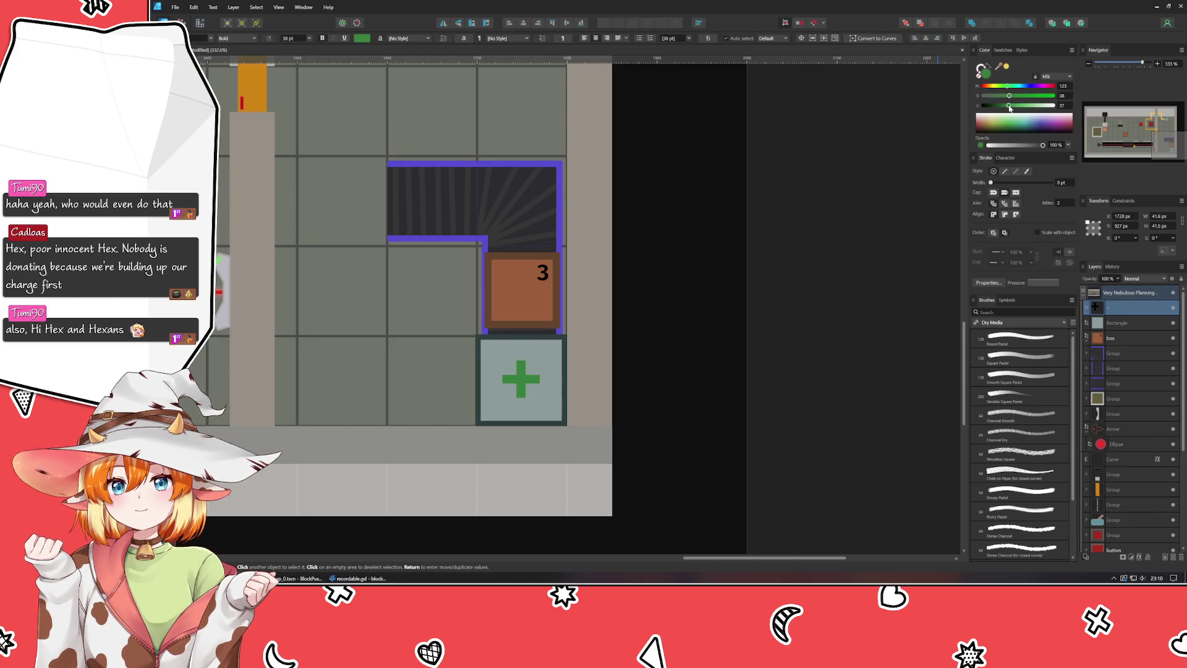
mouse_move(1010, 107)
mouse_down()
mouse_move(1020, 106)
mouse_move(1011, 110)
mouse_up()
click(1042, 95)
click(1002, 86)
drag(1003, 87, 1053, 96)
click(1020, 106)
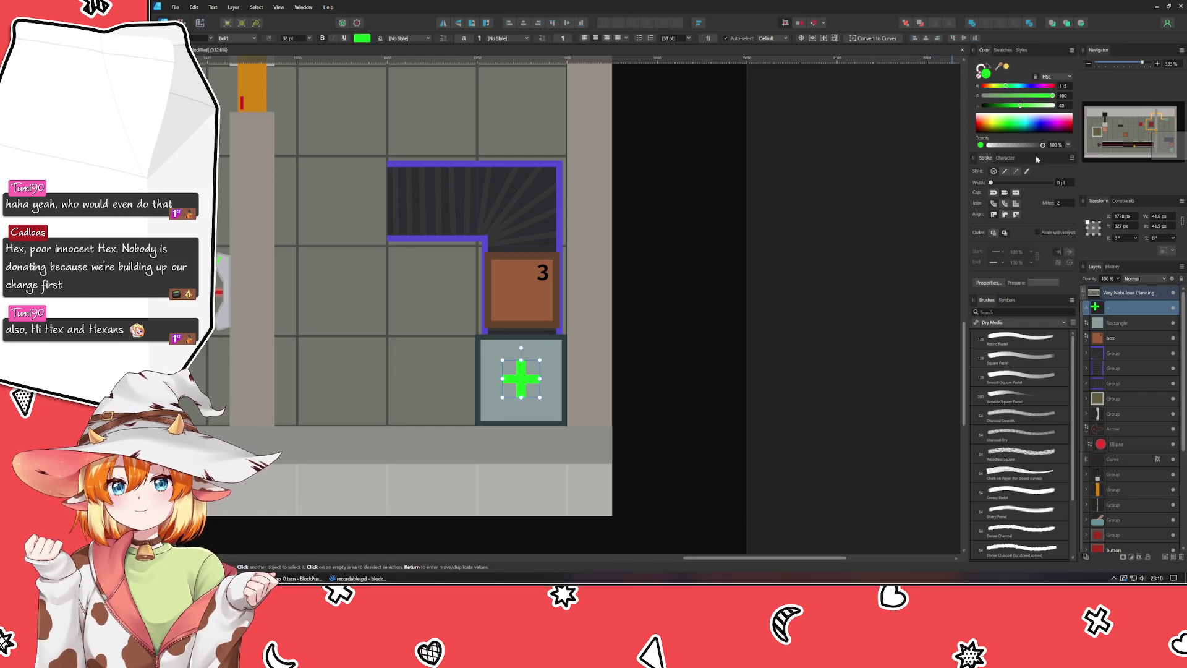
drag(997, 87, 990, 87)
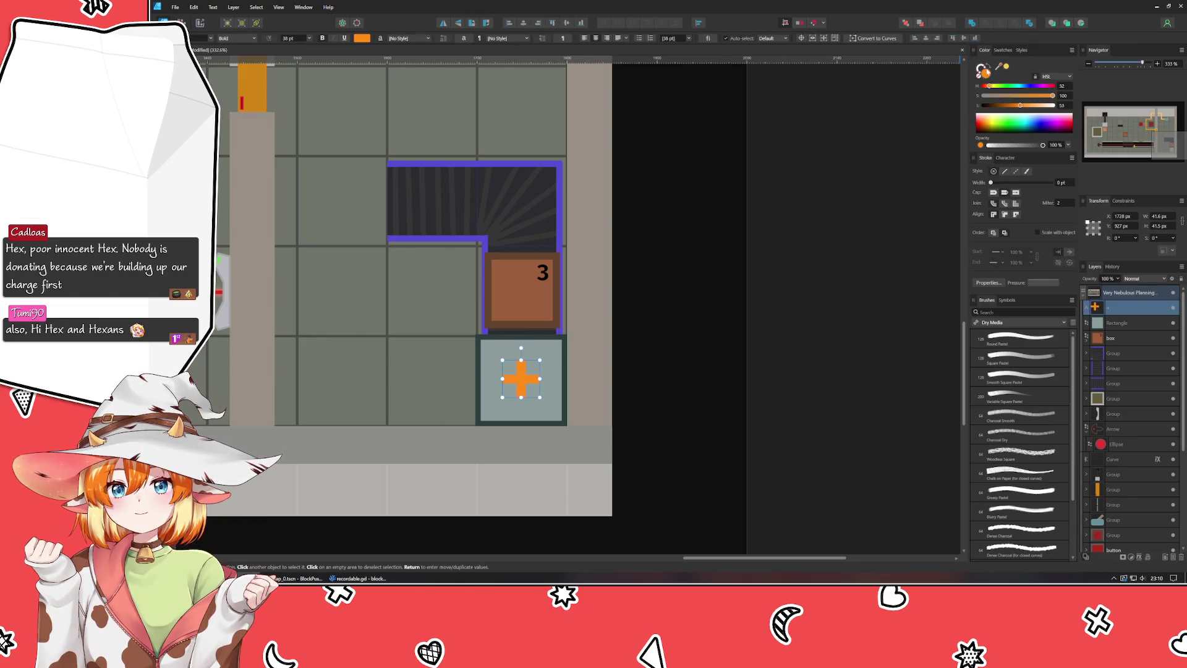
click(773, 337)
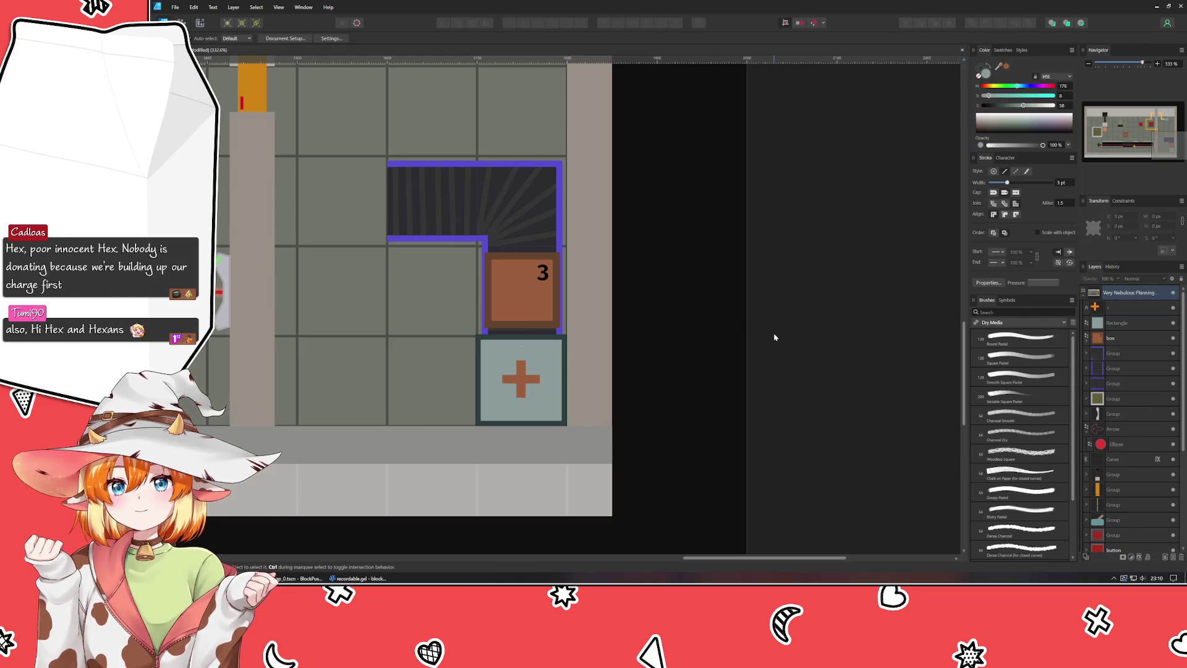
Step: Move the plus lower in the tile and add a ^ on a new line above it
drag(773, 336, 805, 228)
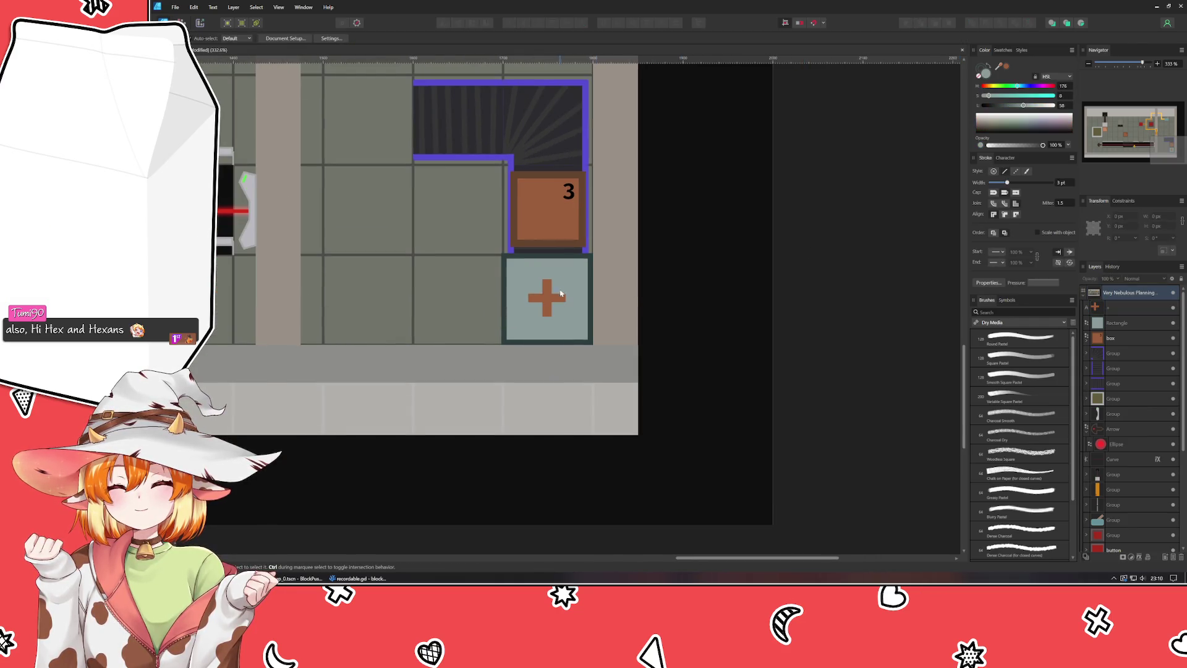
scroll(559, 291, up, 3)
drag(536, 317, 536, 336)
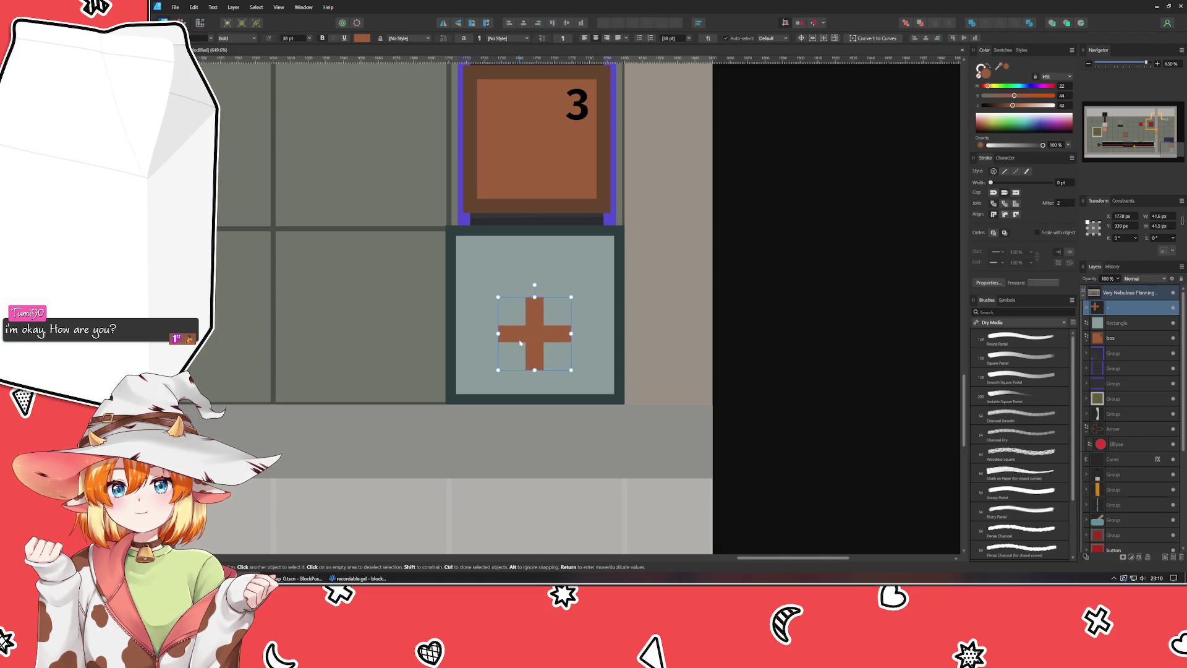
click(558, 340)
key(Return)
text(^)
key(BackSpace)
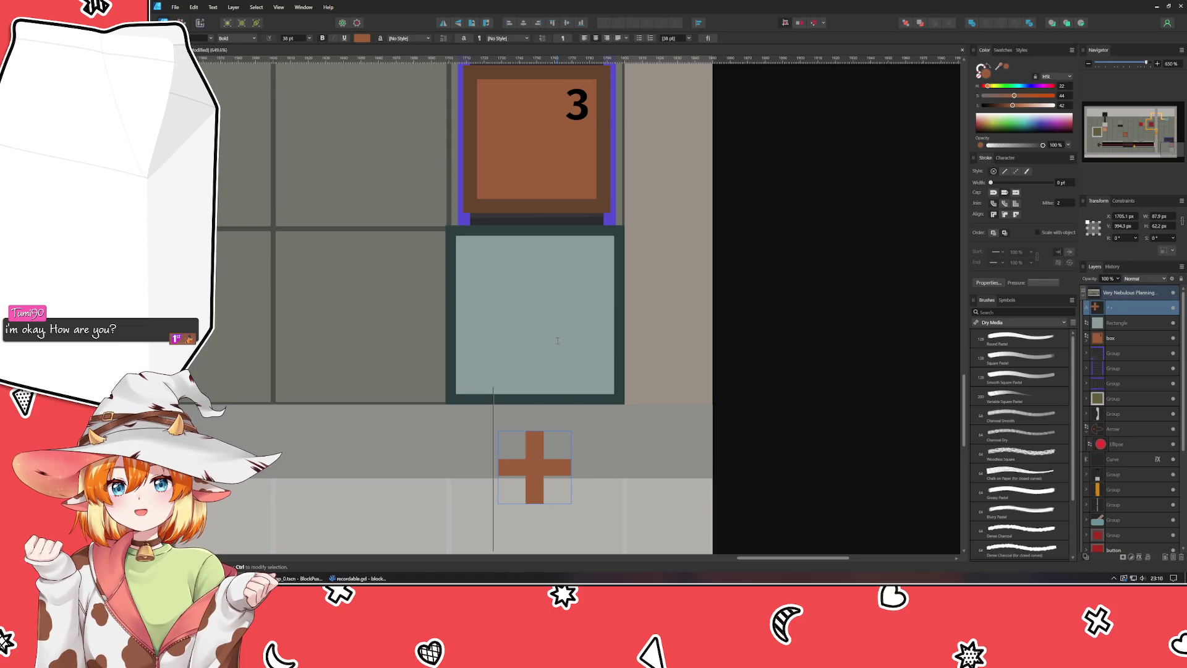
text(^)
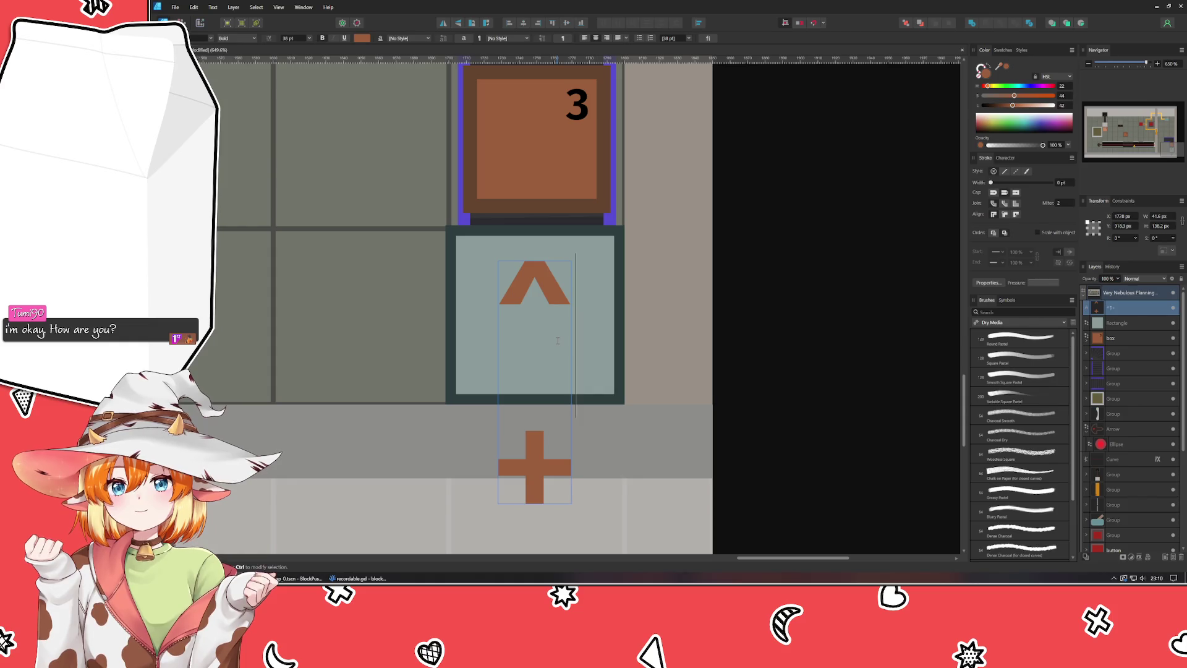
Step: Select both symbol lines and tighten the Leading so the + sits under the ^
double_click(521, 461)
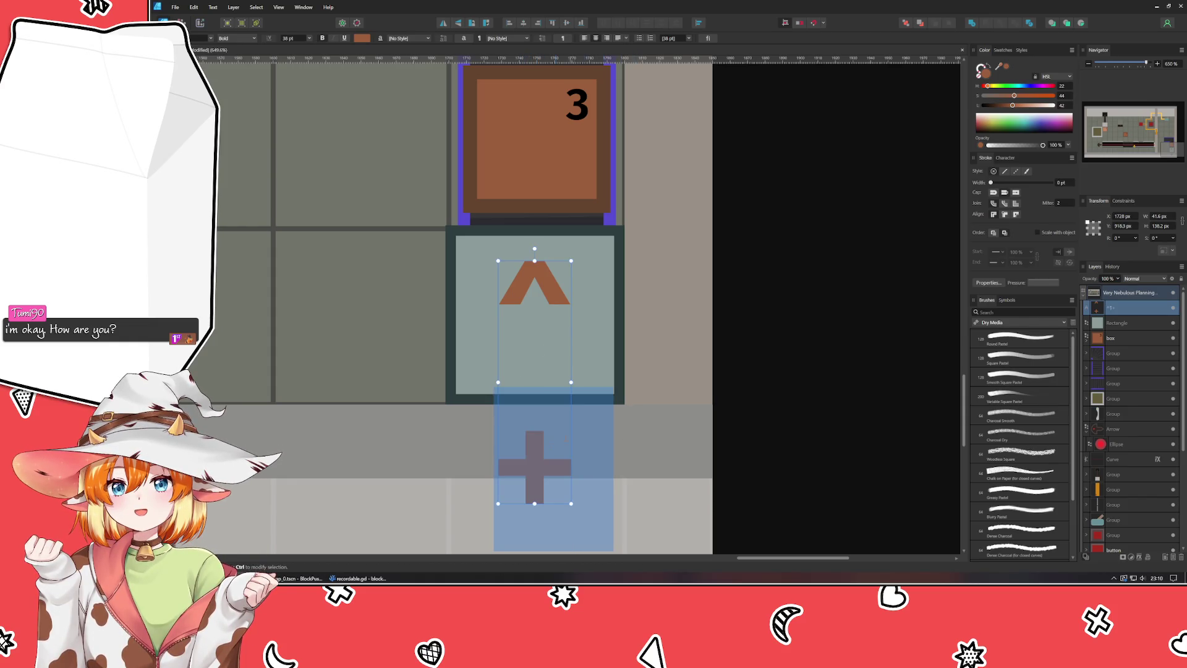
click(521, 461)
double_click(522, 460)
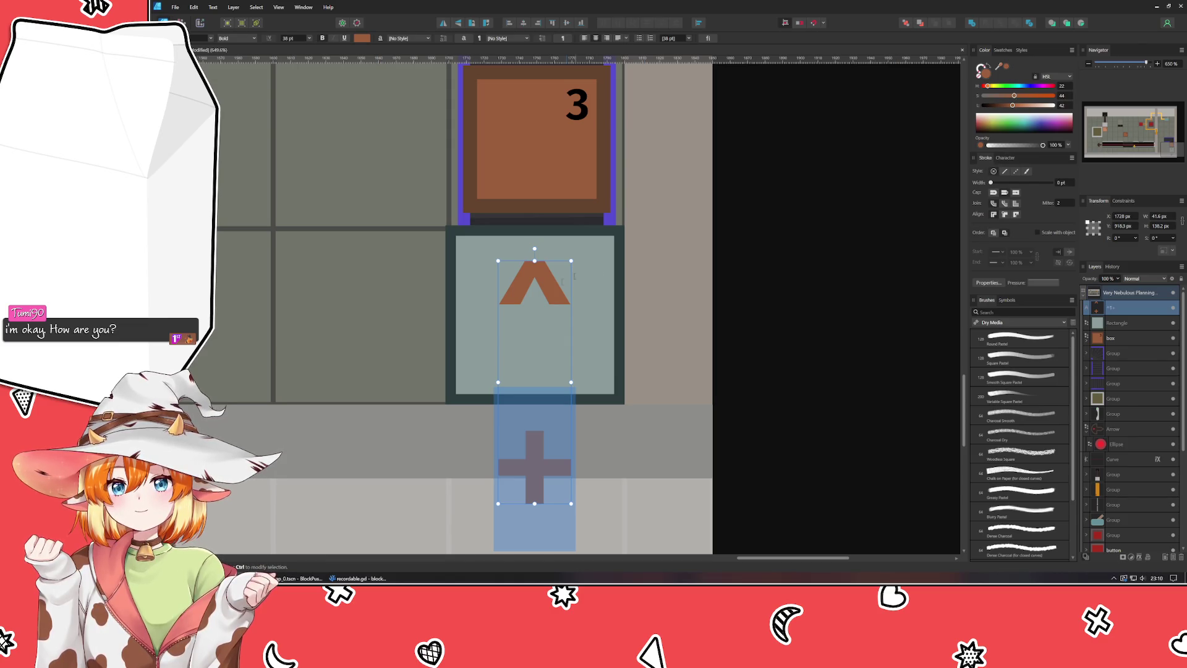
drag(495, 291, 645, 482)
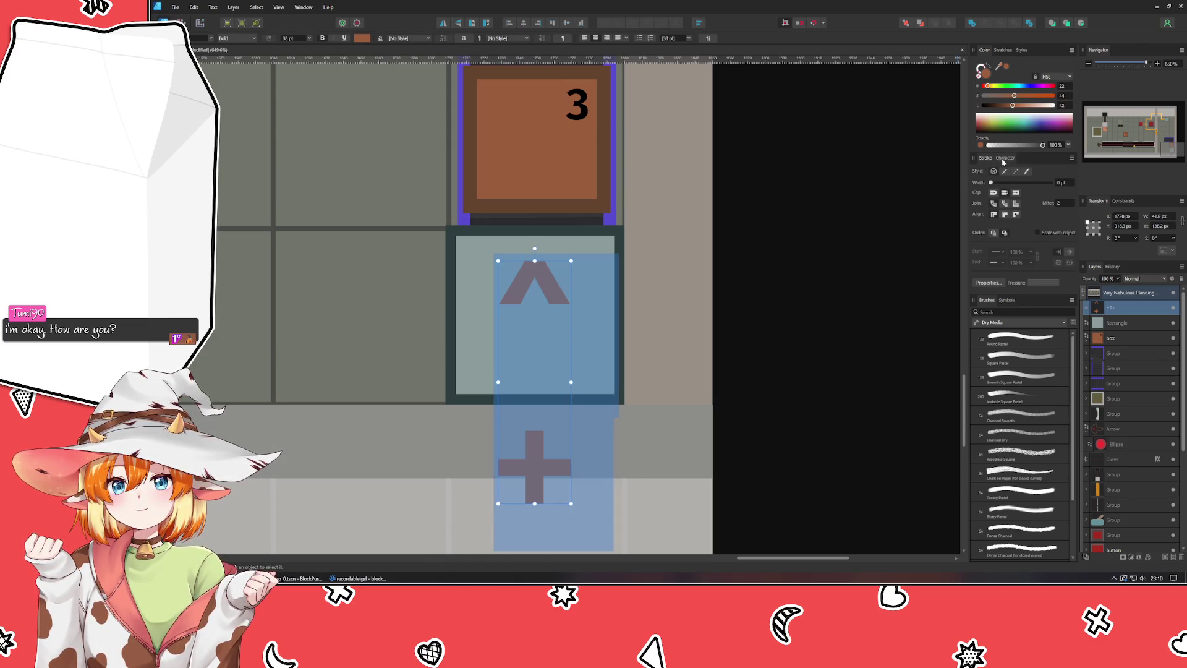
click(1009, 158)
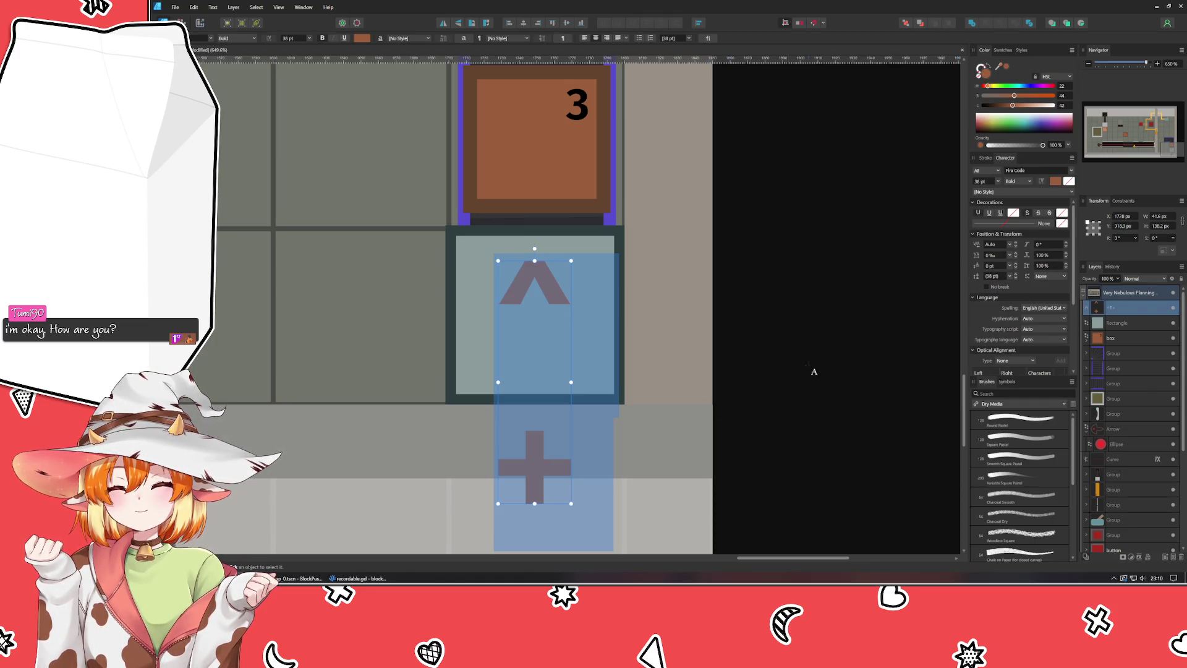
mouse_move(1010, 275)
mouse_down()
mouse_move(843, 295)
mouse_move(859, 298)
mouse_up()
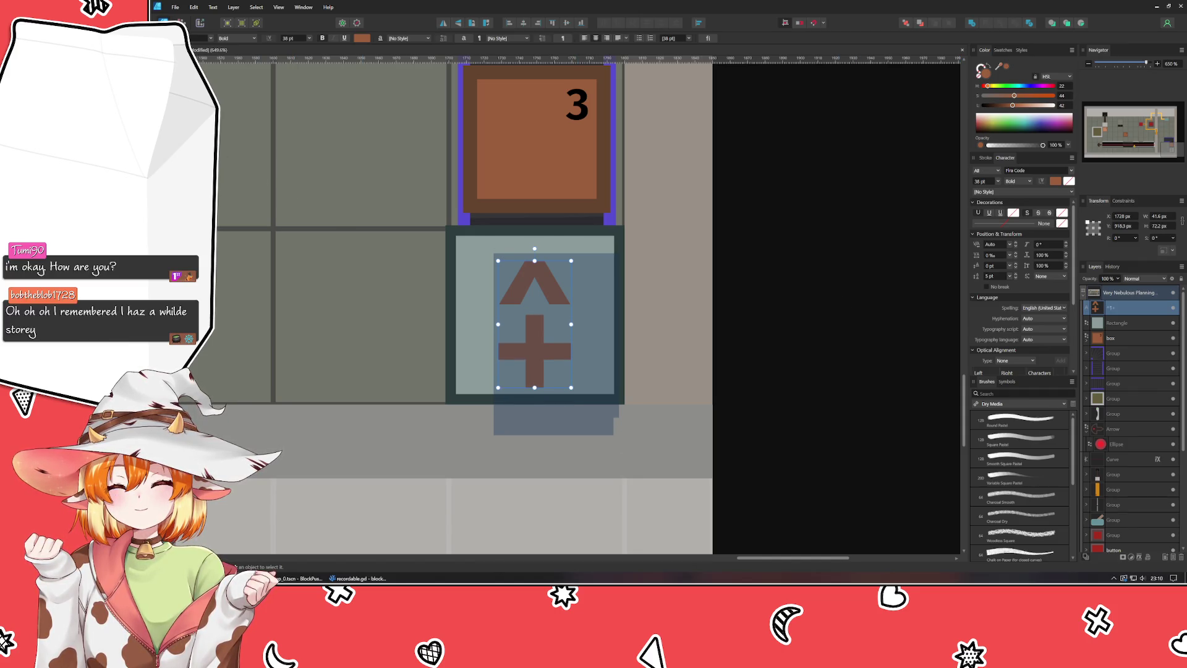
key(Escape)
mouse_move(535, 370)
mouse_down()
mouse_move(619, 460)
mouse_move(639, 448)
mouse_up()
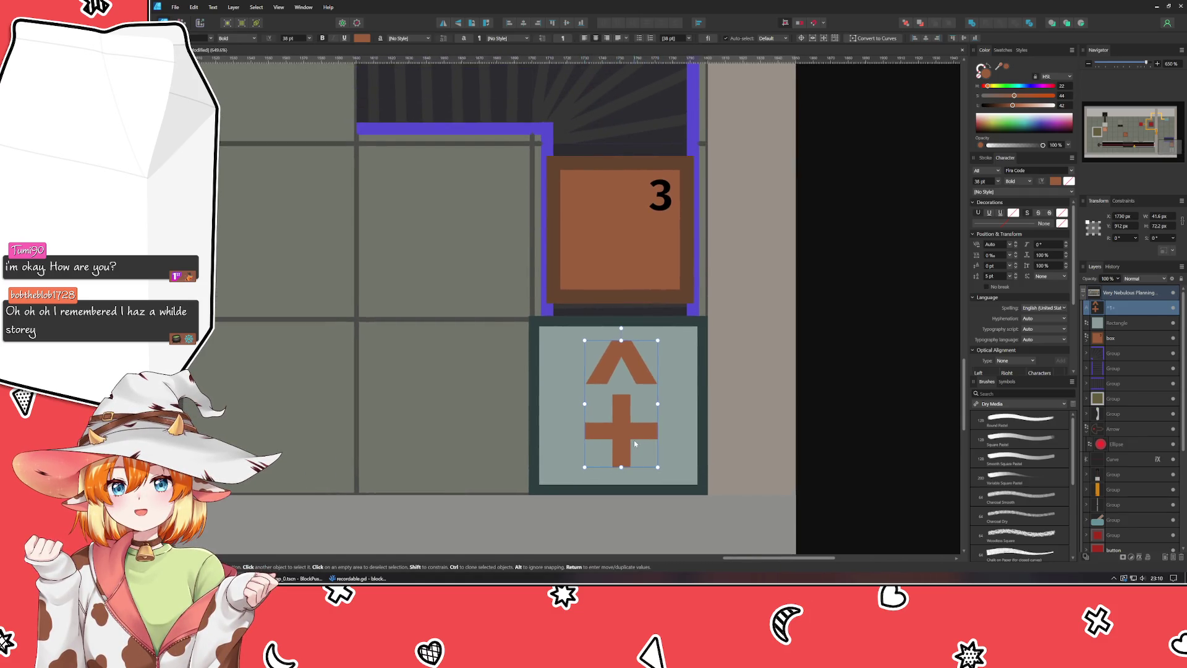
Step: Set the ^+ text's line spacing to 16 pt
double_click(637, 365)
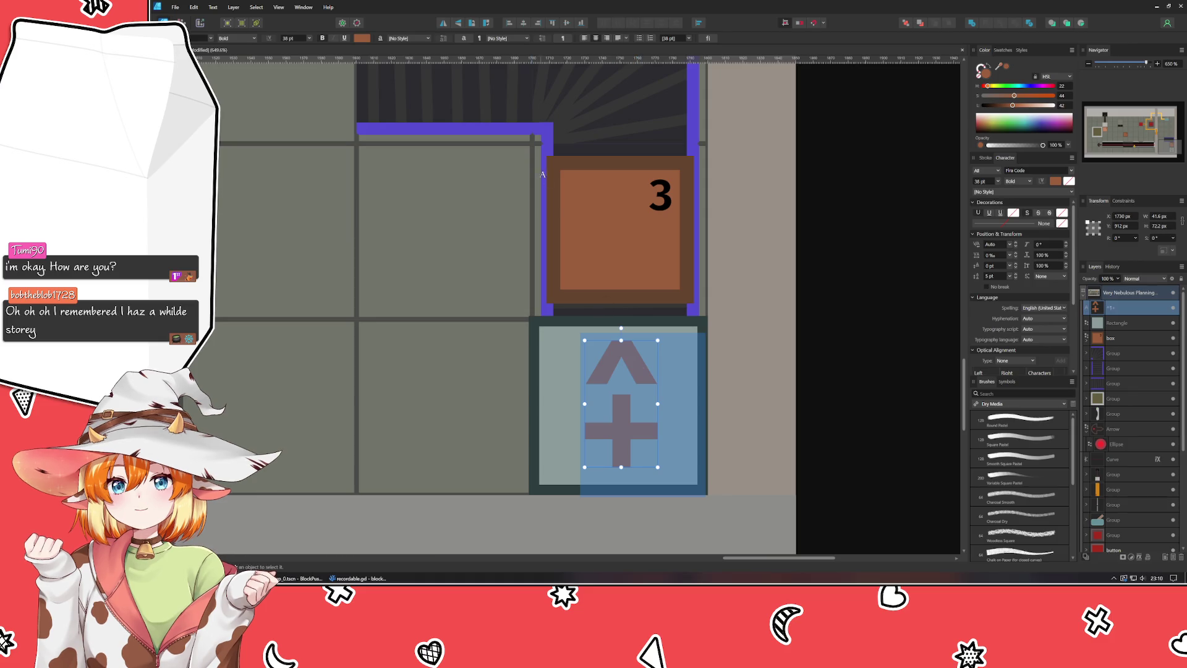
click(604, 372)
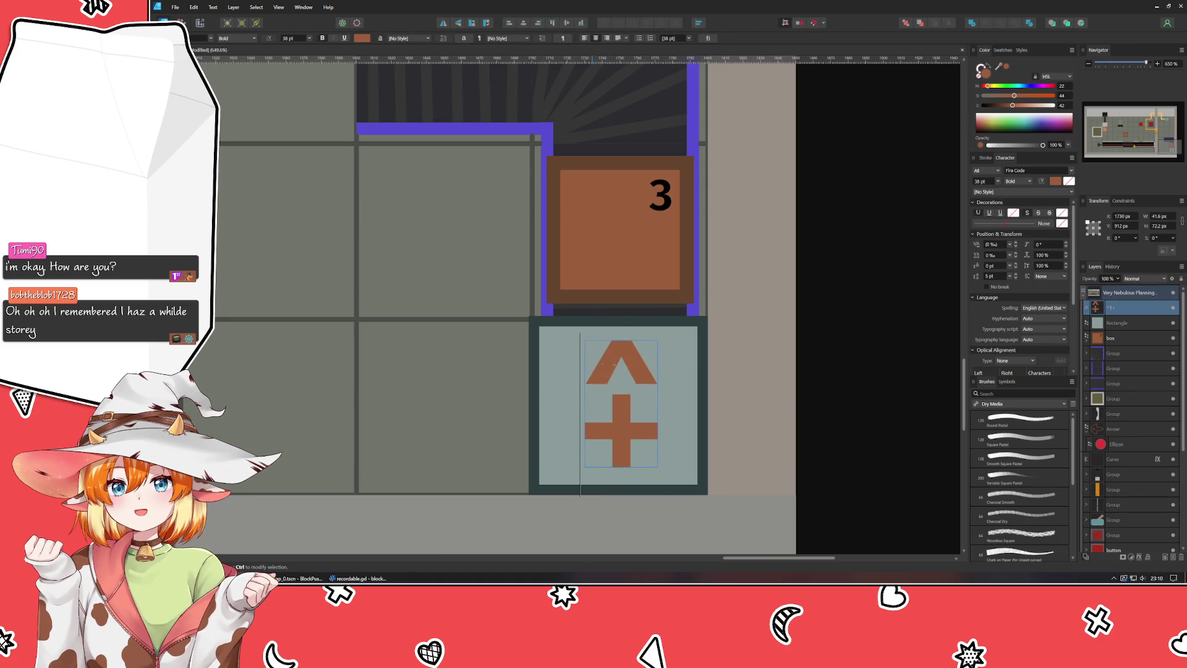
key(ctrl+a)
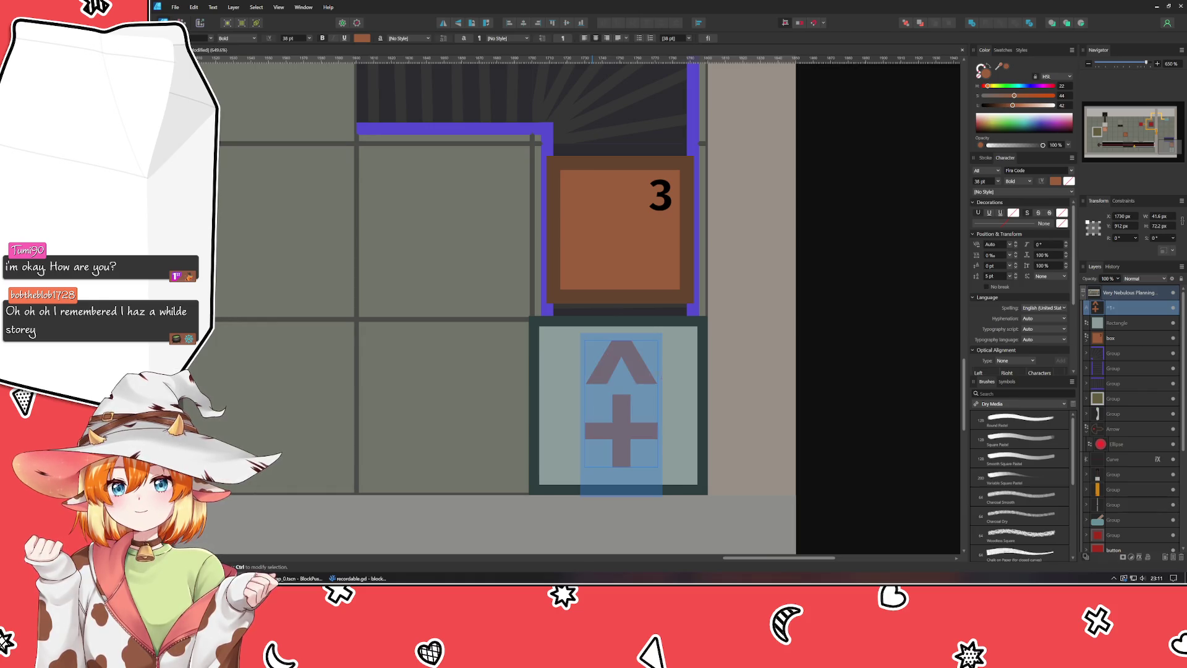
scroll(672, 386, down, 1)
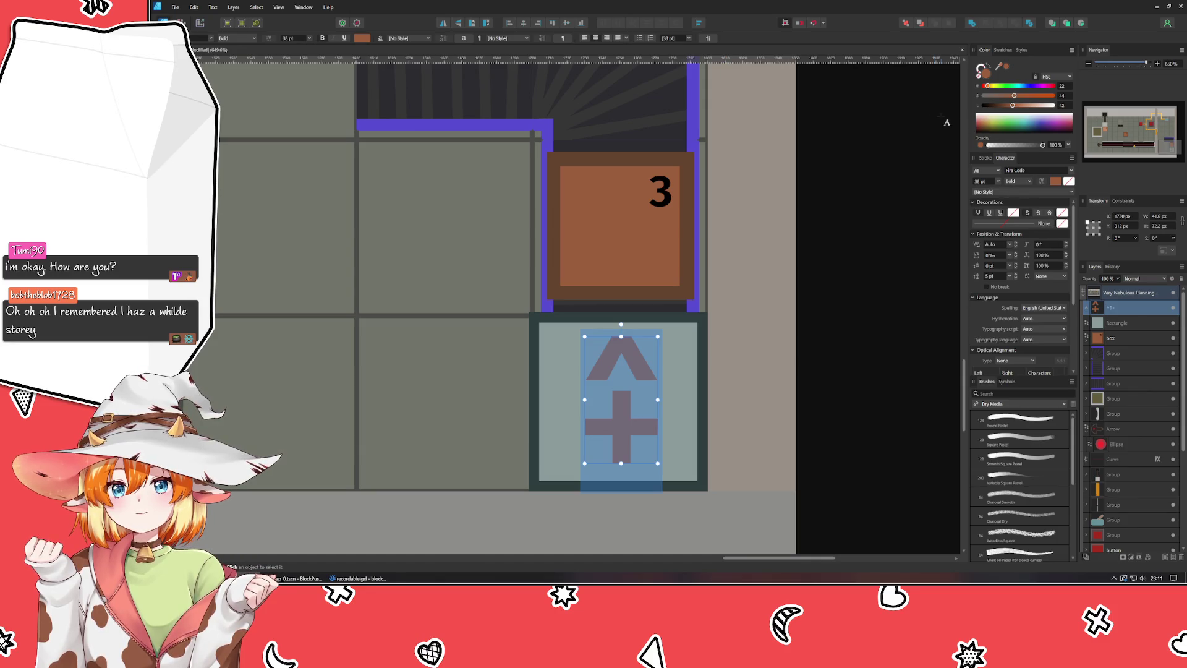
scroll(286, 39, down, 9)
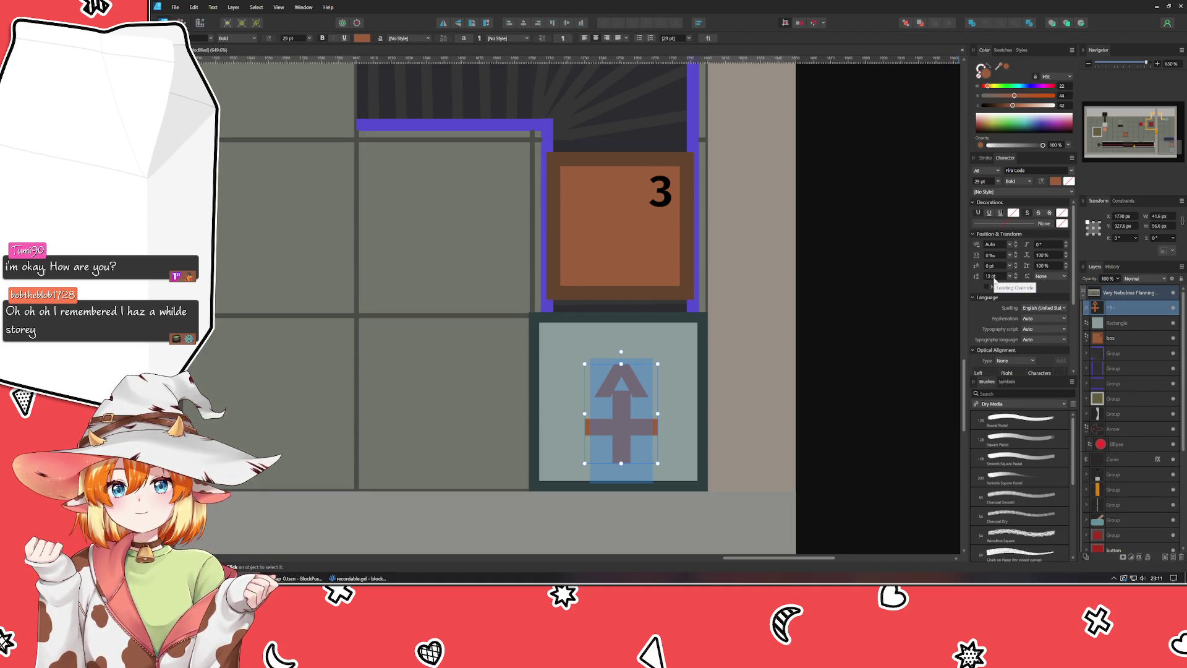
key(ctrl+a)
key(Escape)
click(988, 275)
text(16)
key(Return)
Step: Move the ^+ symbols up inside the tile and select them together with the tile rectangle
scroll(979, 280, up, 3)
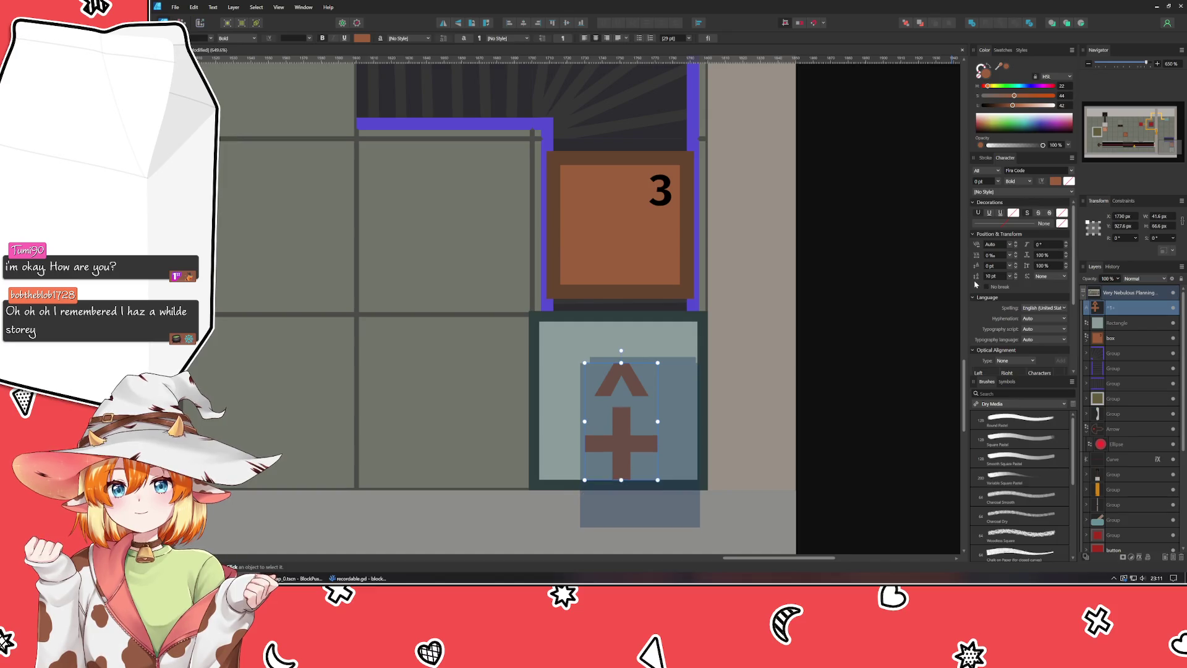
scroll(977, 282, down, 5)
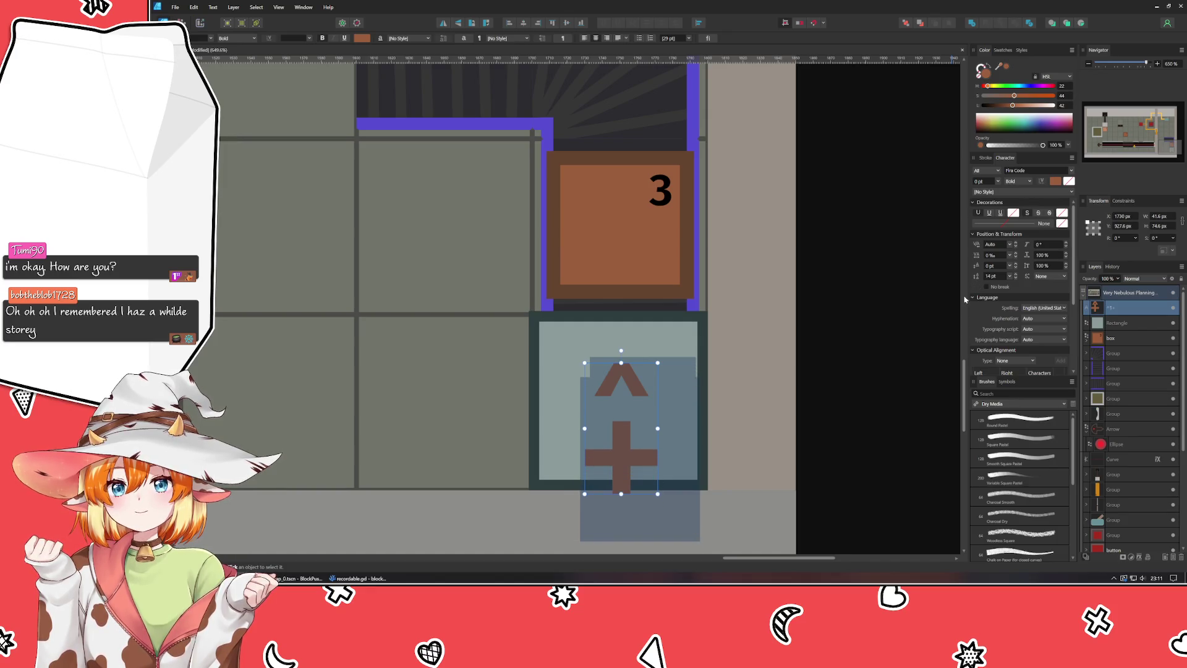
key(Escape)
drag(636, 443, 635, 417)
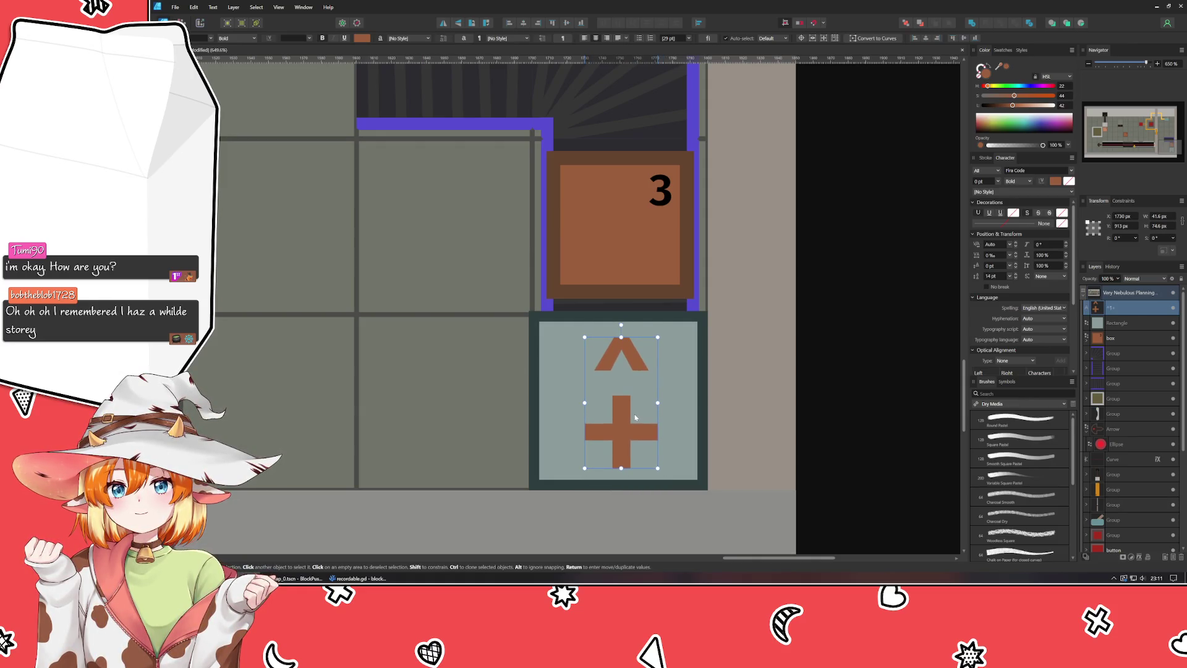
shift+click(1122, 328)
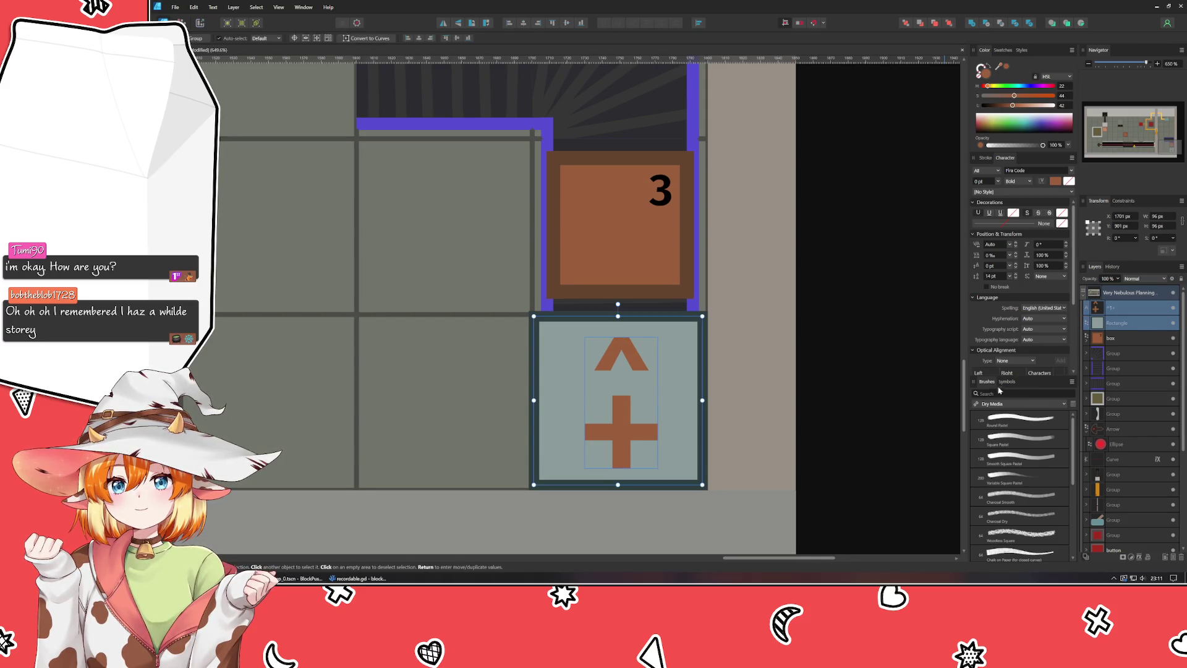
Step: Group the ^+ symbols with the pale tile using Ctrl+G
key(ctrl+g)
click(925, 401)
scroll(925, 400, down, 3)
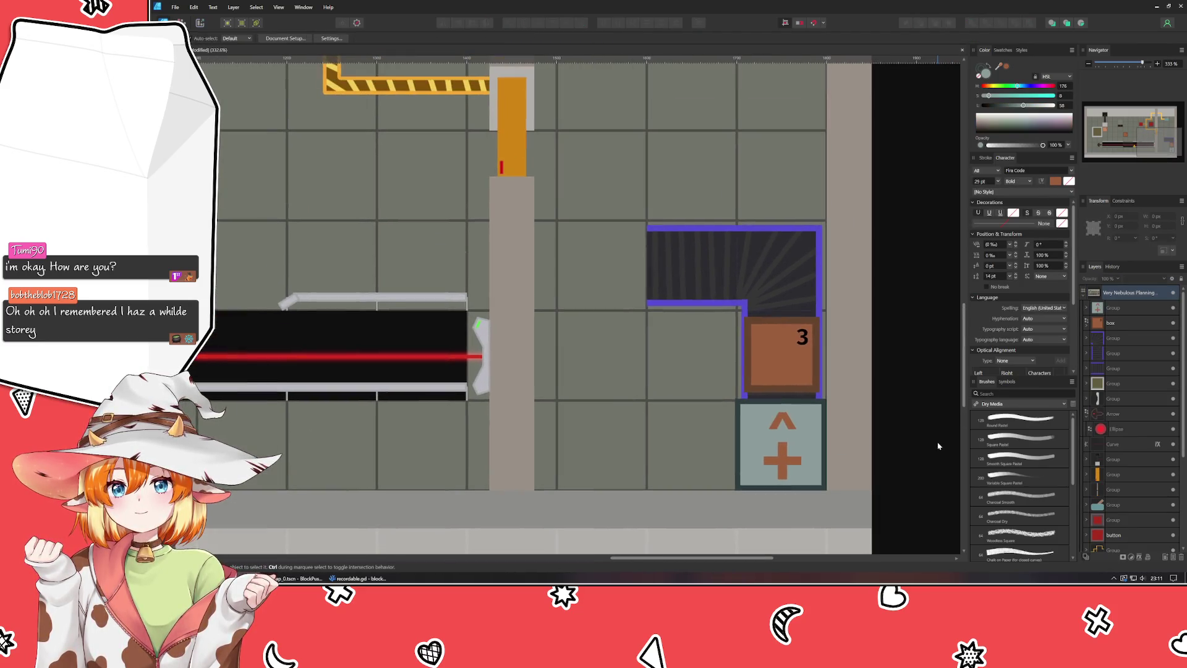
scroll(938, 446, down, 1)
drag(937, 445, 861, 424)
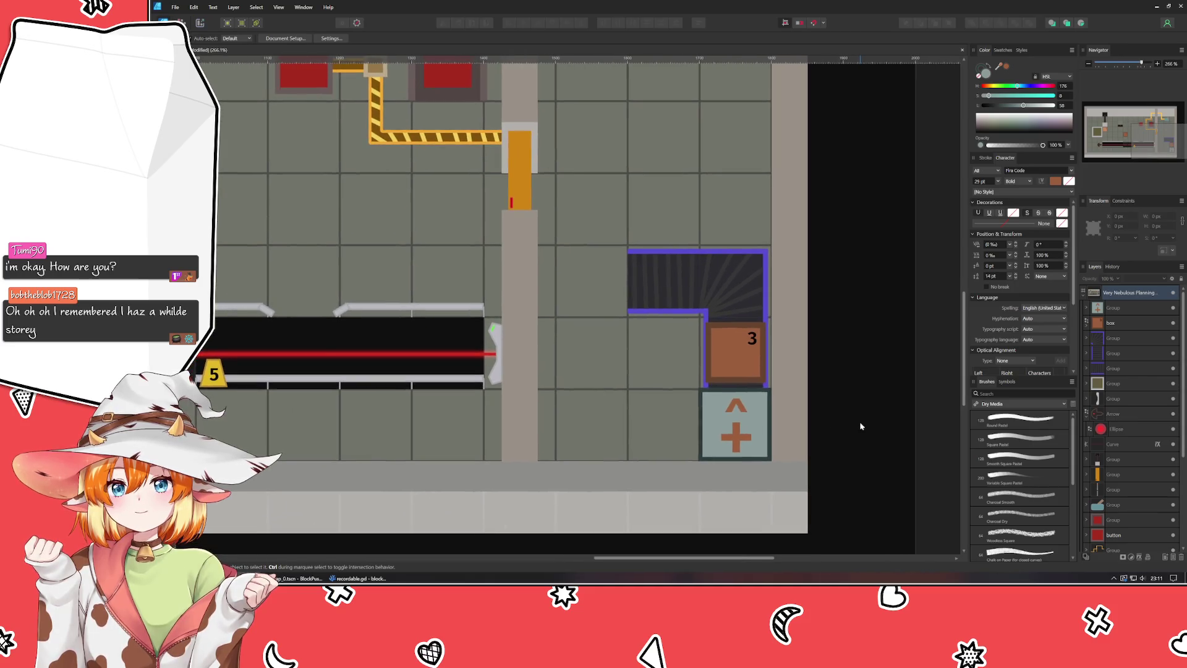
scroll(861, 424, up, 1)
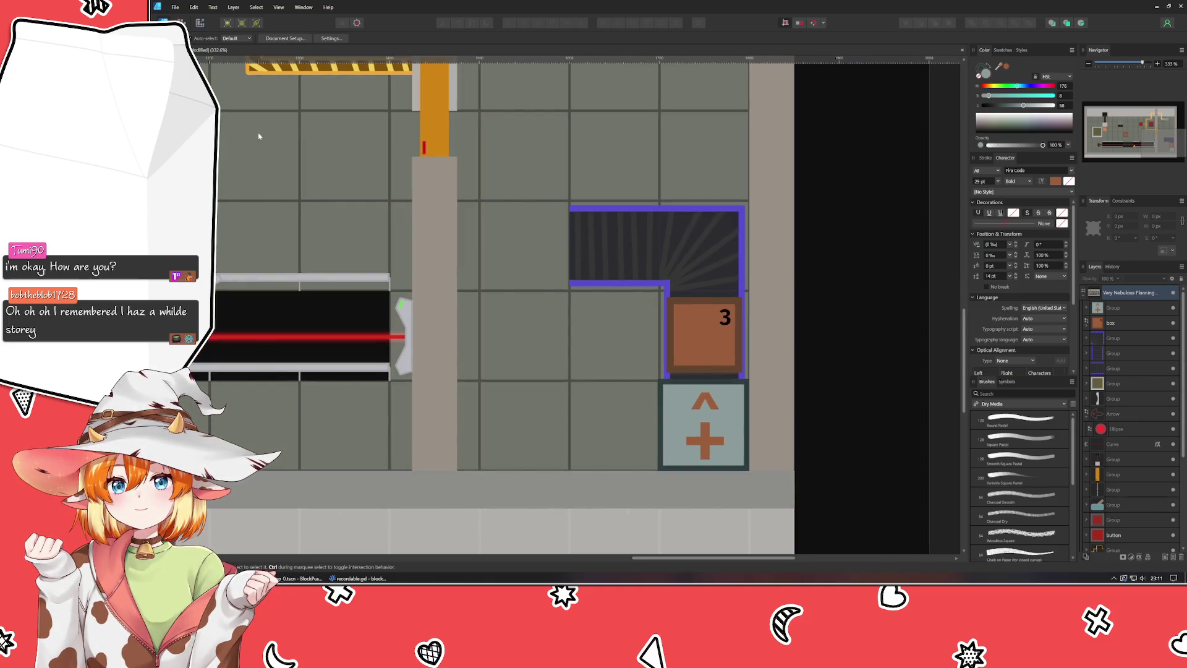
Step: Alt-drag a copy of the orange block's small red bar onto the plus tile's top-left corner
key(m)
scroll(552, 378, up, 1)
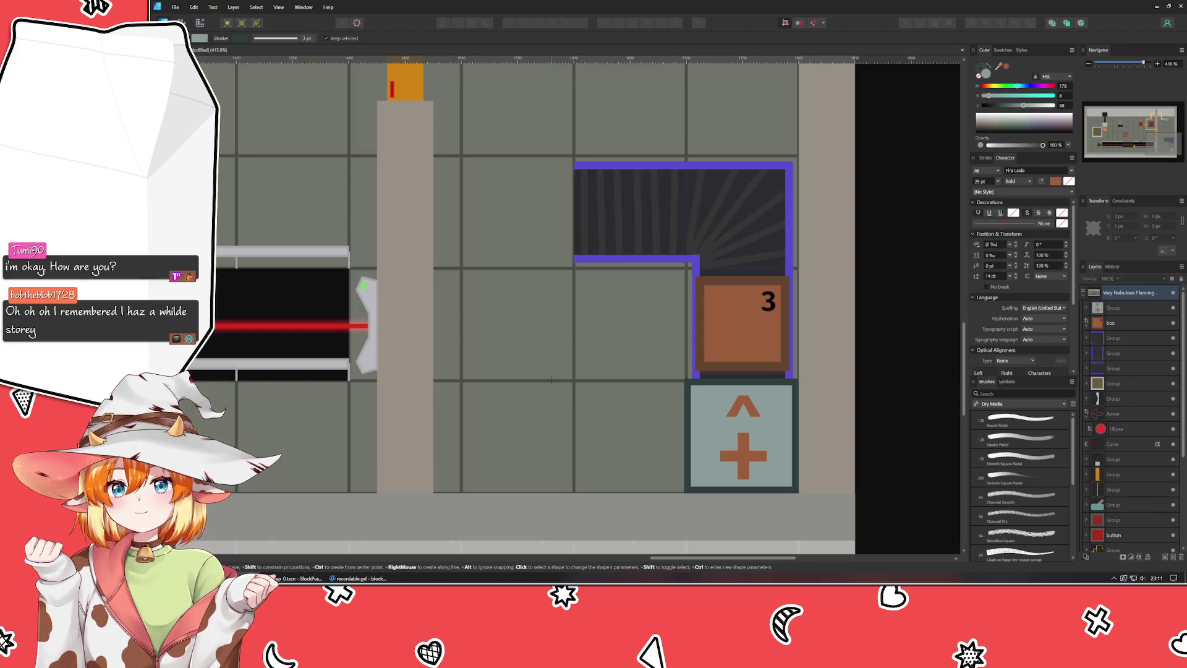
mouse_move(693, 391)
mouse_down()
mouse_move(727, 416)
mouse_move(699, 413)
mouse_up()
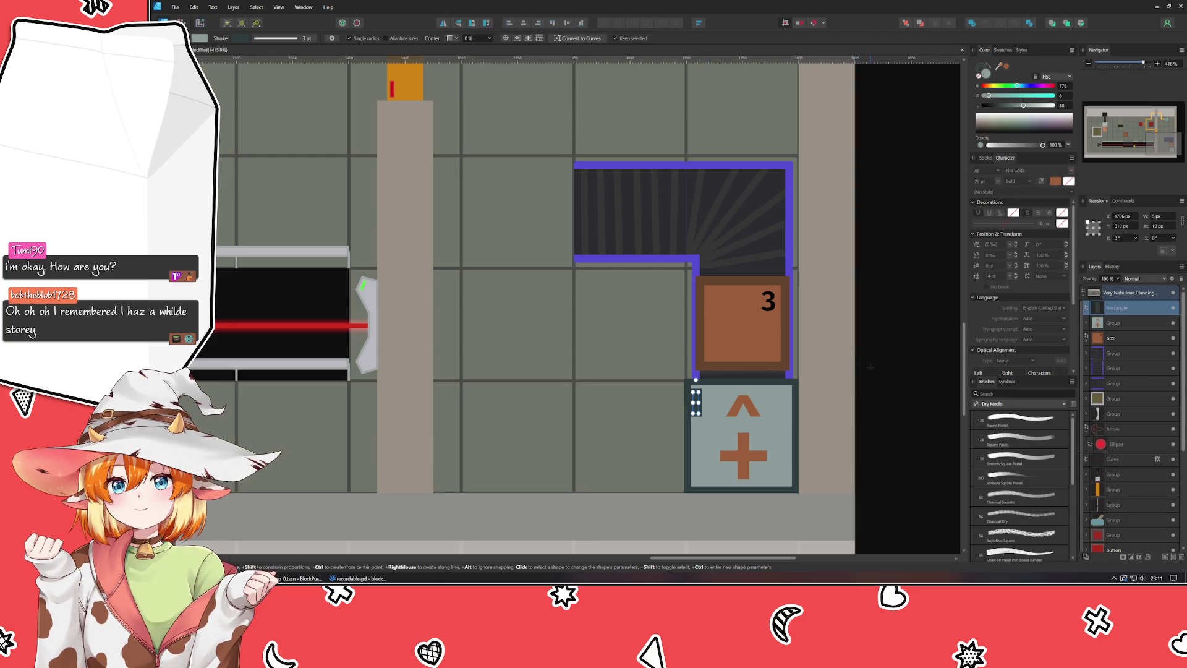
key(ctrl+z)
key(a)
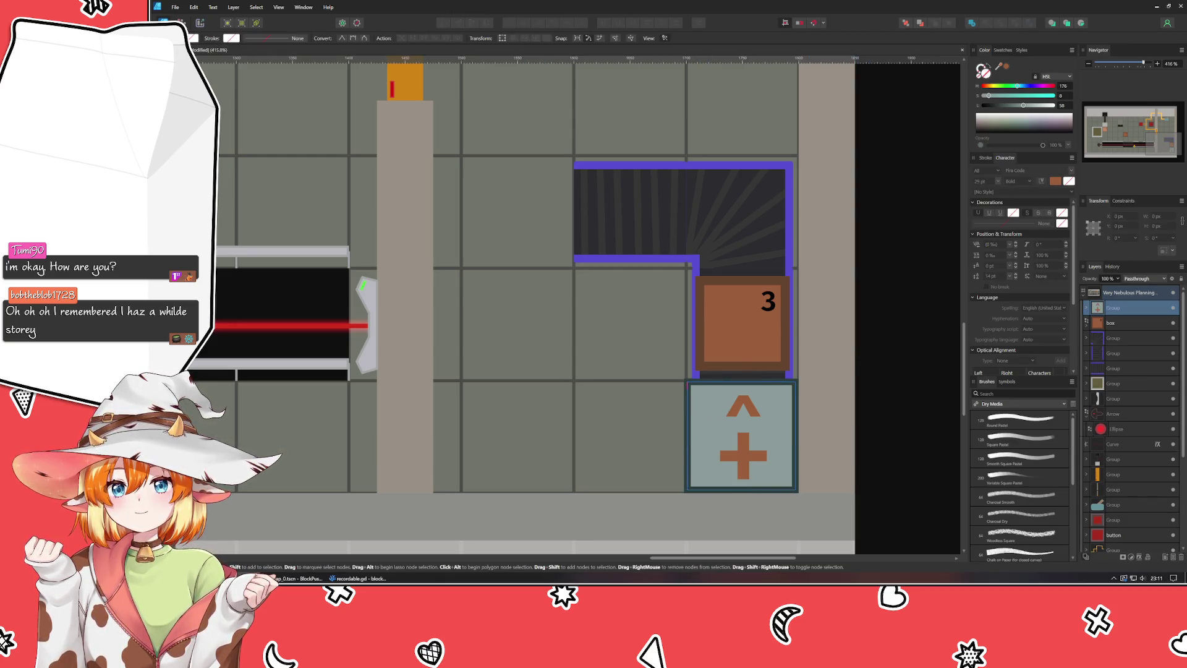
click(391, 91)
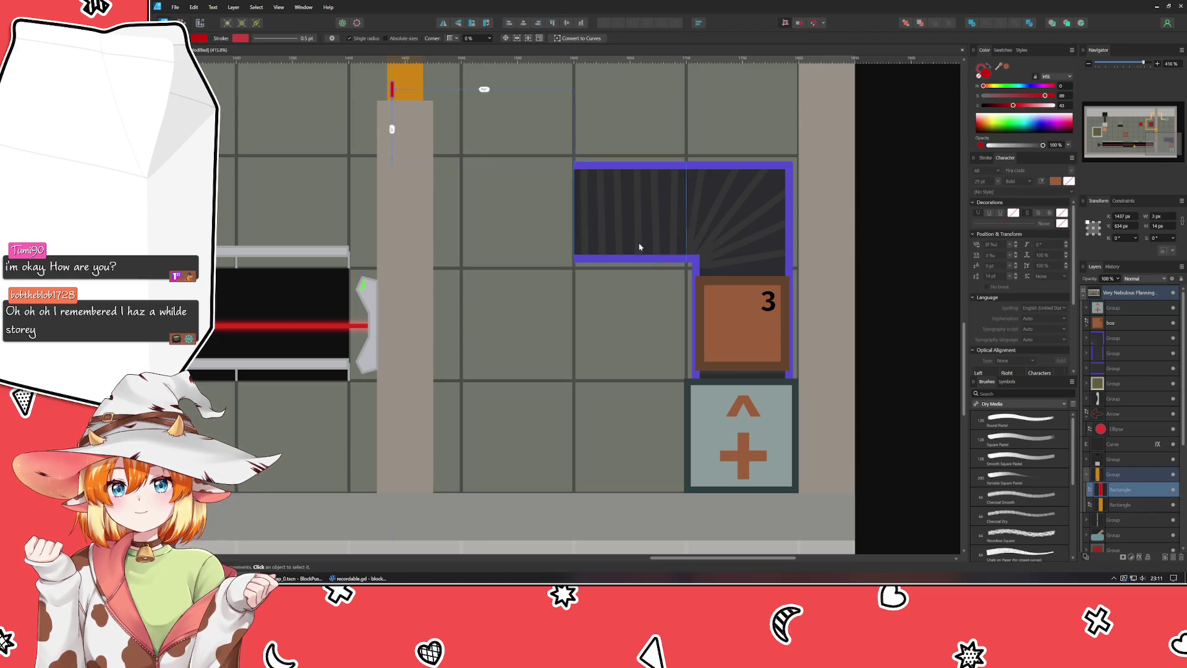
click(731, 442)
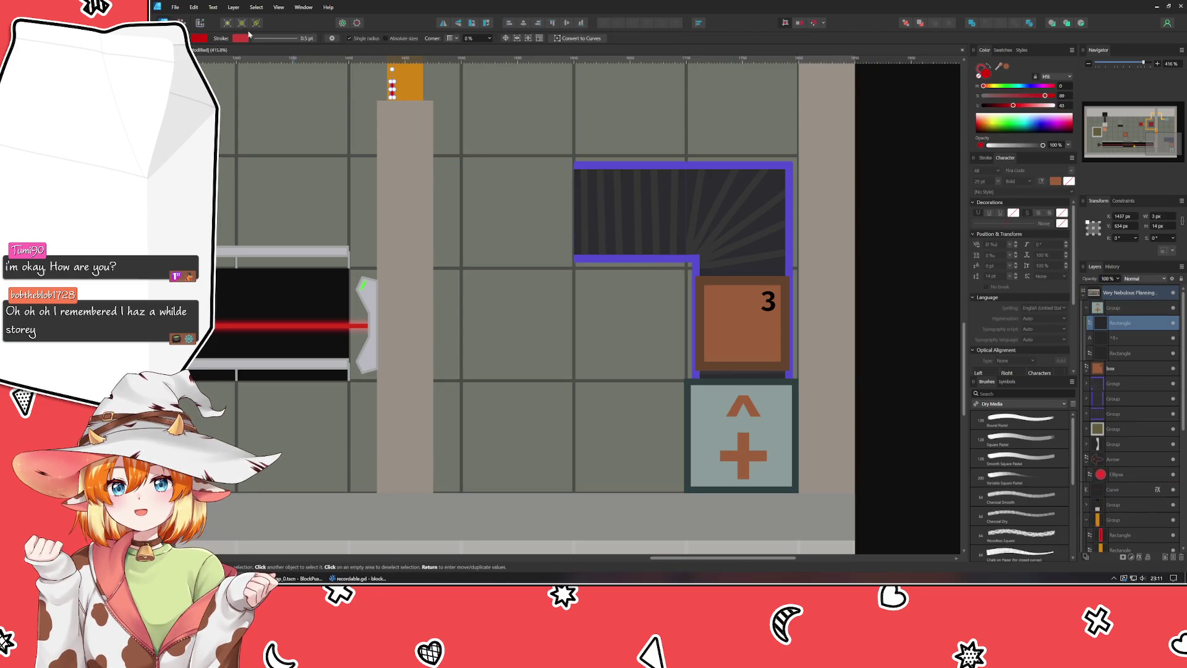
key(v)
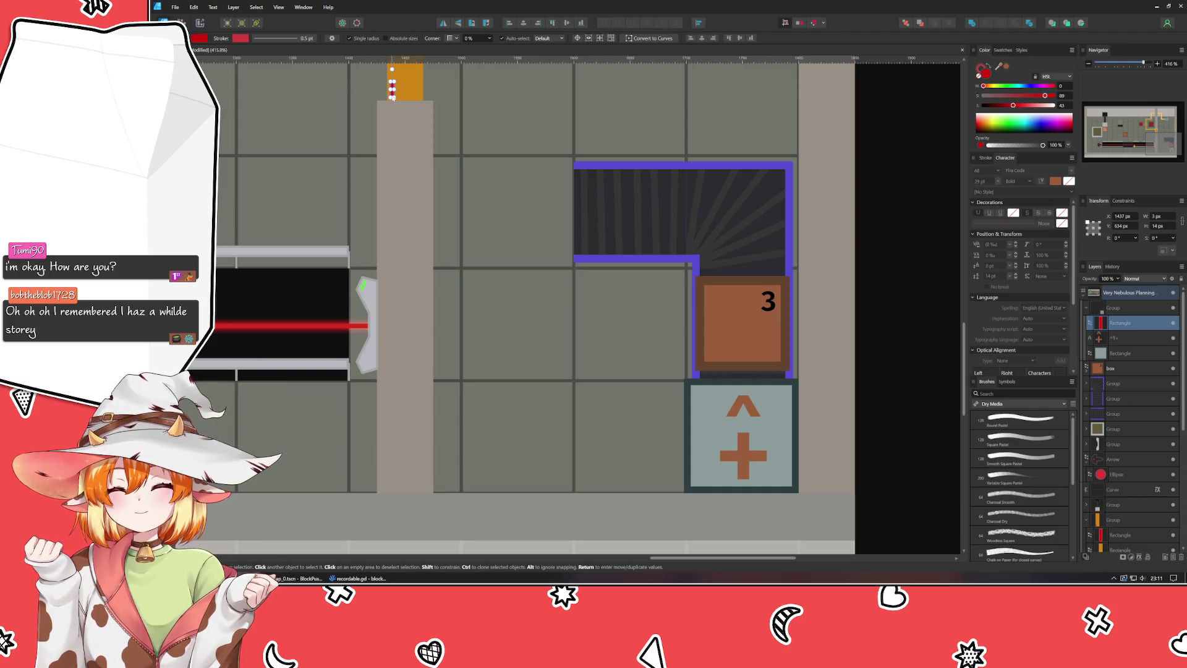
mouse_move(391, 94)
mouse_down()
mouse_move(554, 142)
mouse_move(697, 403)
mouse_up()
key(ctrl+d)
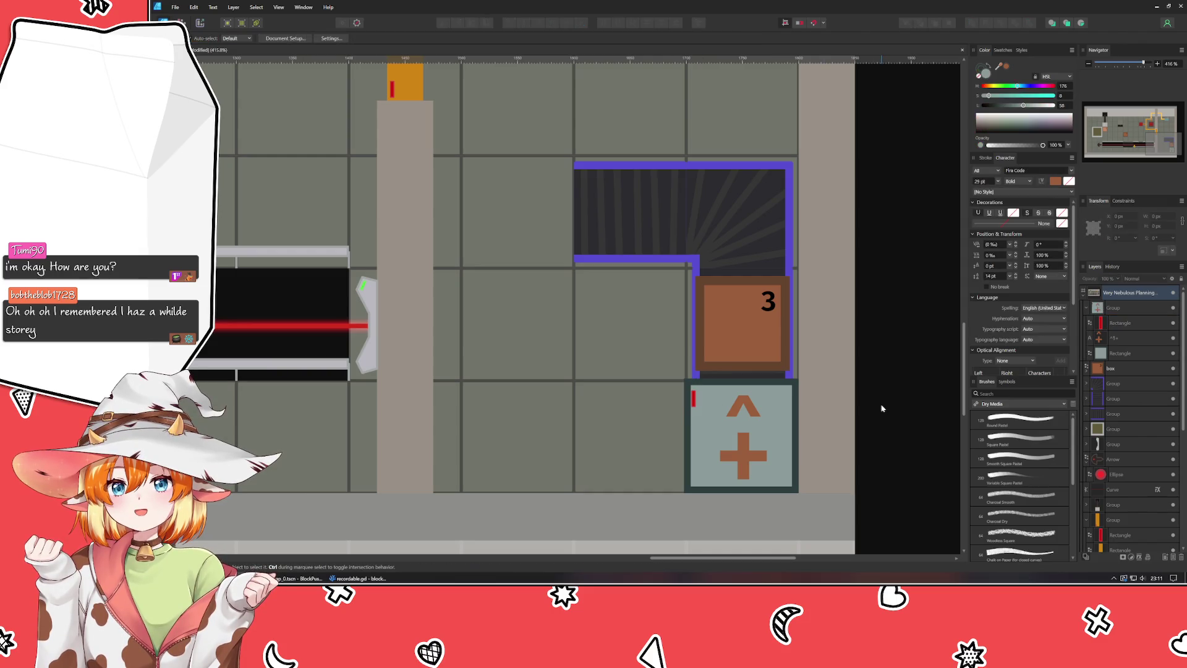
Step: Pan across the level to bring the laser emitter's left end into view
scroll(873, 490, up, 3)
scroll(873, 491, left, 3)
scroll(897, 470, down, 2)
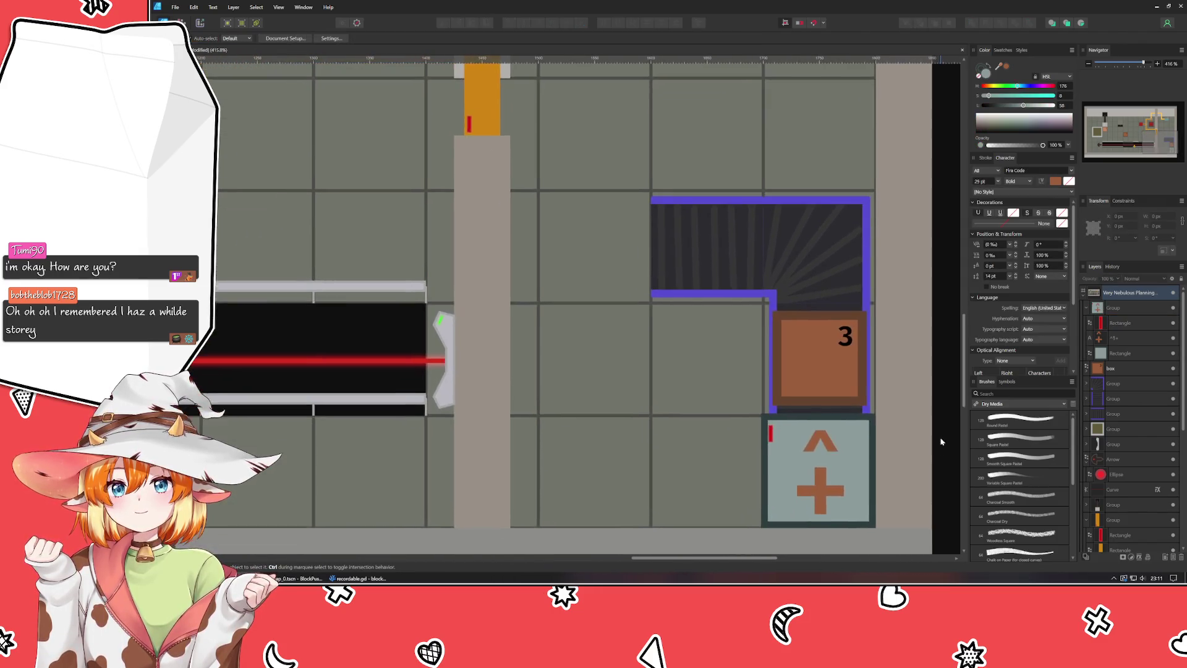
ctrl+scroll(936, 433, down, 3)
scroll(928, 415, down, 1)
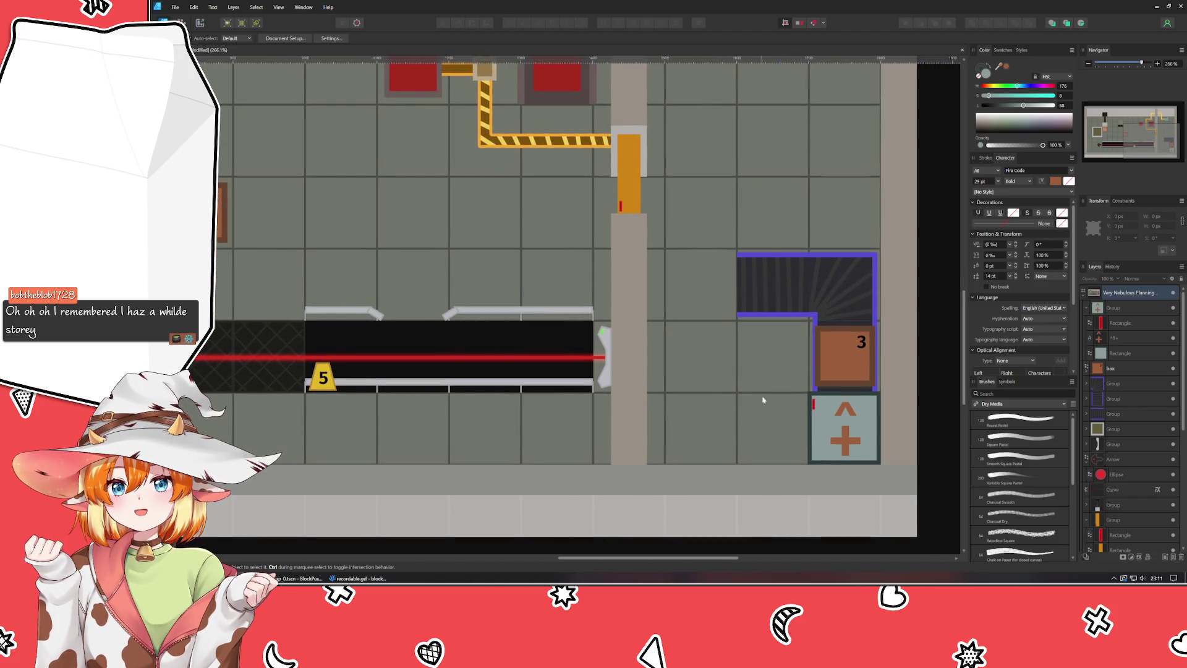
mouse_move(725, 366)
mouse_down()
mouse_move(909, 340)
mouse_move(782, 400)
mouse_move(858, 403)
mouse_up()
scroll(858, 403, right, 1)
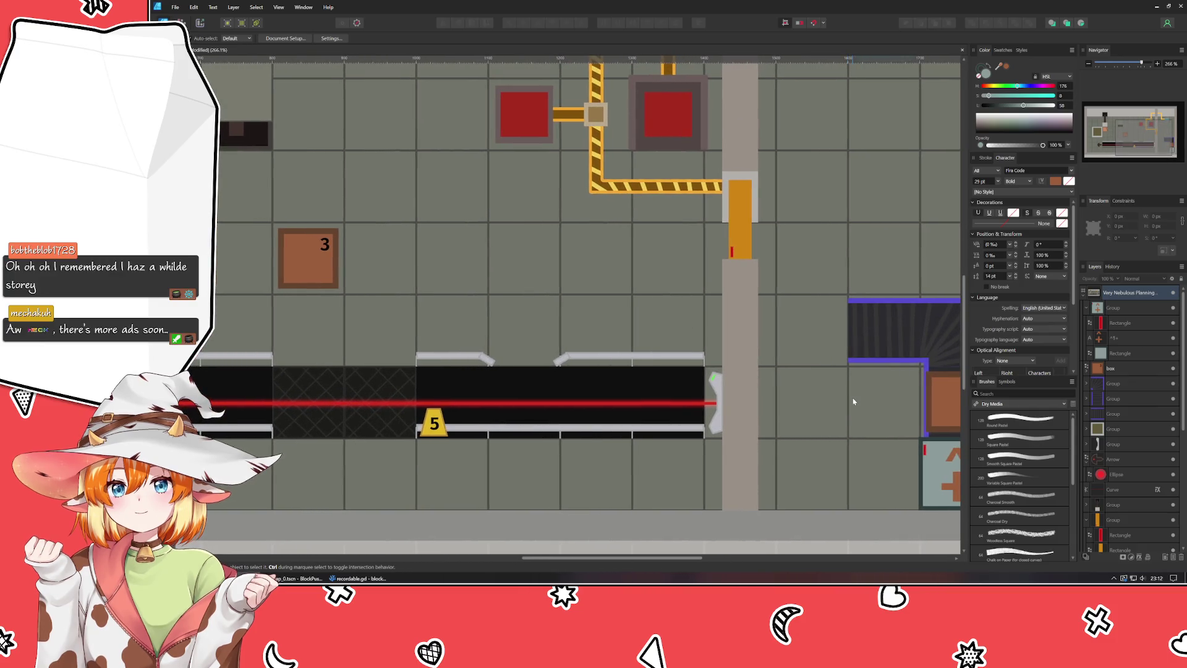
mouse_move(484, 263)
mouse_down()
mouse_move(771, 332)
mouse_move(808, 254)
mouse_move(845, 237)
mouse_up()
drag(317, 236, 597, 233)
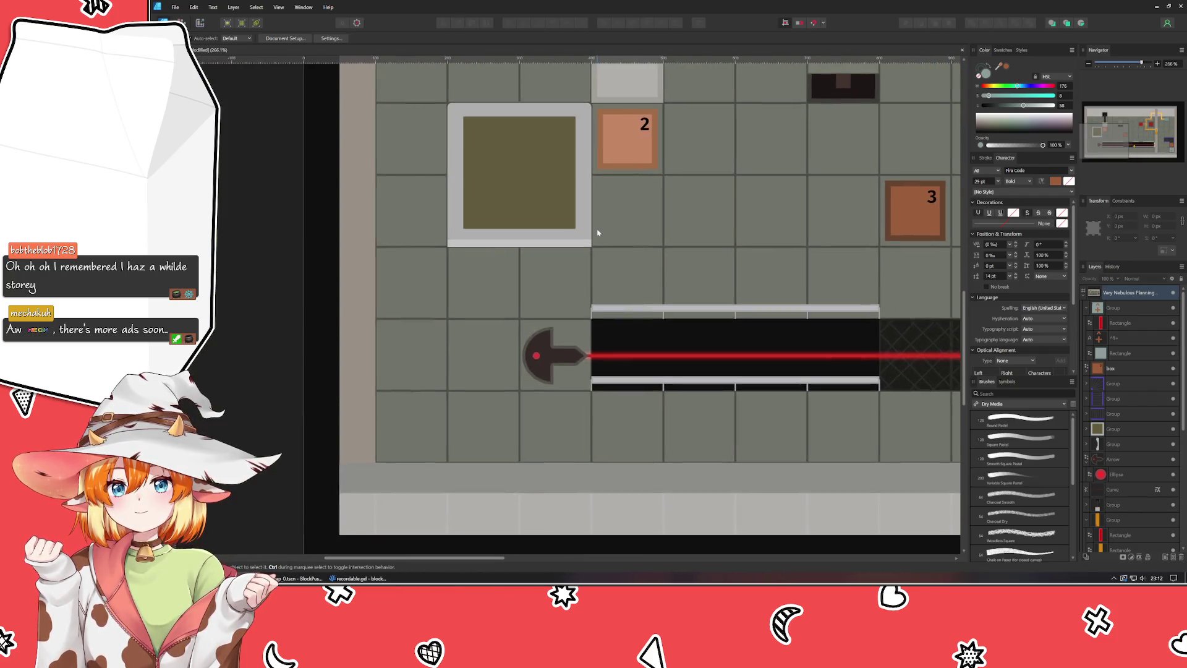
Step: Select the emitter's small red light and tone down its red stroke colour
click(532, 358)
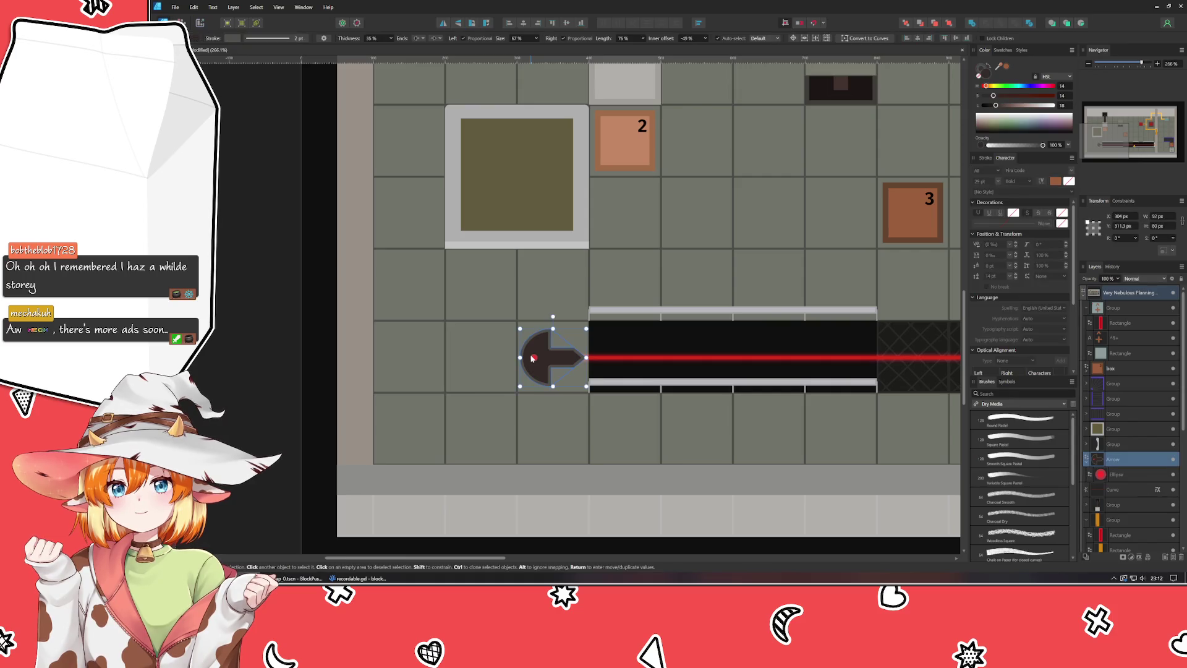
click(533, 358)
click(979, 70)
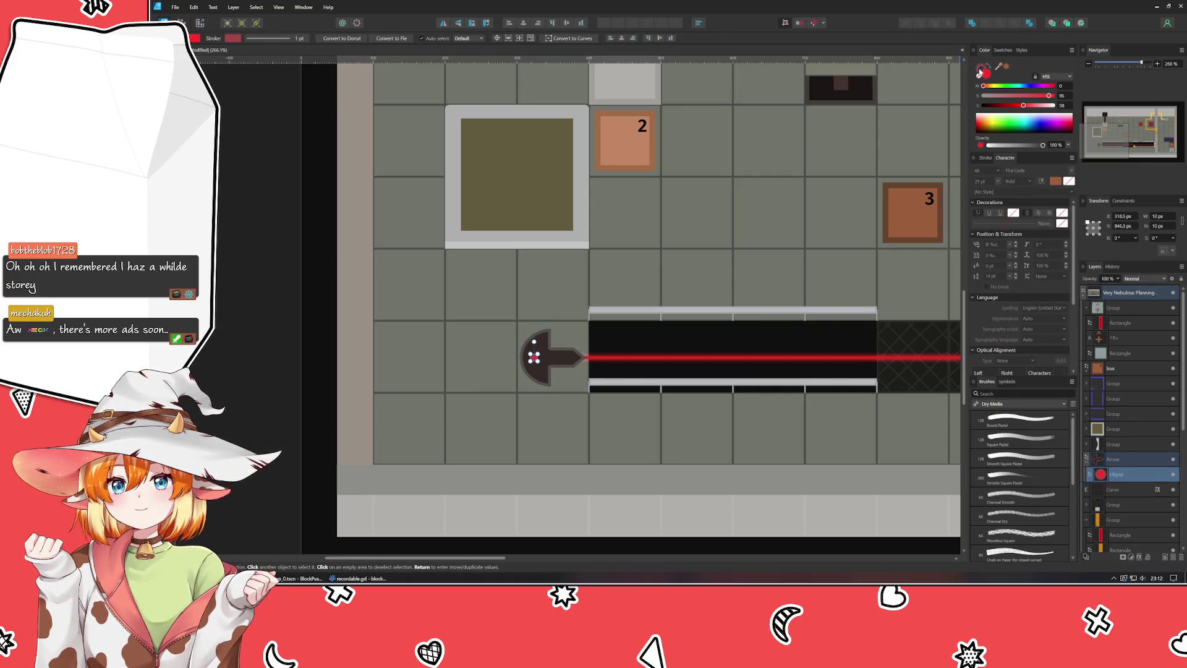
drag(1049, 96, 1040, 96)
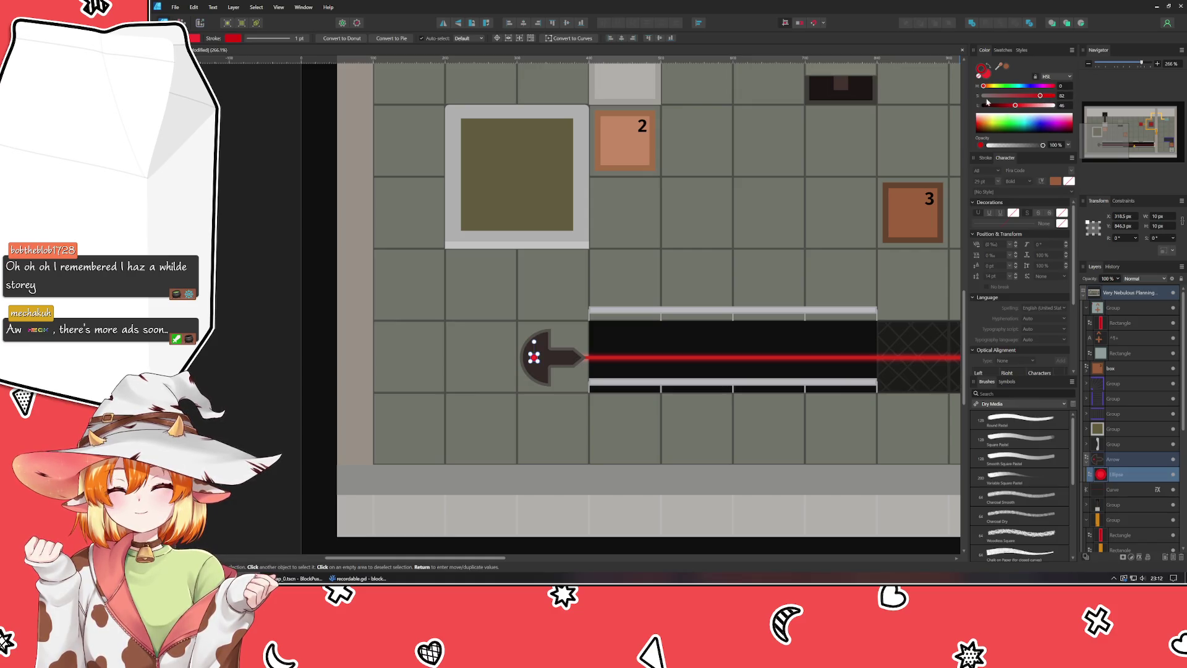
click(1010, 96)
click(1018, 106)
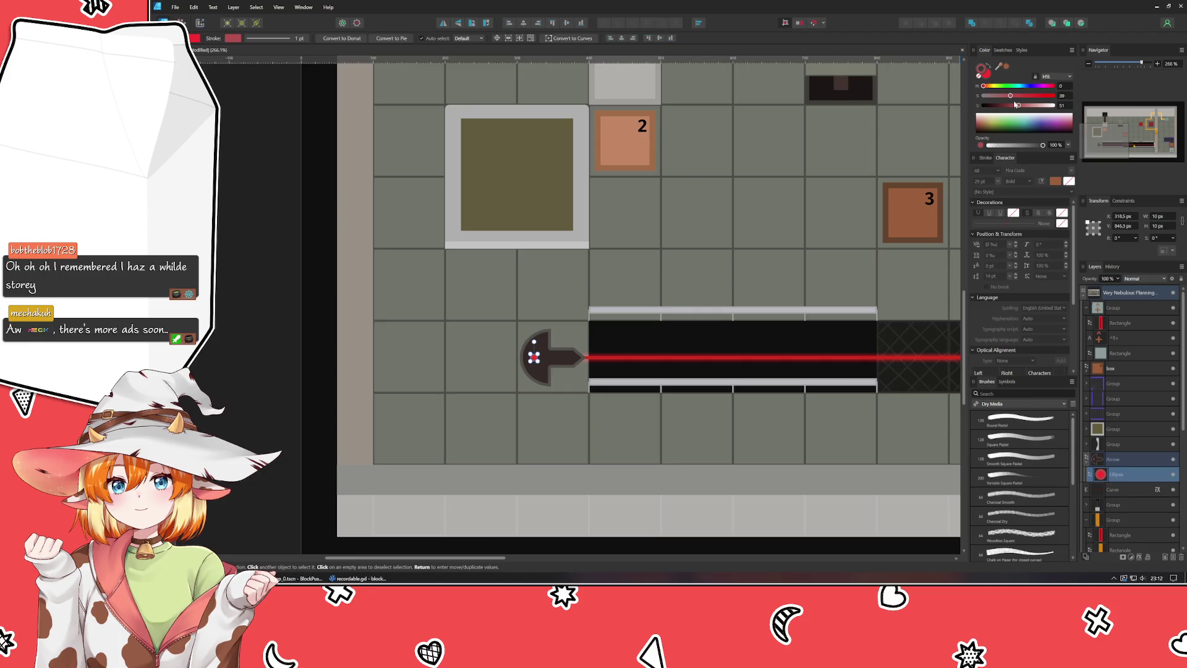
click(697, 198)
scroll(696, 198, down, 3)
scroll(697, 198, up, 2)
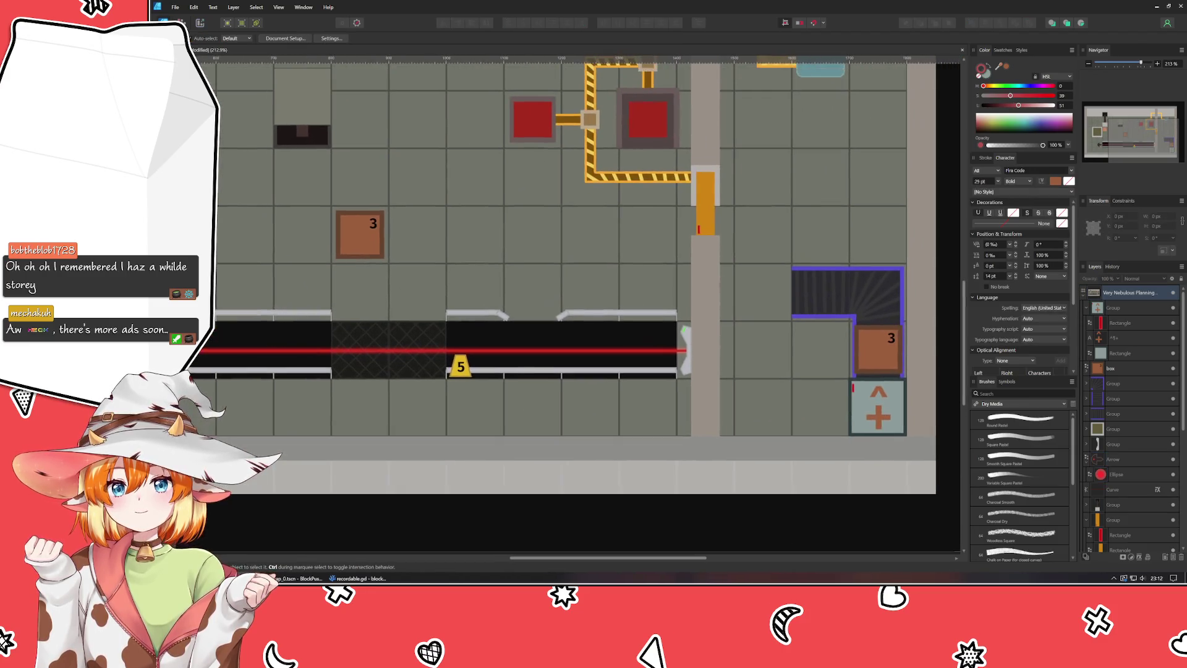
drag(599, 214, 931, 256)
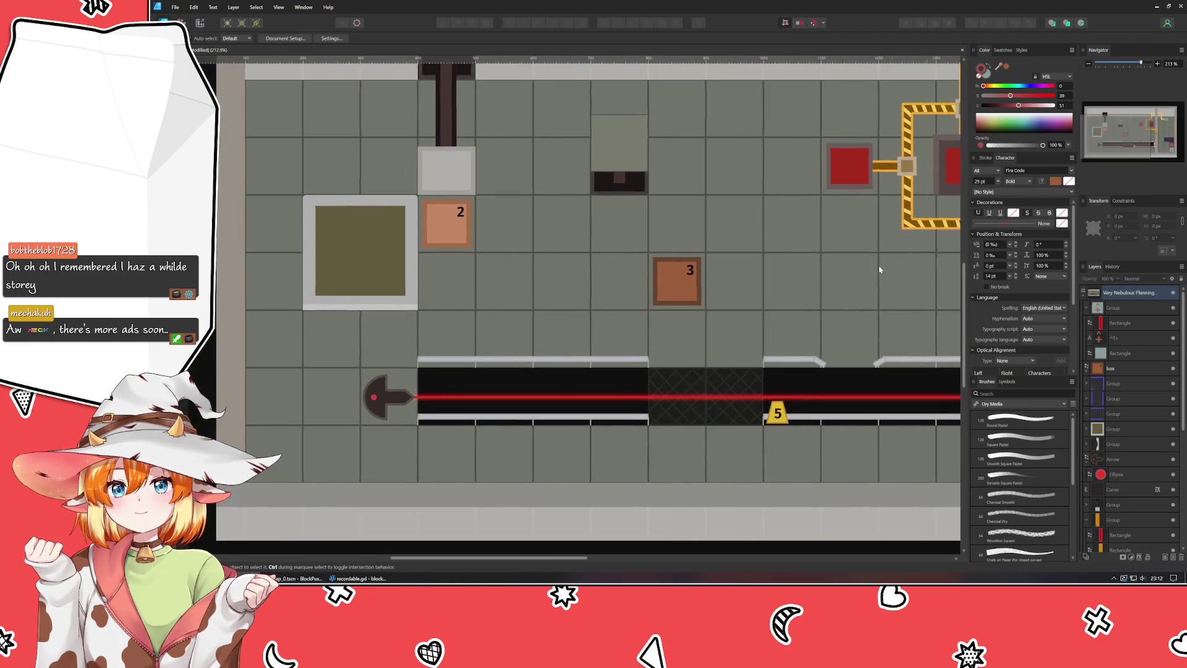
Step: Set the emitter light's fill hue to 110 so the dot turns green
click(376, 398)
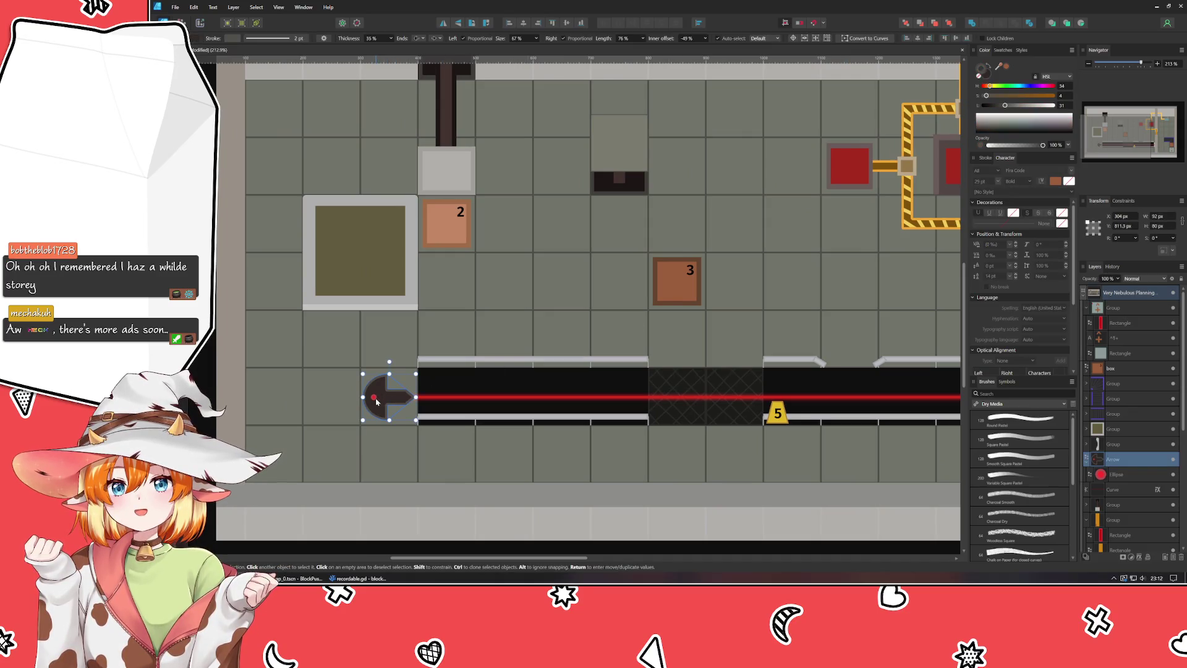
key(ctrl+z)
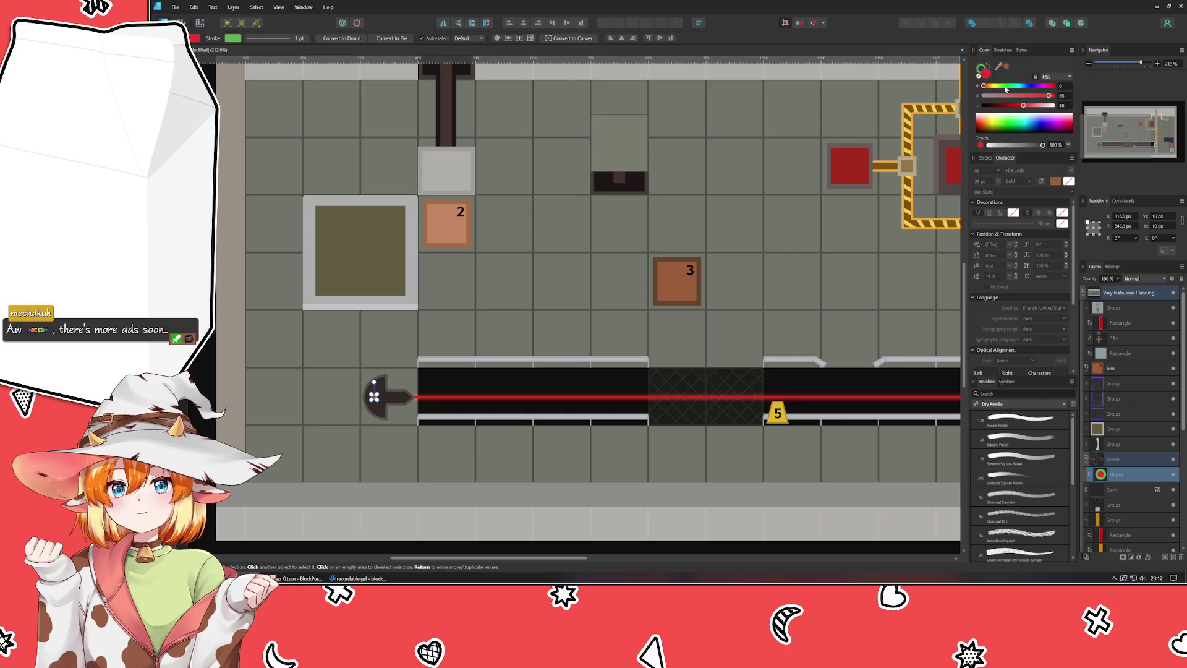
click(1005, 87)
click(609, 265)
mouse_move(610, 265)
mouse_down()
mouse_move(509, 217)
mouse_move(417, 199)
mouse_move(522, 198)
mouse_move(658, 227)
mouse_up()
scroll(804, 238, up, 3)
scroll(810, 244, right, 3)
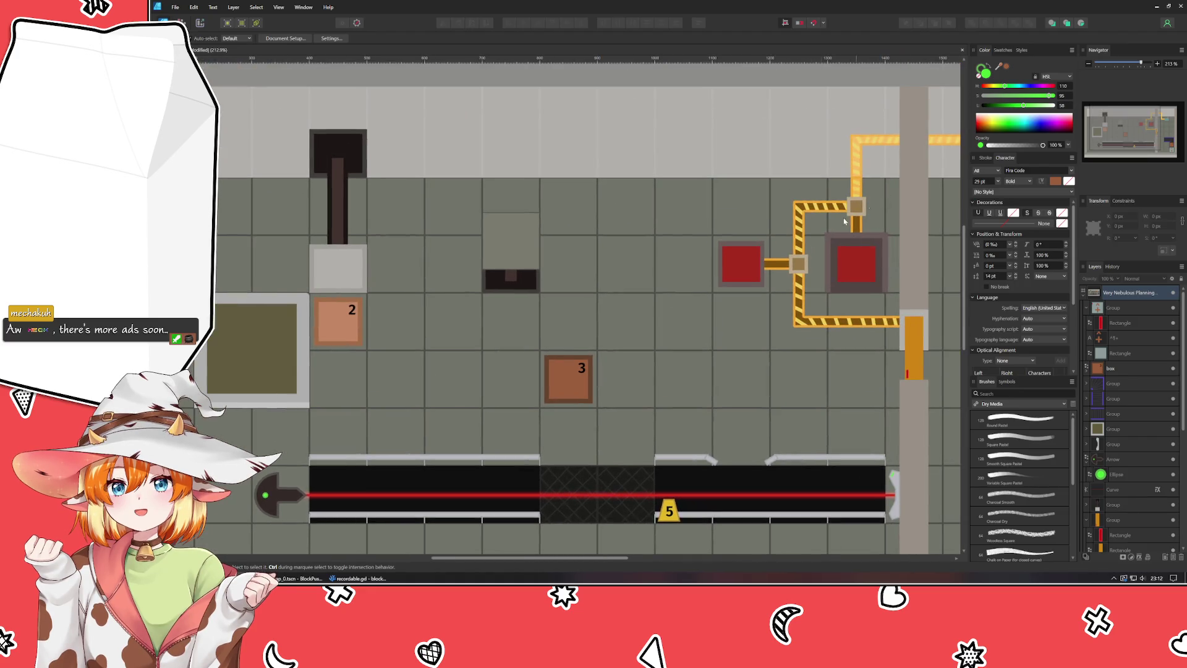
scroll(869, 206, right, 5)
scroll(628, 228, up, 1)
scroll(718, 204, down, 4)
scroll(717, 204, left, 1)
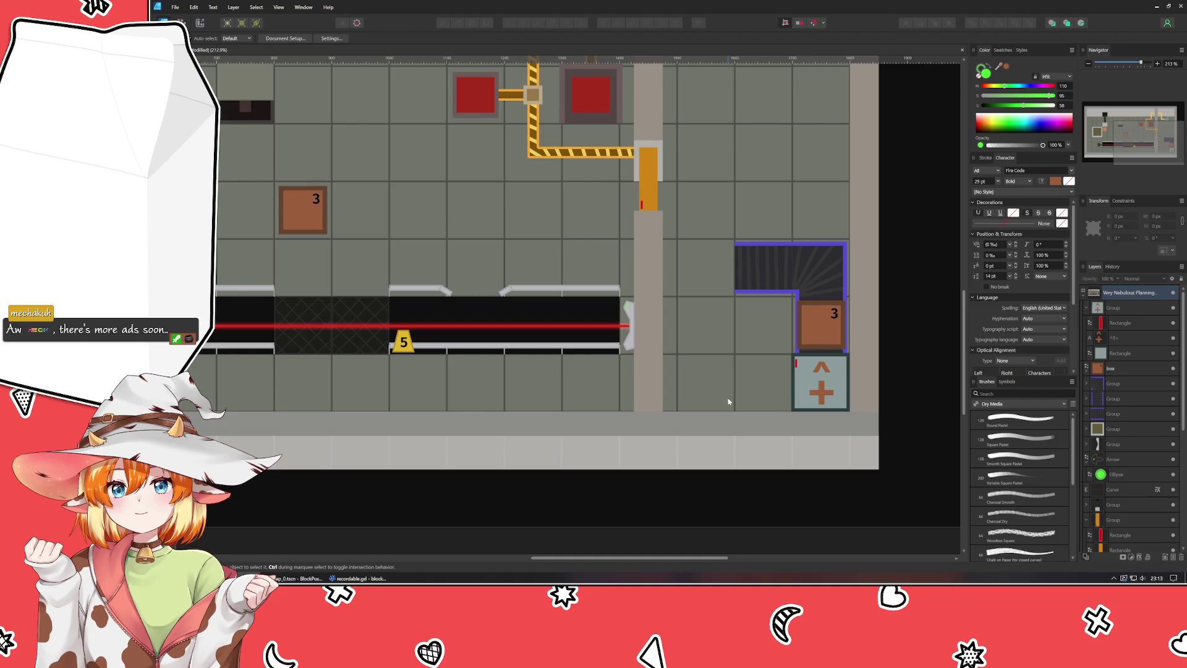
mouse_move(691, 373)
mouse_down()
mouse_move(684, 499)
mouse_move(924, 381)
mouse_up()
mouse_move(592, 196)
mouse_down()
mouse_move(694, 281)
mouse_move(782, 228)
mouse_move(785, 177)
mouse_move(716, 146)
mouse_up()
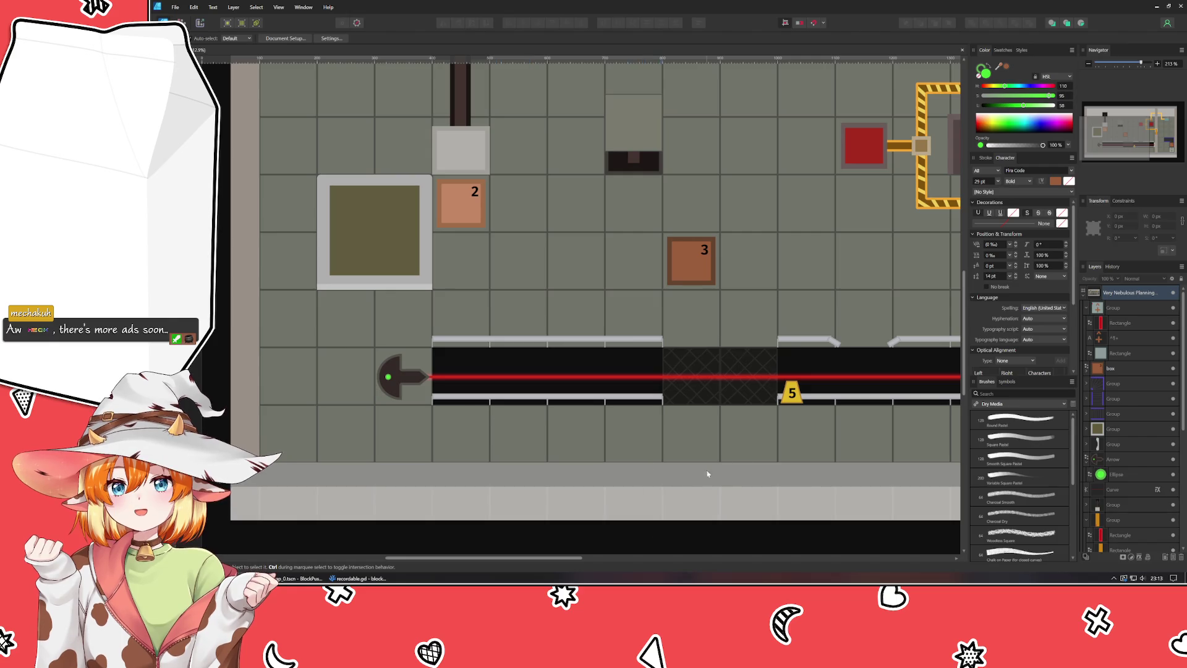
Step: Darken the tall grey pillar's inner rectangle to about 53 HSL lightness
scroll(677, 490, right, 10)
scroll(608, 211, up, 5)
scroll(599, 339, down, 3)
scroll(537, 381, up, 2)
click(505, 301)
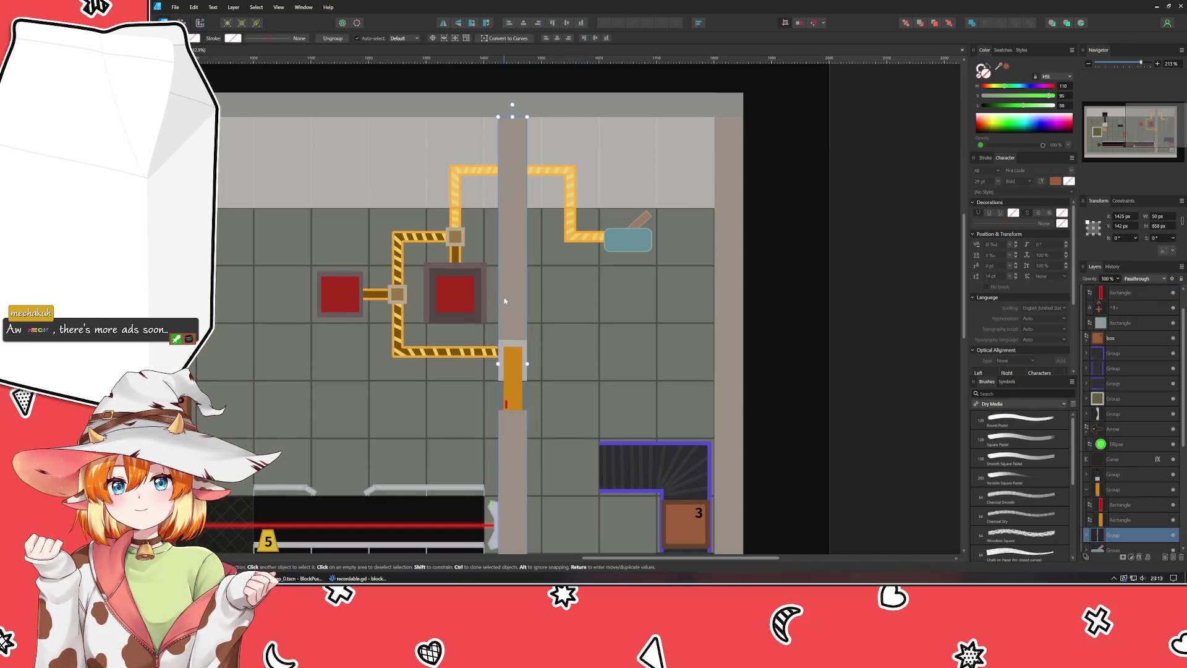
double_click(504, 301)
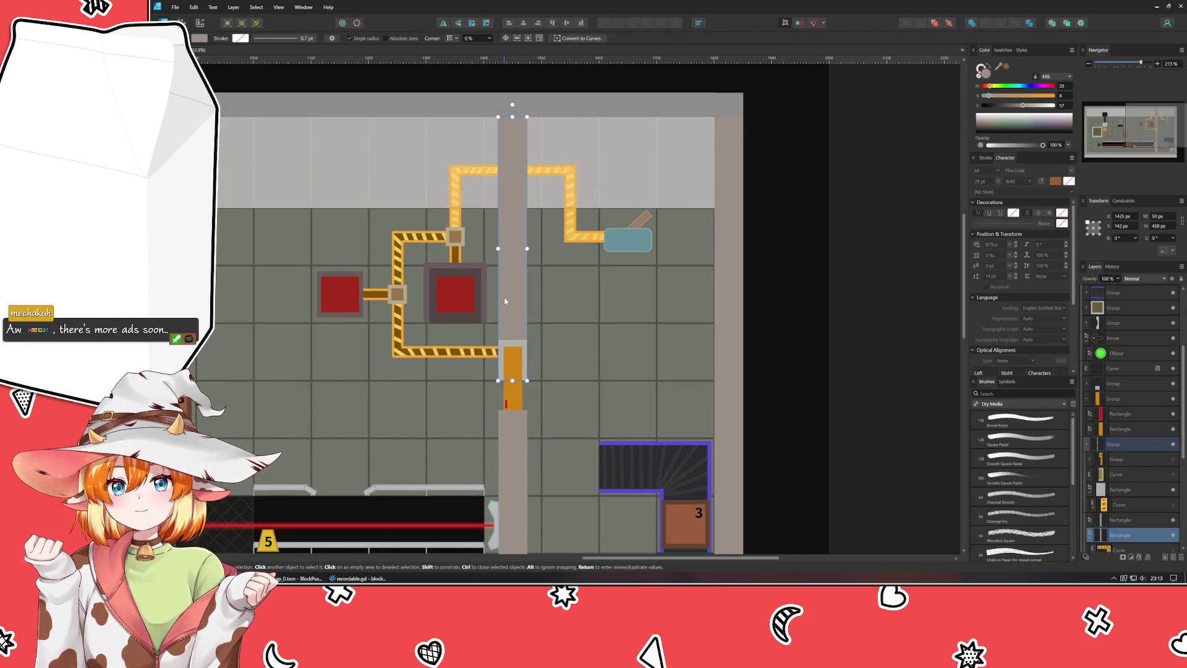
drag(1020, 106, 988, 99)
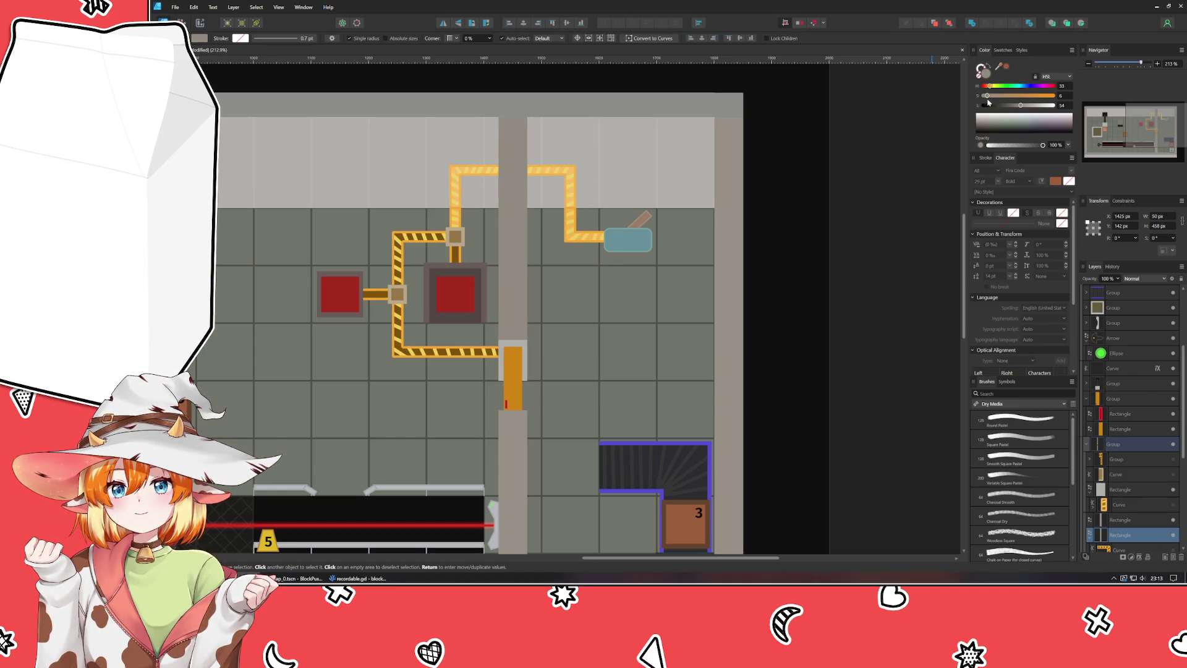
drag(1020, 107, 1020, 108)
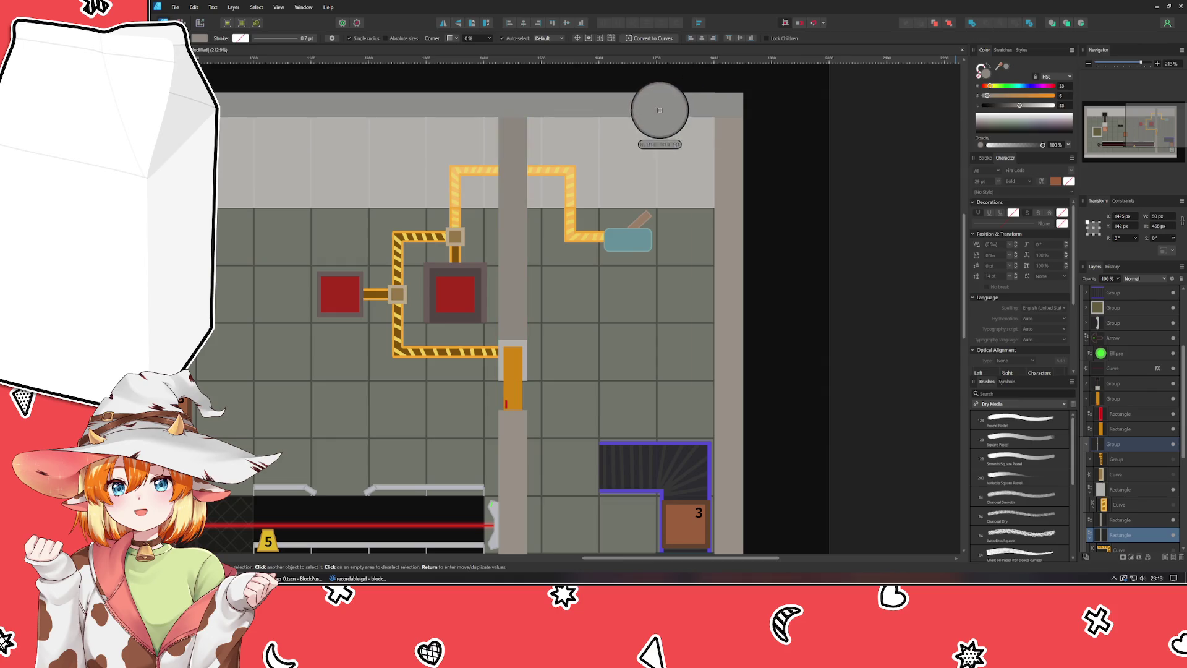
Step: Select the pillar's lower rectangle to check its darker grey
click(721, 176)
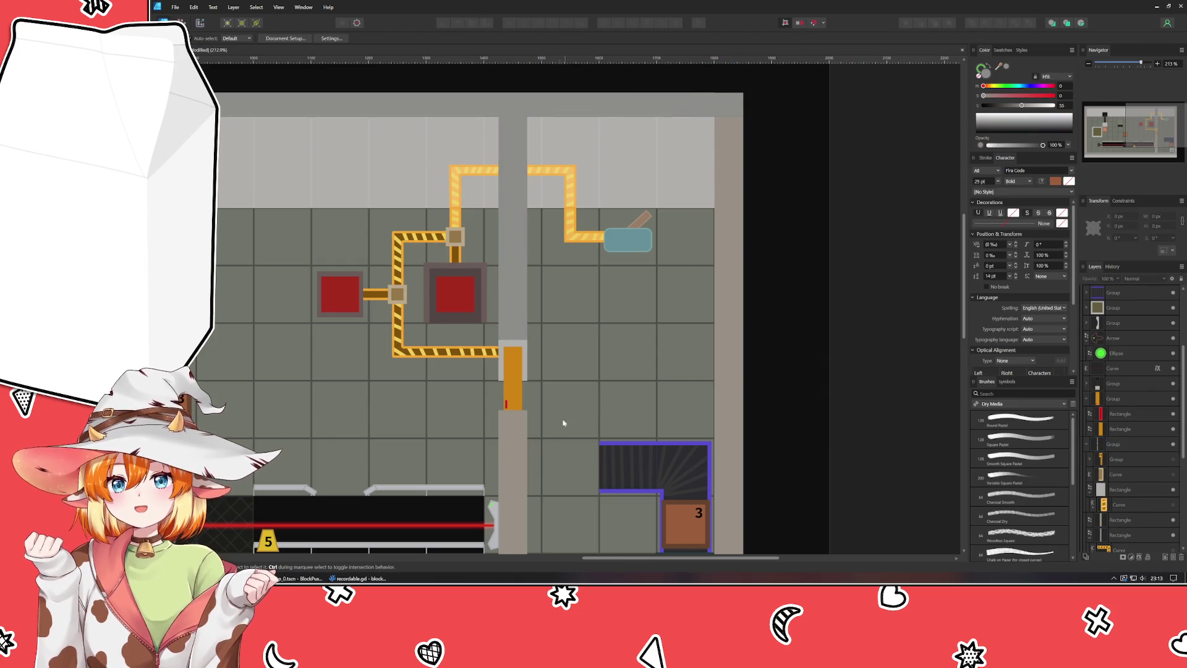
click(517, 477)
double_click(518, 477)
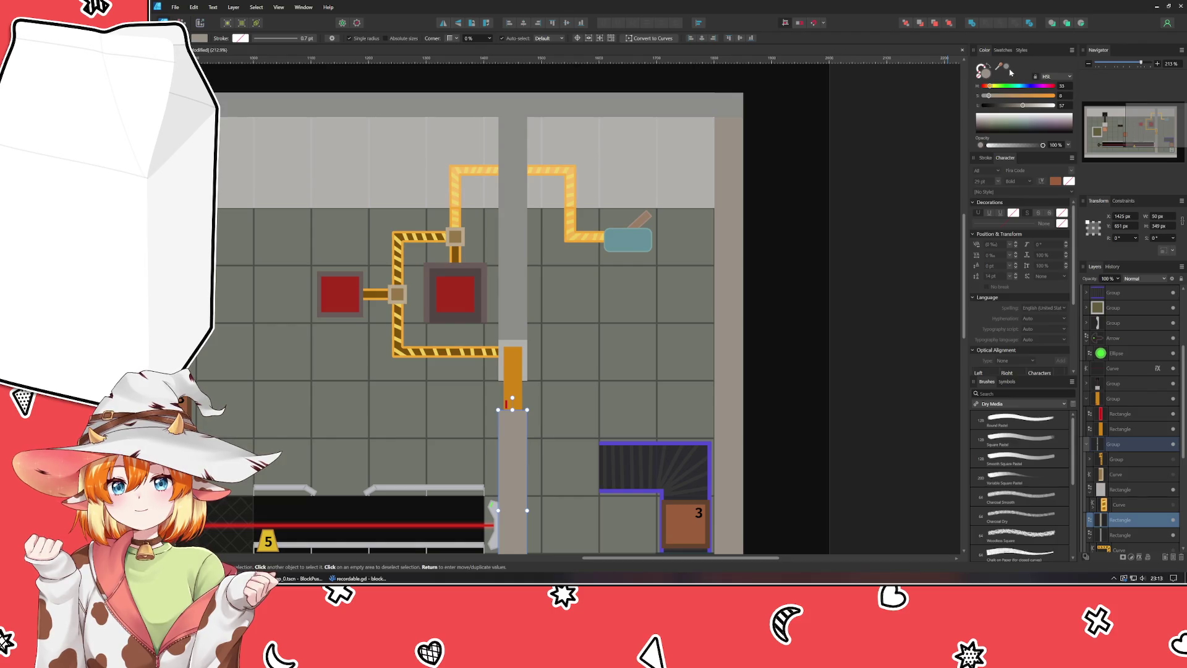
click(734, 158)
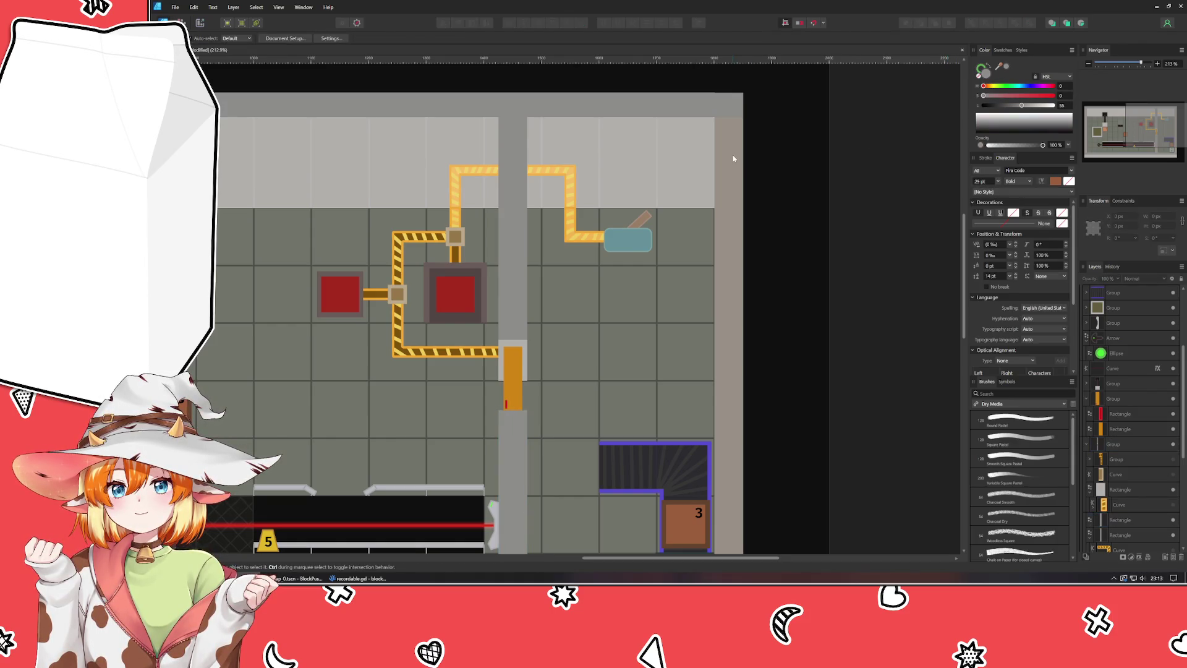
scroll(1154, 465, down, 5)
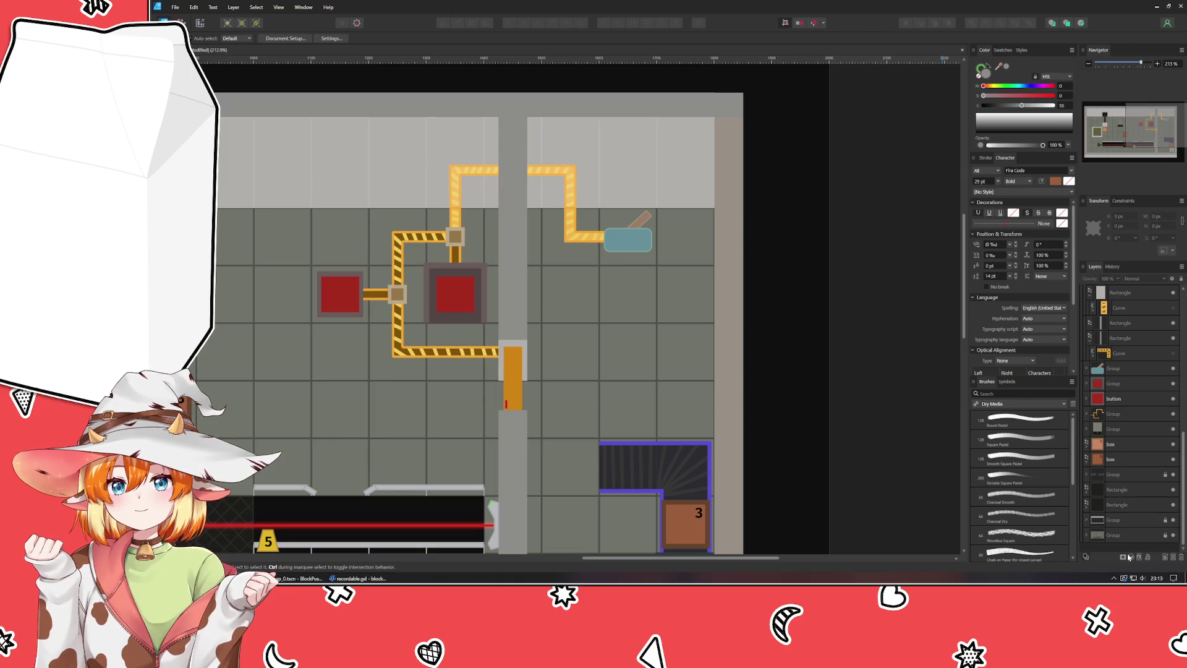
Step: Select the outer wall group and lock it in the Layers panel
click(727, 346)
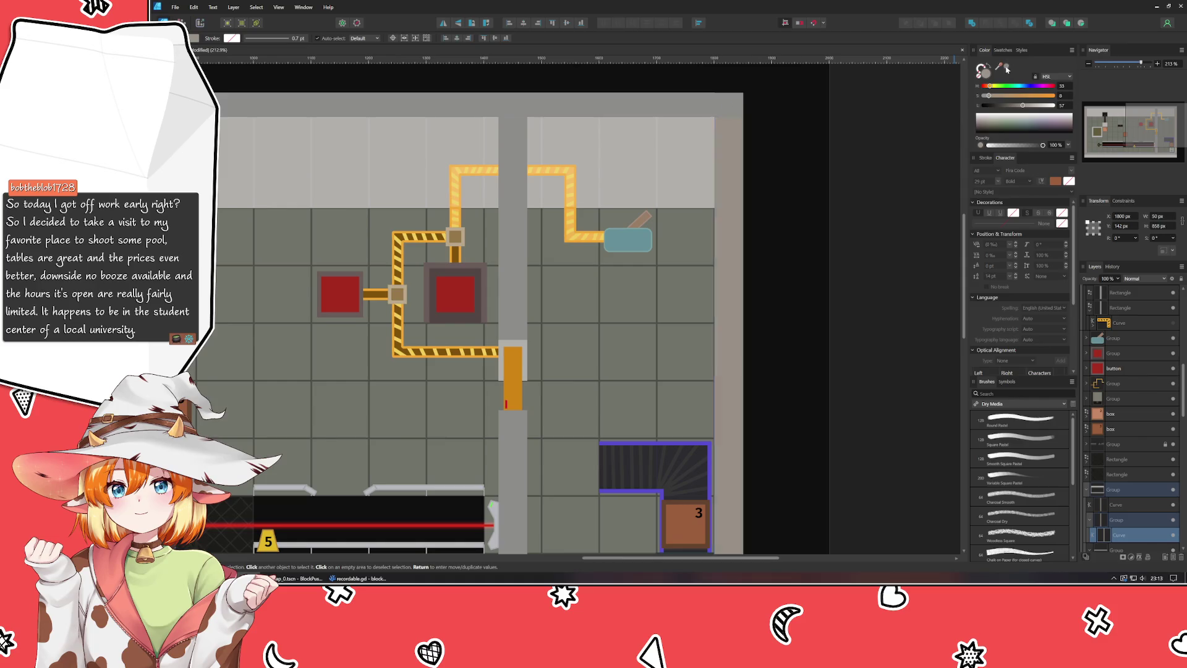
scroll(353, 311, left, 10)
click(248, 297)
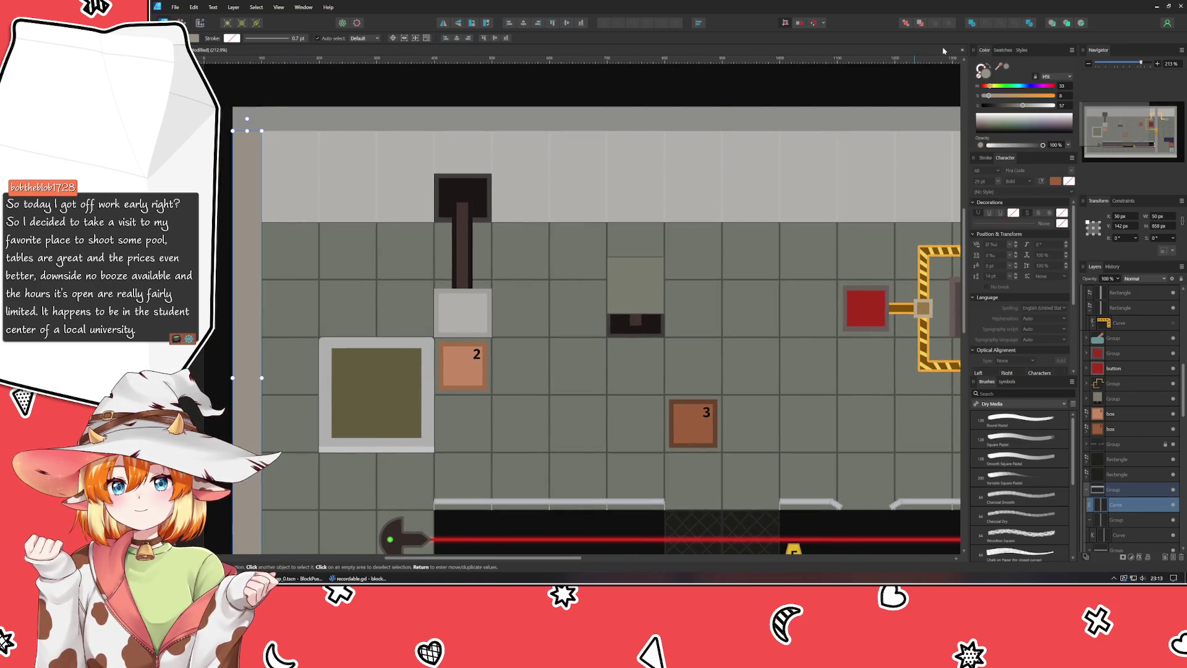
click(1165, 489)
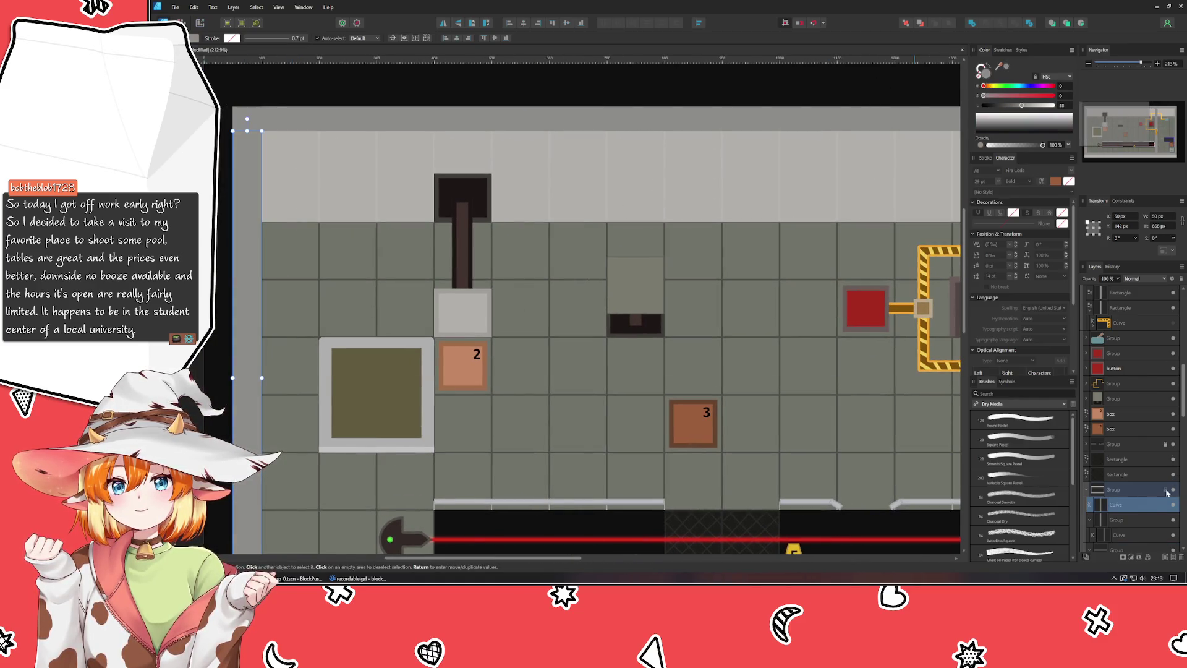
click(1088, 489)
scroll(840, 445, down, 4)
scroll(589, 253, right, 7)
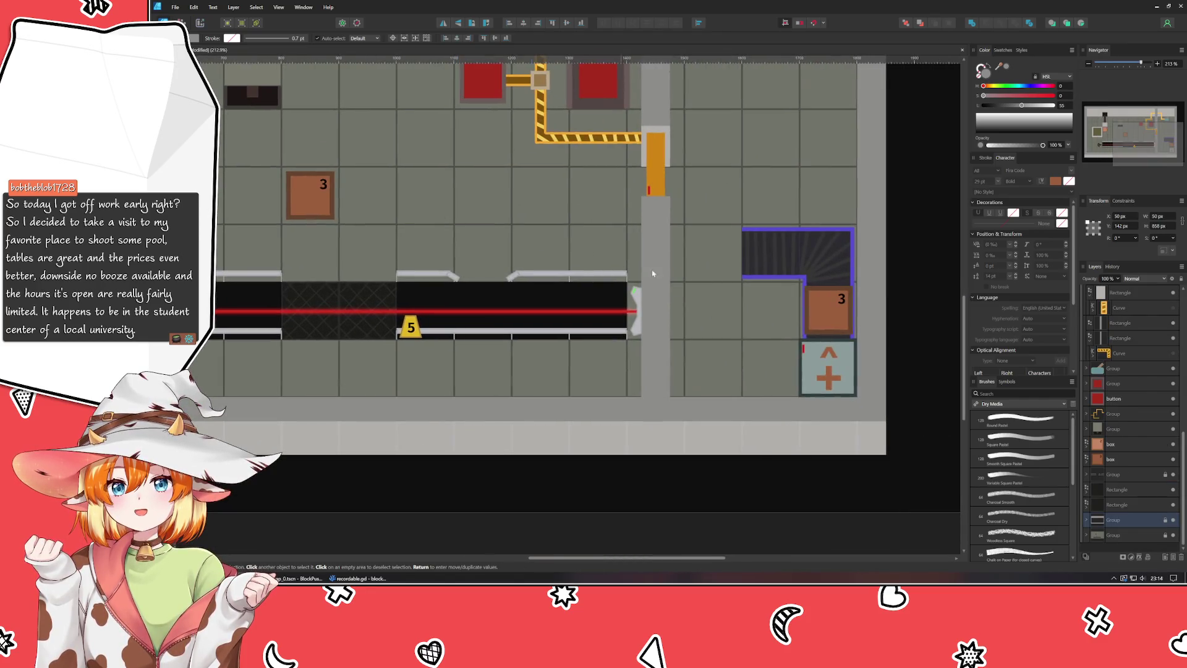
click(710, 481)
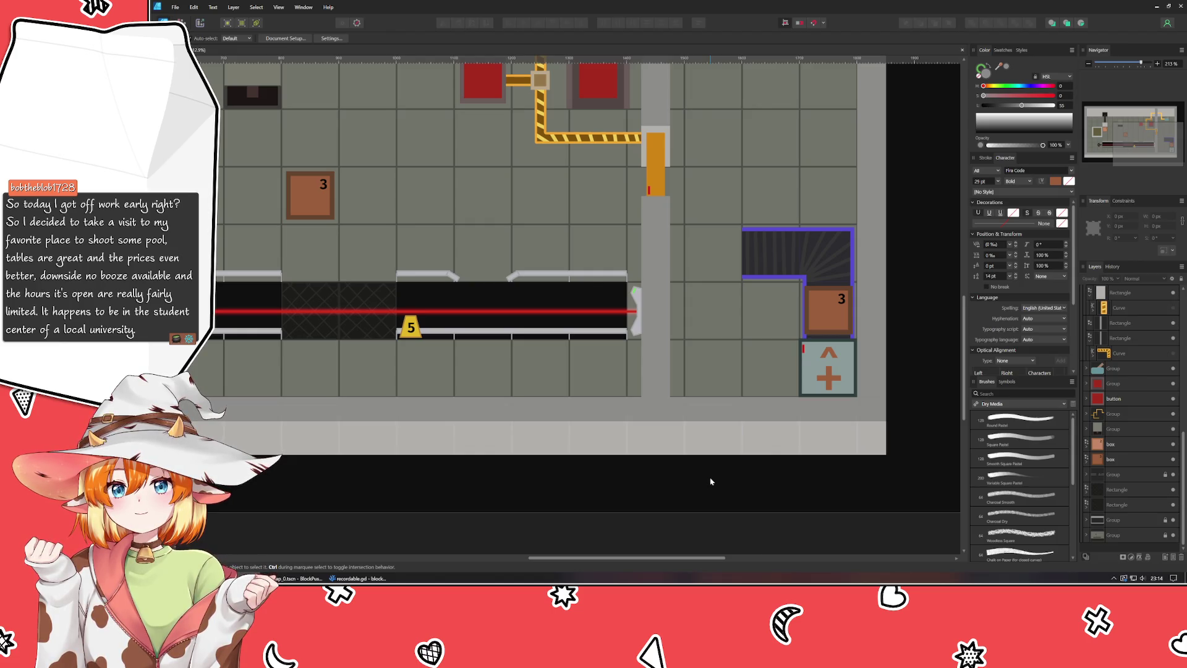
drag(710, 481, 614, 566)
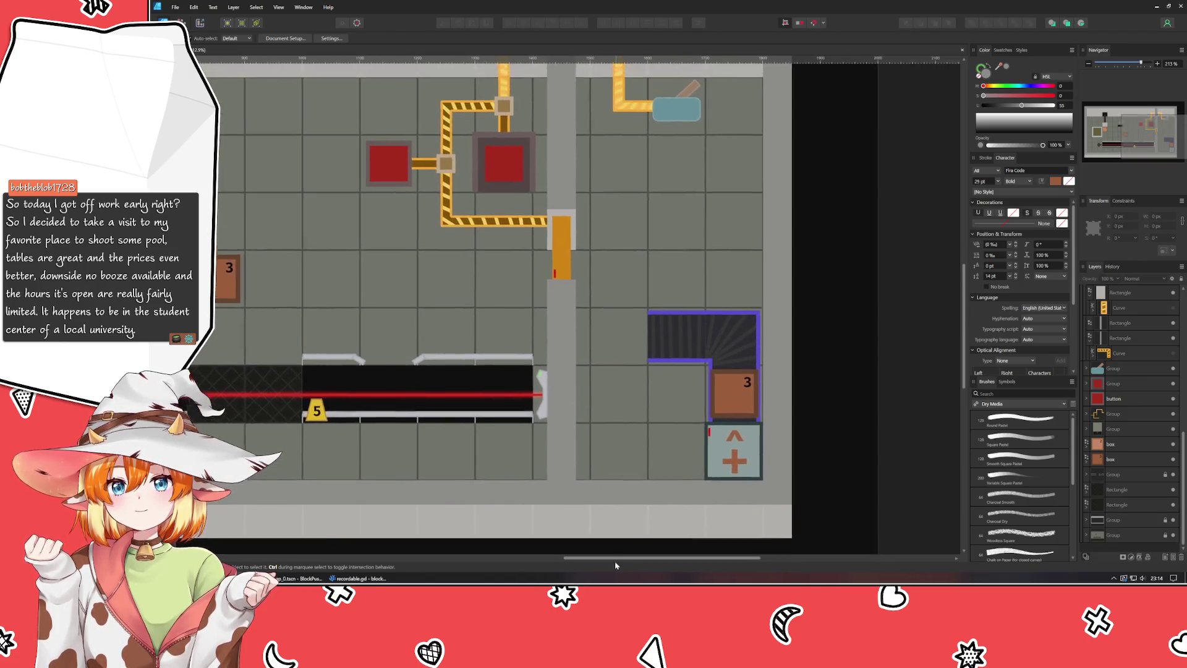
scroll(638, 504, down, 5)
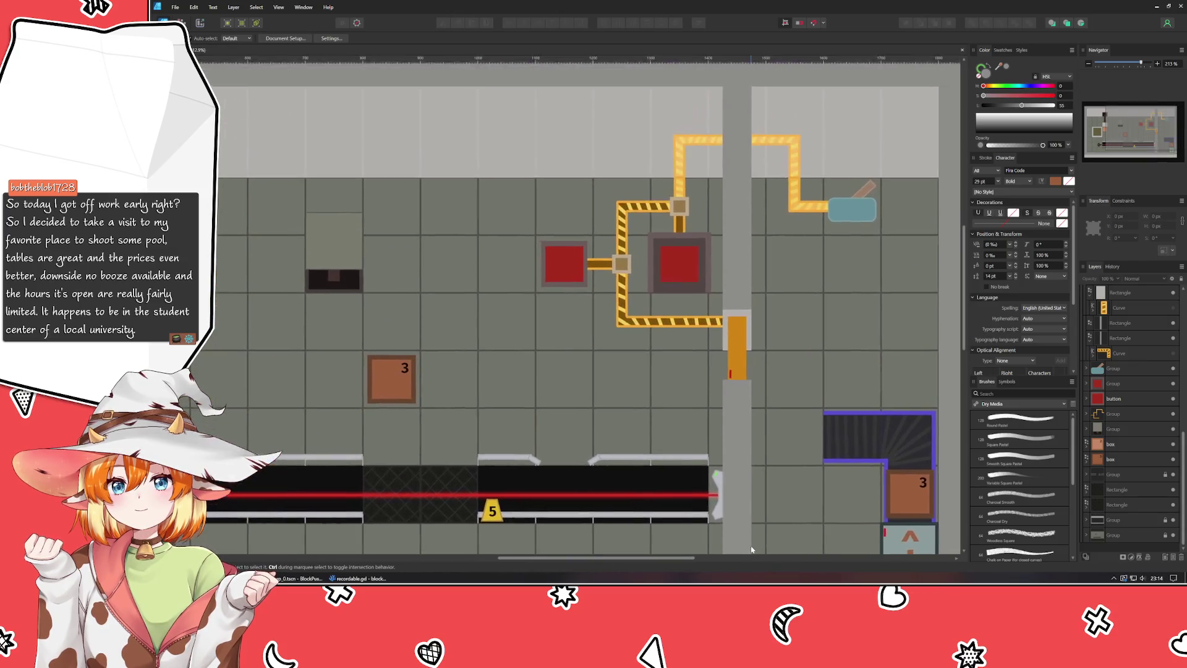
scroll(743, 470, down, 2)
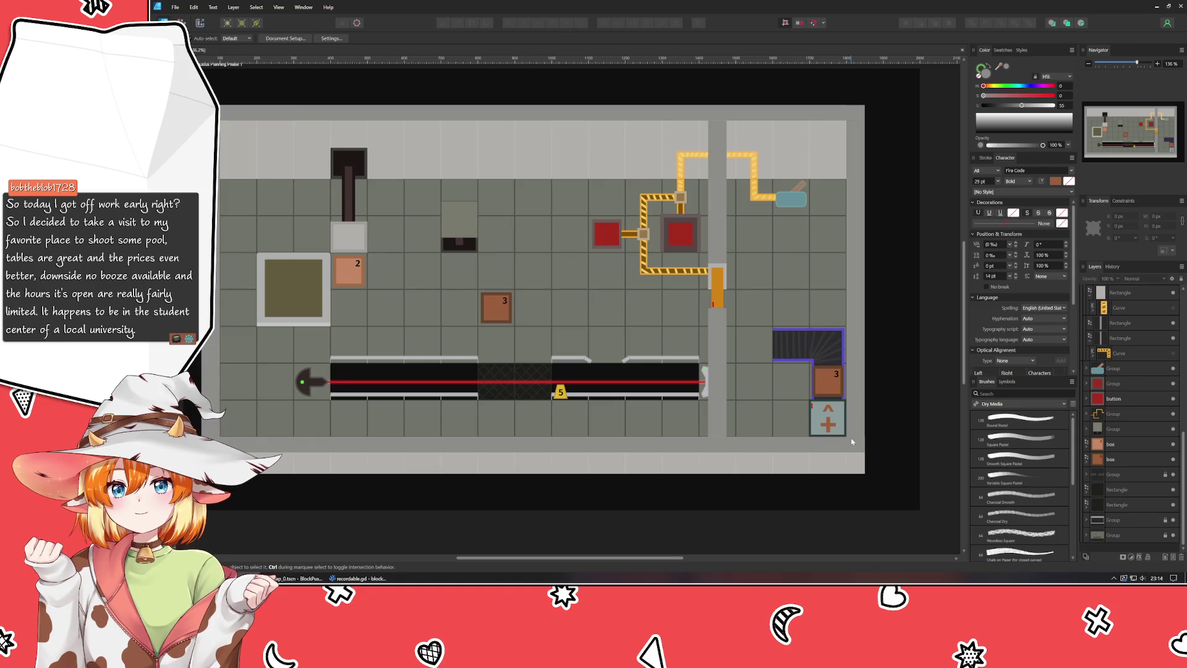
Step: Ctrl-drag a copy of the teal ^/+ goal tile to the striped ramp's left end
scroll(727, 424, up, 6)
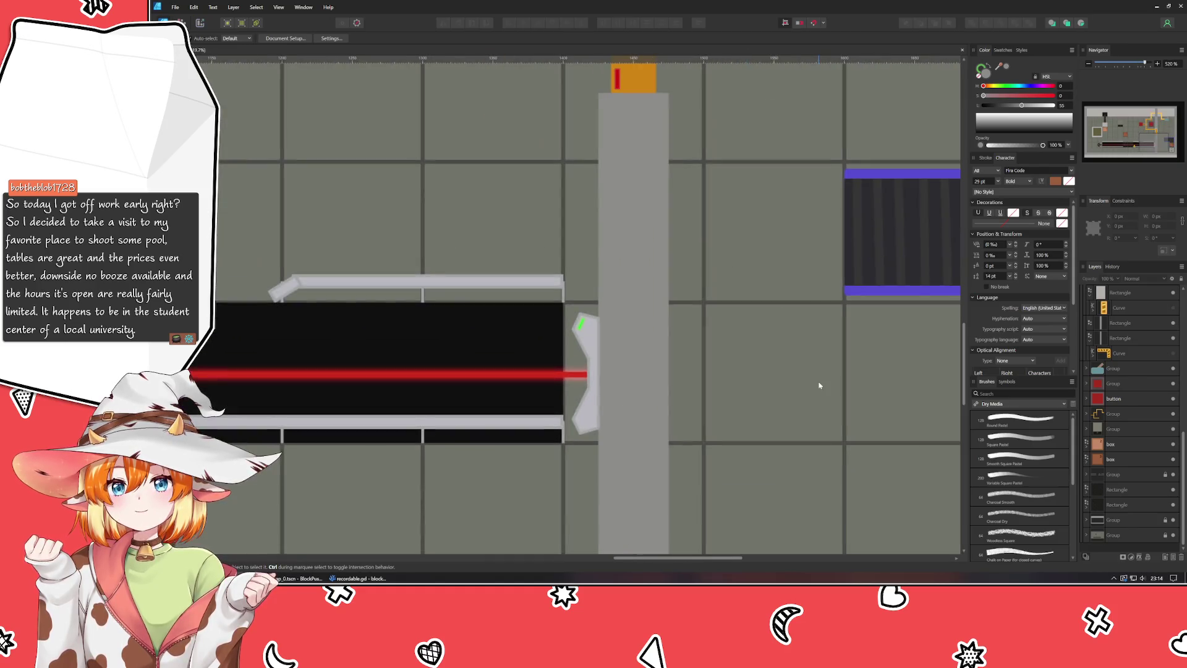
scroll(570, 301, down, 3)
scroll(658, 253, right, 2)
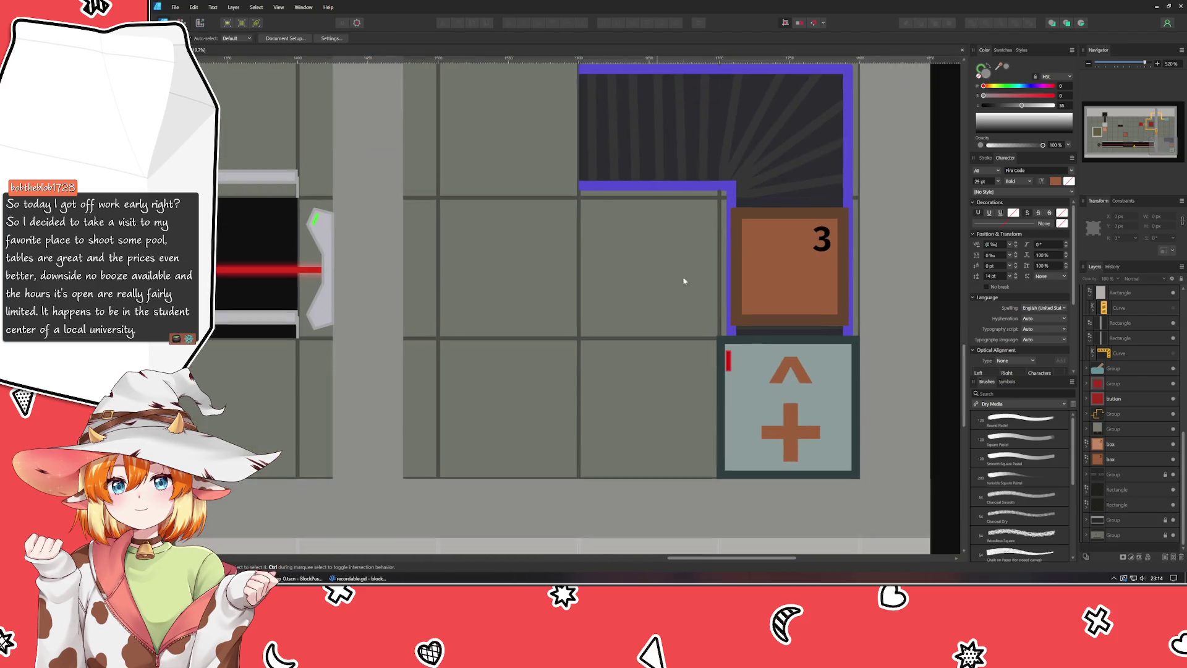
click(735, 380)
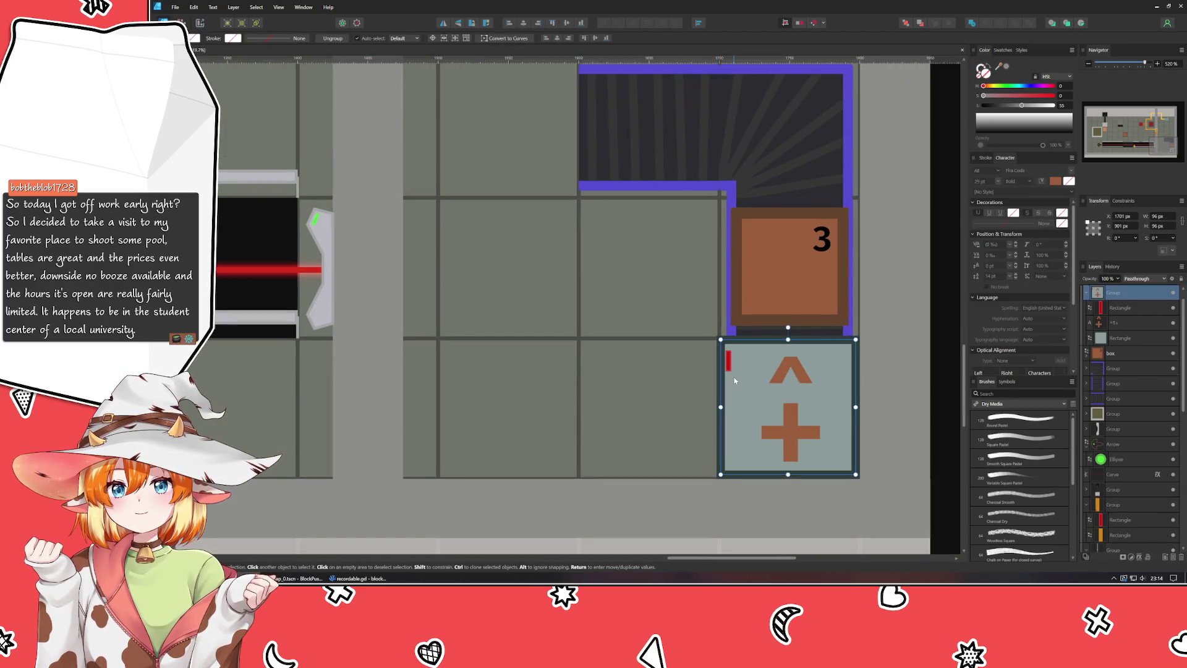
mouse_move(743, 384)
mouse_down()
mouse_move(434, 112)
mouse_move(464, 105)
mouse_up()
mouse_move(488, 184)
mouse_down()
mouse_move(542, 423)
mouse_move(525, 411)
mouse_up()
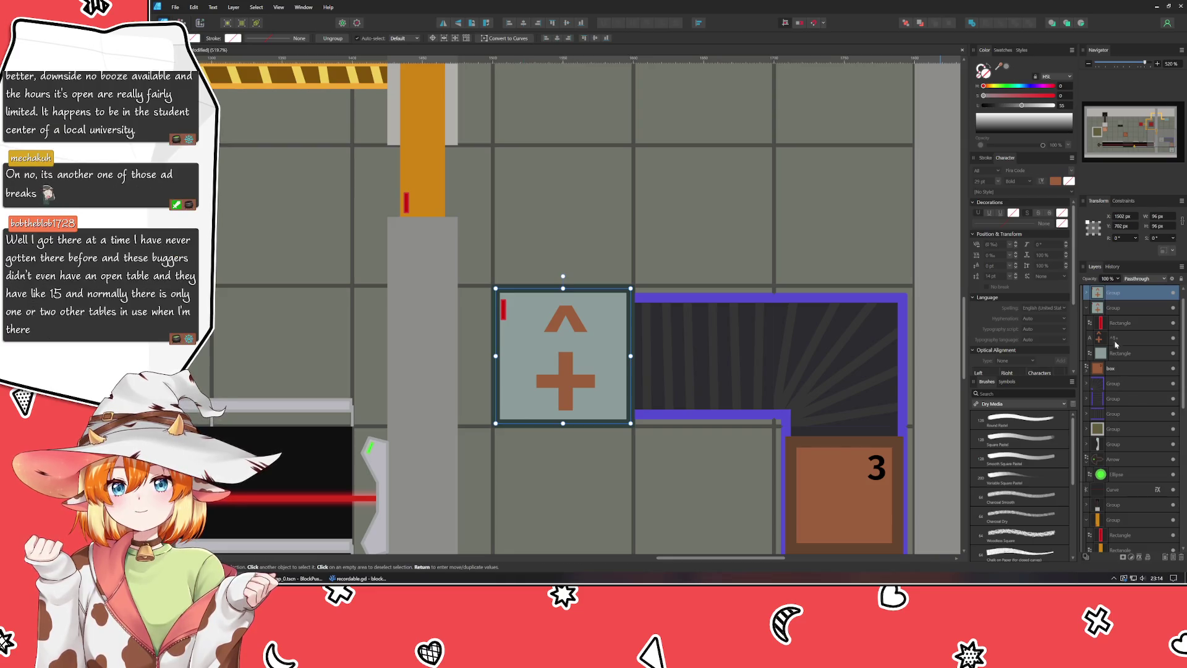
click(1112, 307)
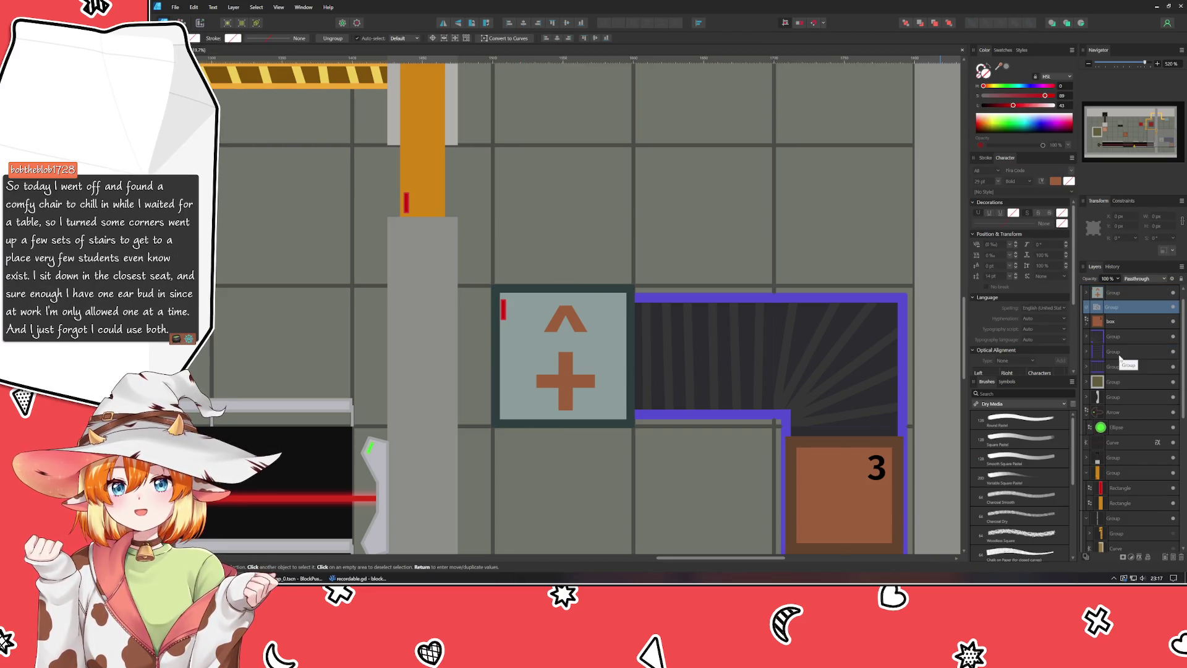
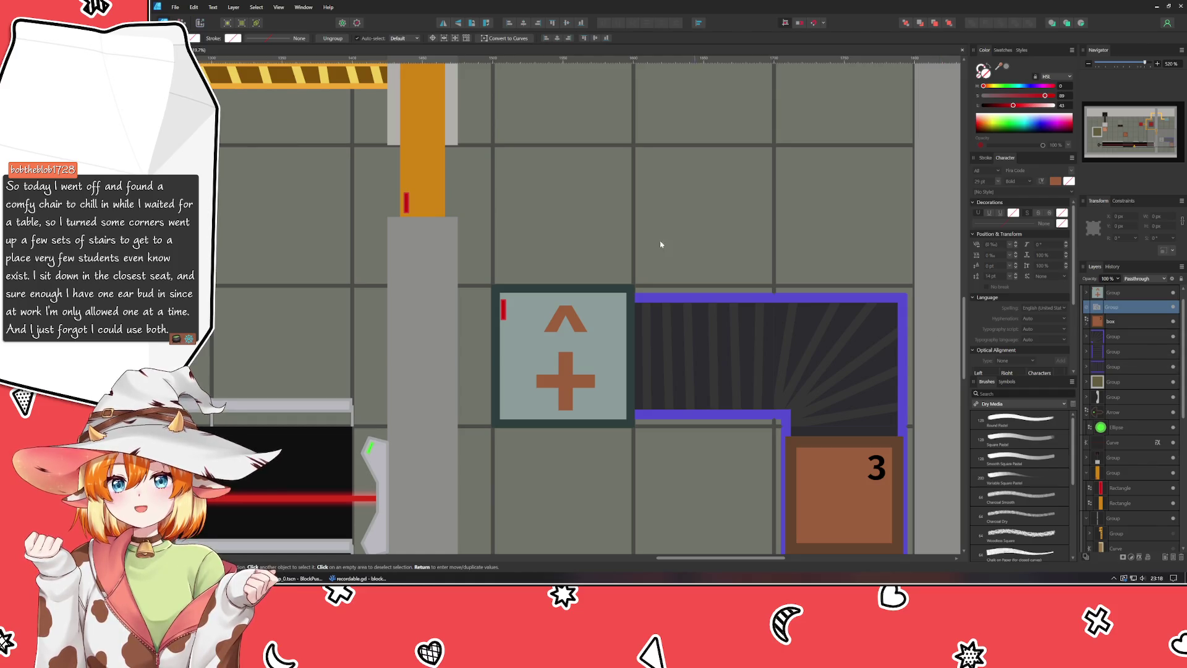
Step: Delete the arrow, plus sign and small red bar from inside the tile group
click(608, 314)
double_click(566, 323)
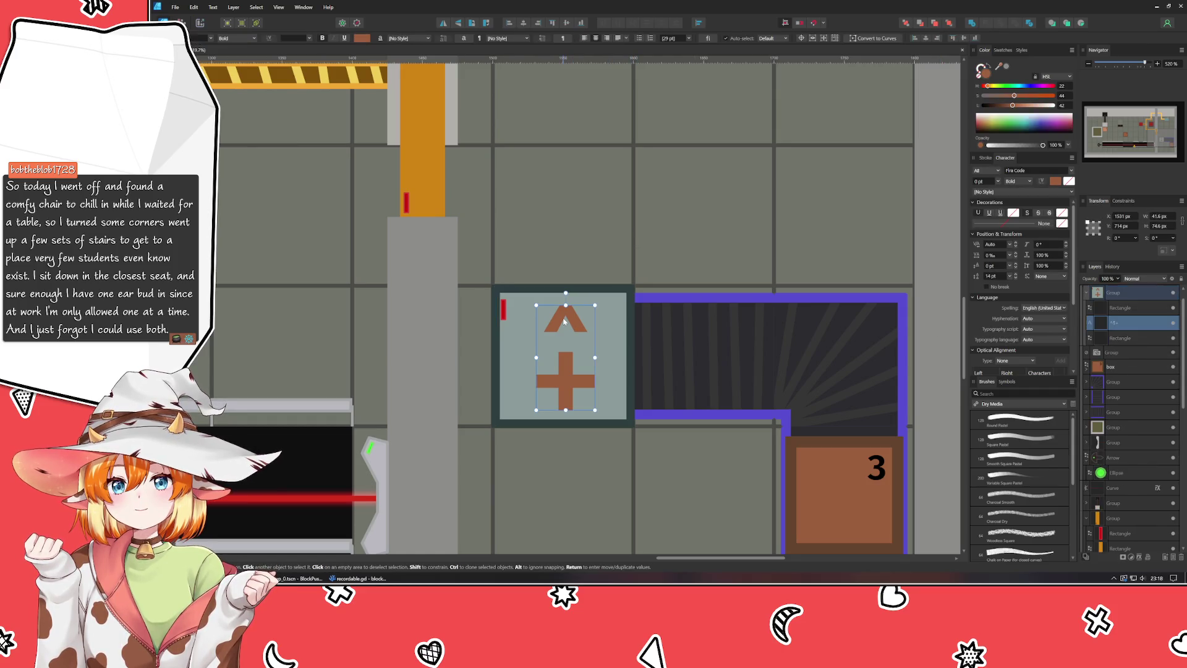
key(Delete)
click(503, 315)
key(Delete)
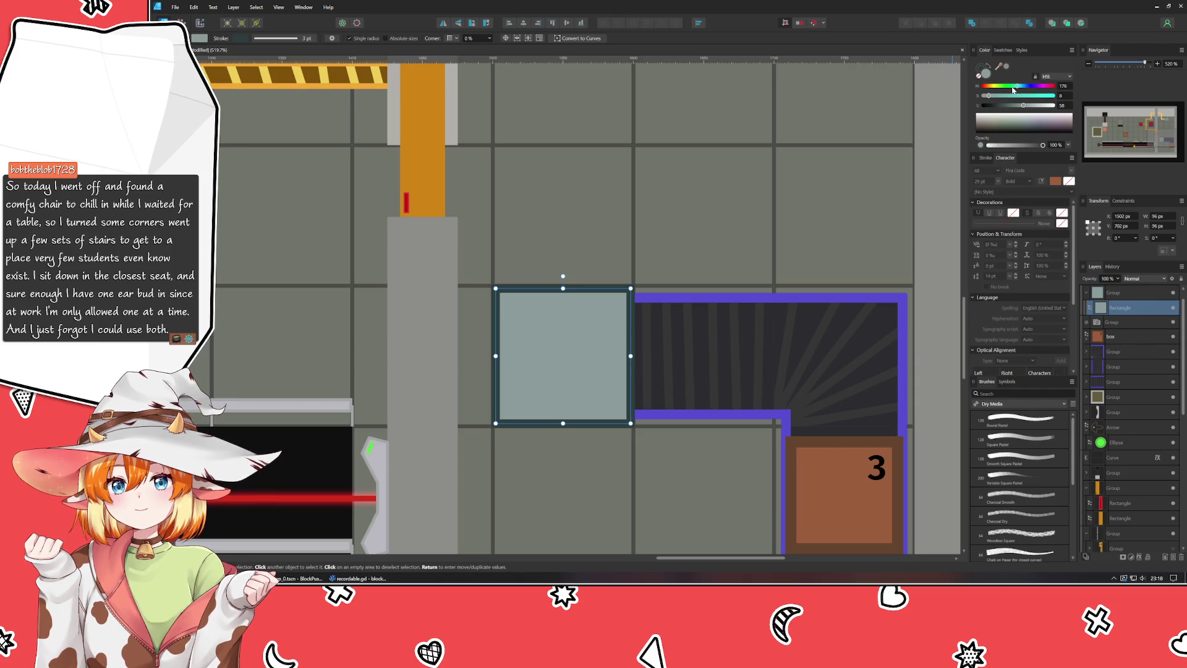
Step: Recolour the tile with a dark charcoal fill and a lavender border
drag(1020, 90, 1034, 87)
key(x)
click(1030, 89)
click(816, 232)
scroll(816, 232, left, 1)
scroll(803, 226, down, 1)
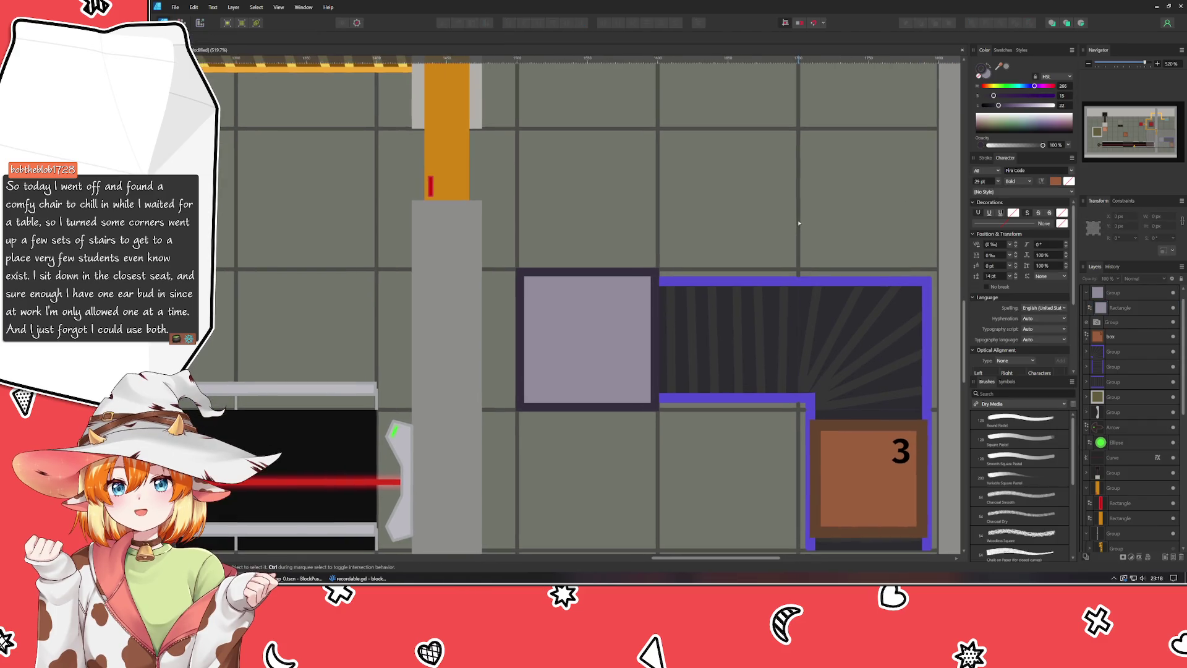
click(547, 363)
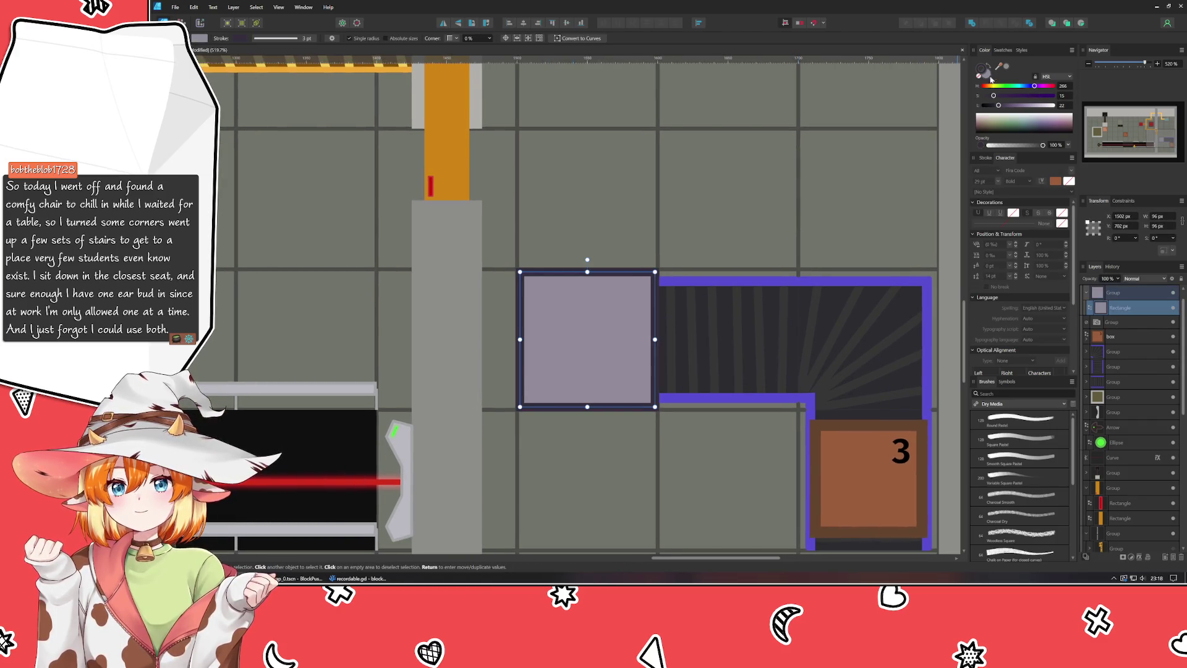
drag(1002, 68, 986, 76)
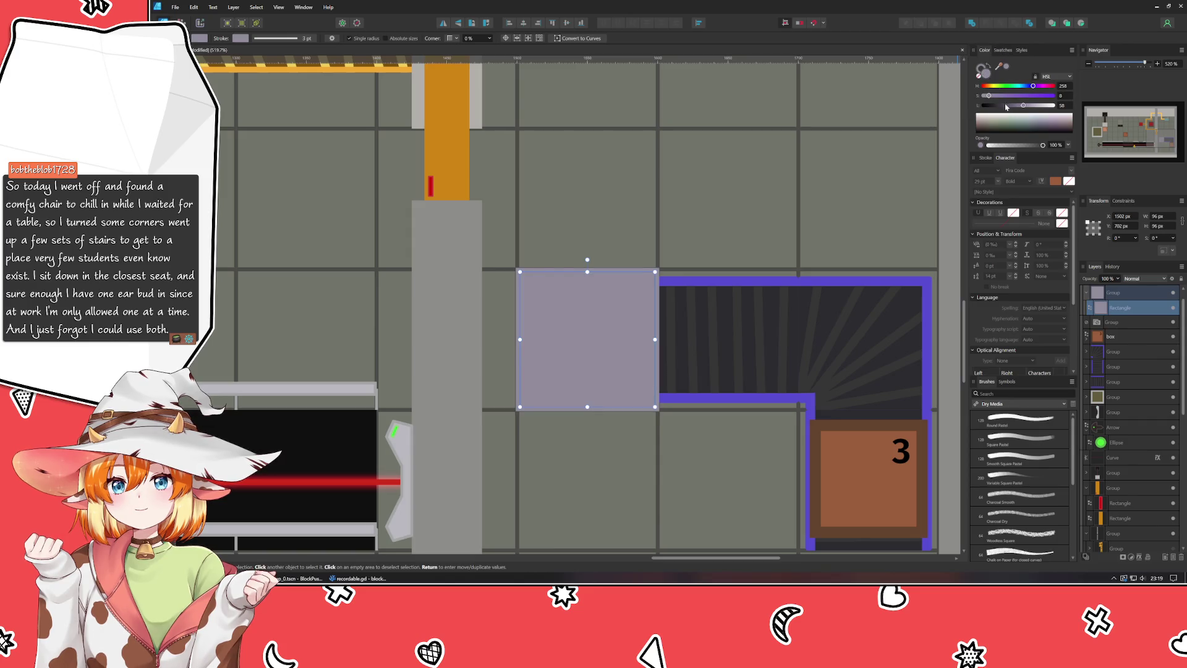
drag(1023, 105, 997, 106)
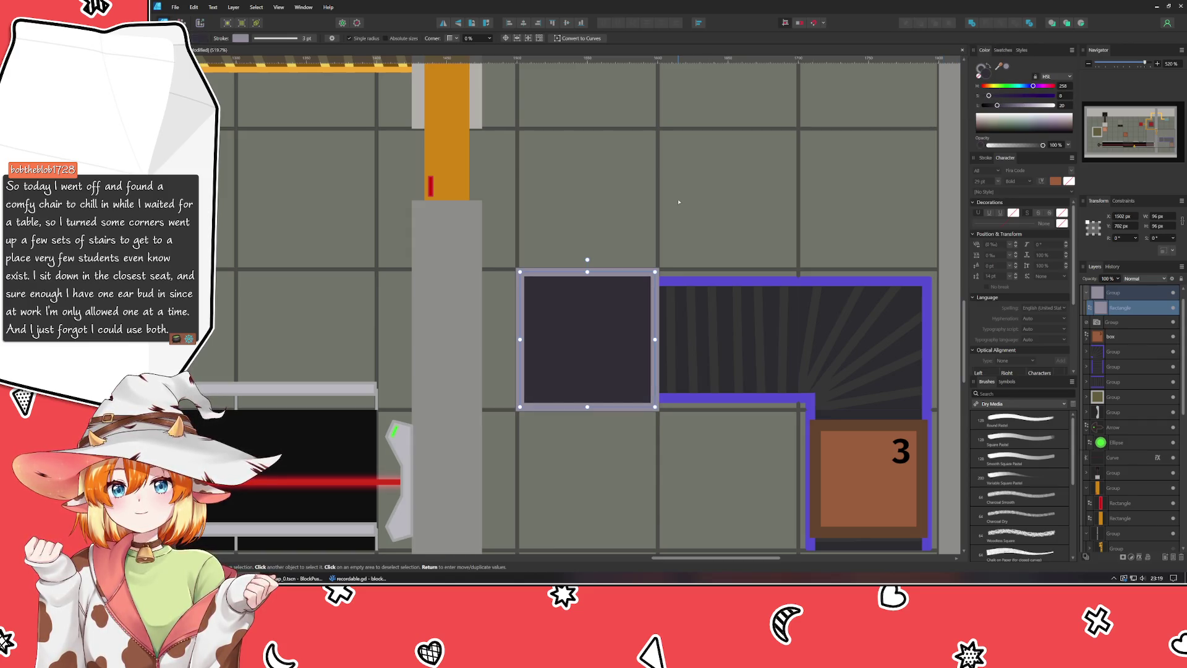
key(ctrl+d)
Step: Draw a tall rectangle covering the left half of the dark tile's interior
scroll(711, 204, up, 3)
scroll(751, 138, down, 3)
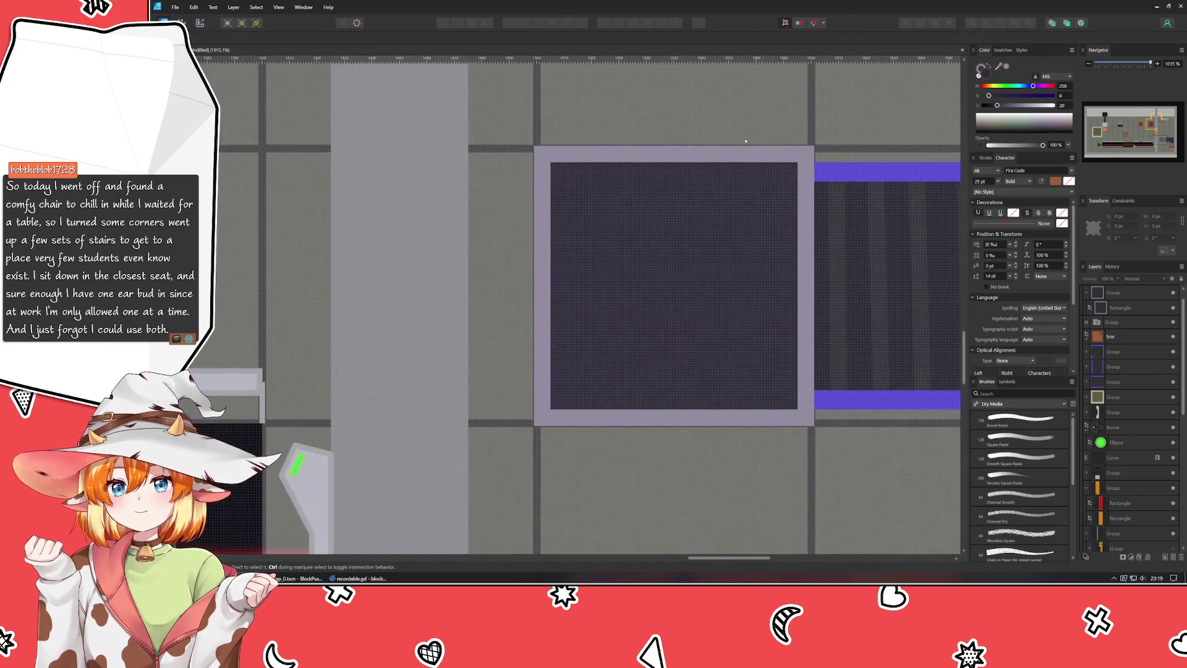
scroll(572, 233, right, 2)
scroll(573, 236, up, 2)
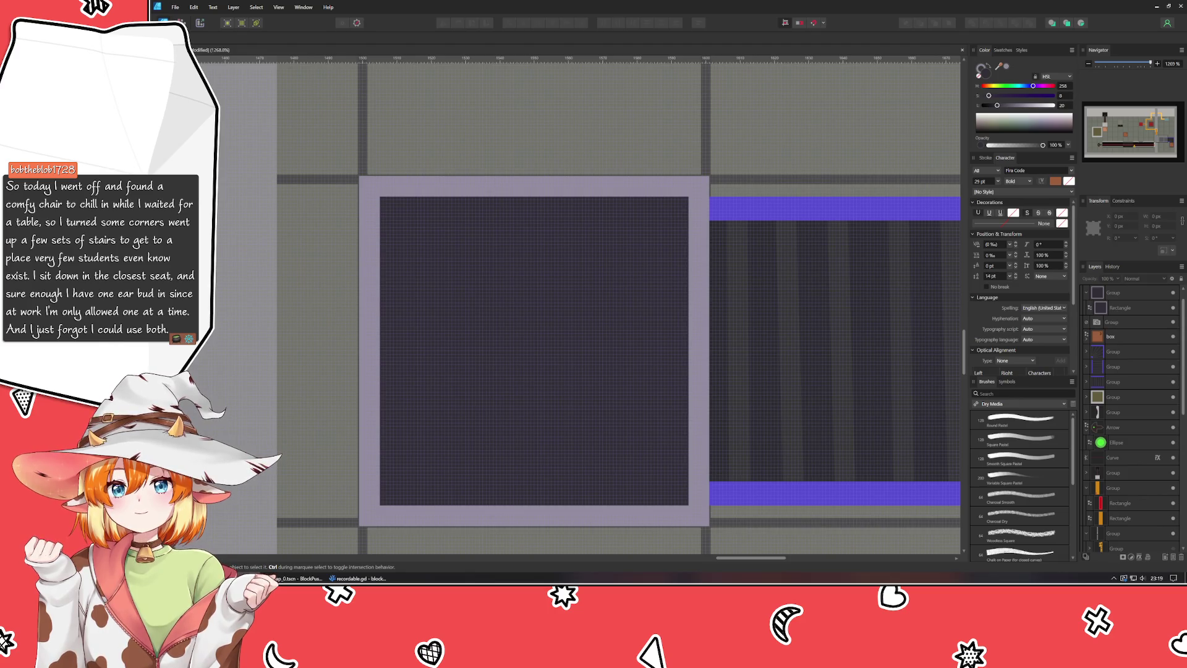
key(m)
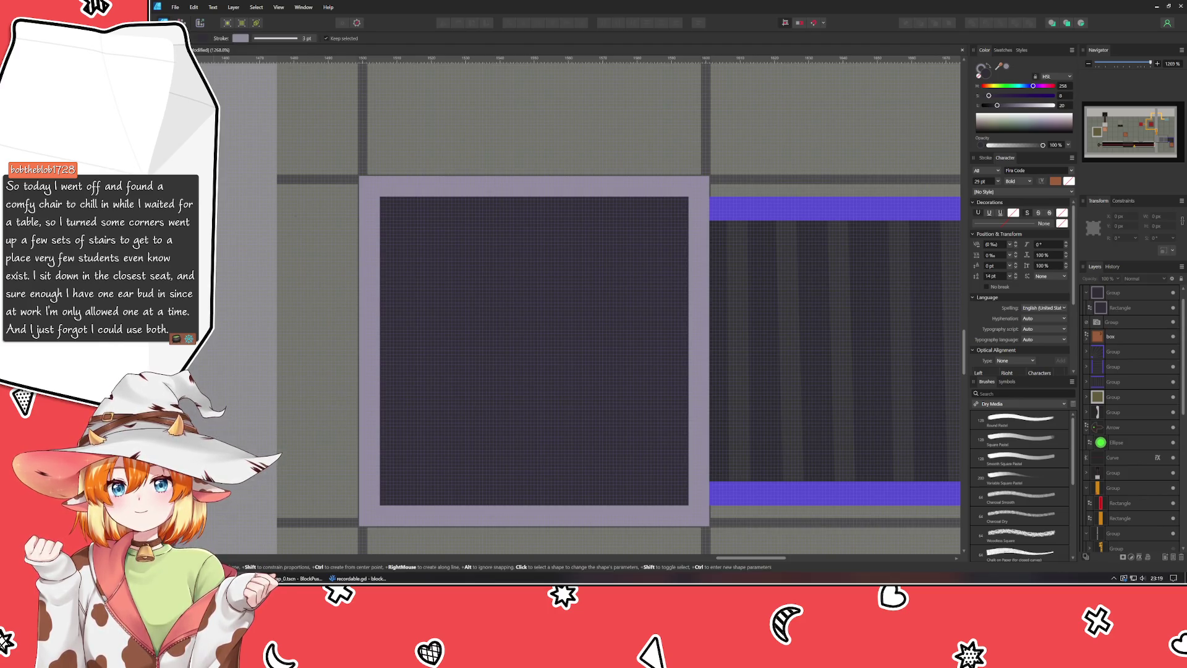
mouse_move(384, 197)
mouse_down()
mouse_move(401, 209)
mouse_move(445, 419)
mouse_move(485, 478)
mouse_move(476, 473)
mouse_move(533, 491)
mouse_move(530, 505)
mouse_up()
mouse_move(383, 350)
mouse_down()
mouse_move(395, 349)
mouse_move(379, 350)
mouse_up()
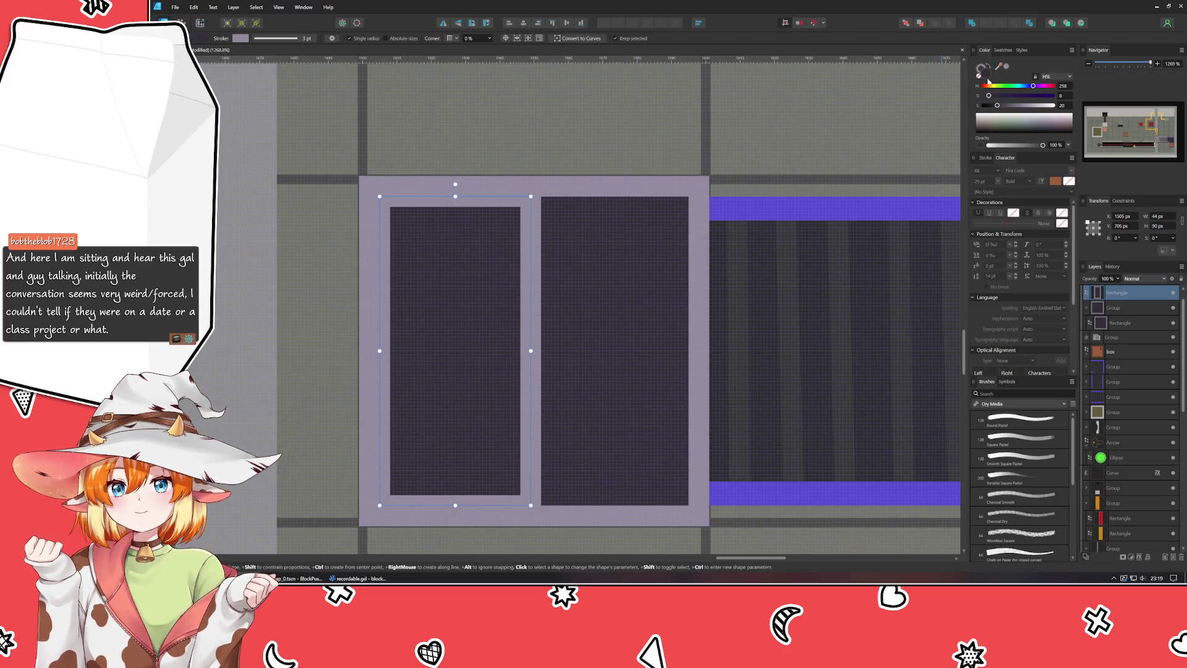
Step: Make the new rectangle a light lavender fill with no border
mouse_move(997, 105)
mouse_down()
mouse_move(1039, 109)
mouse_move(1023, 107)
mouse_up()
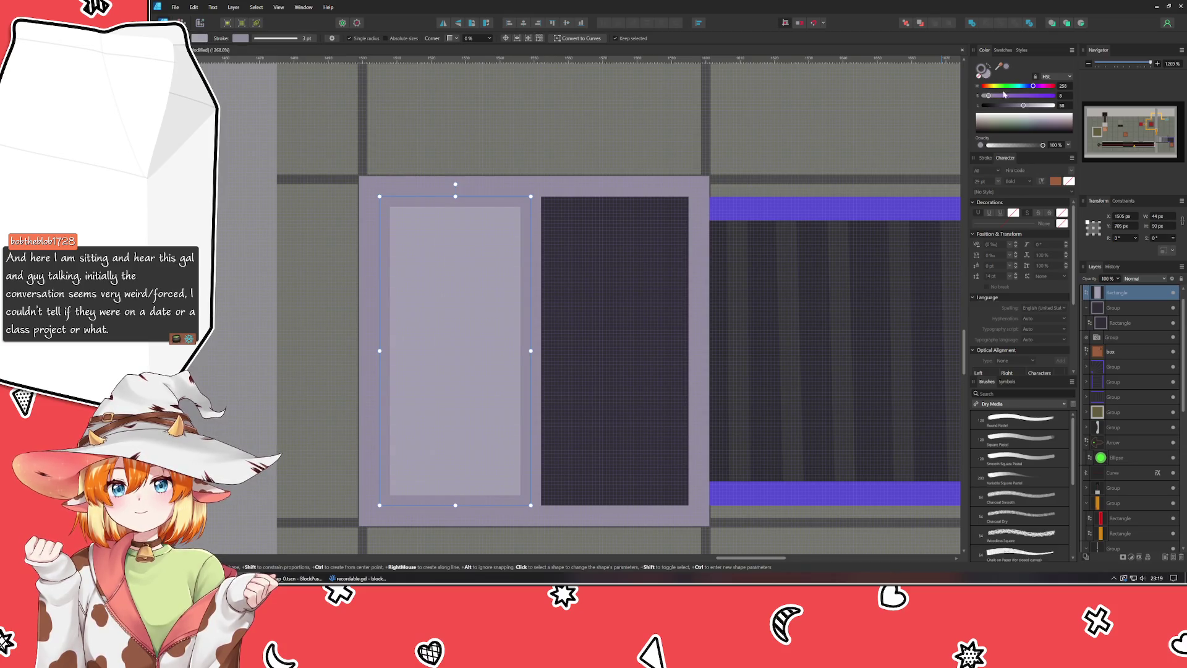
click(1032, 109)
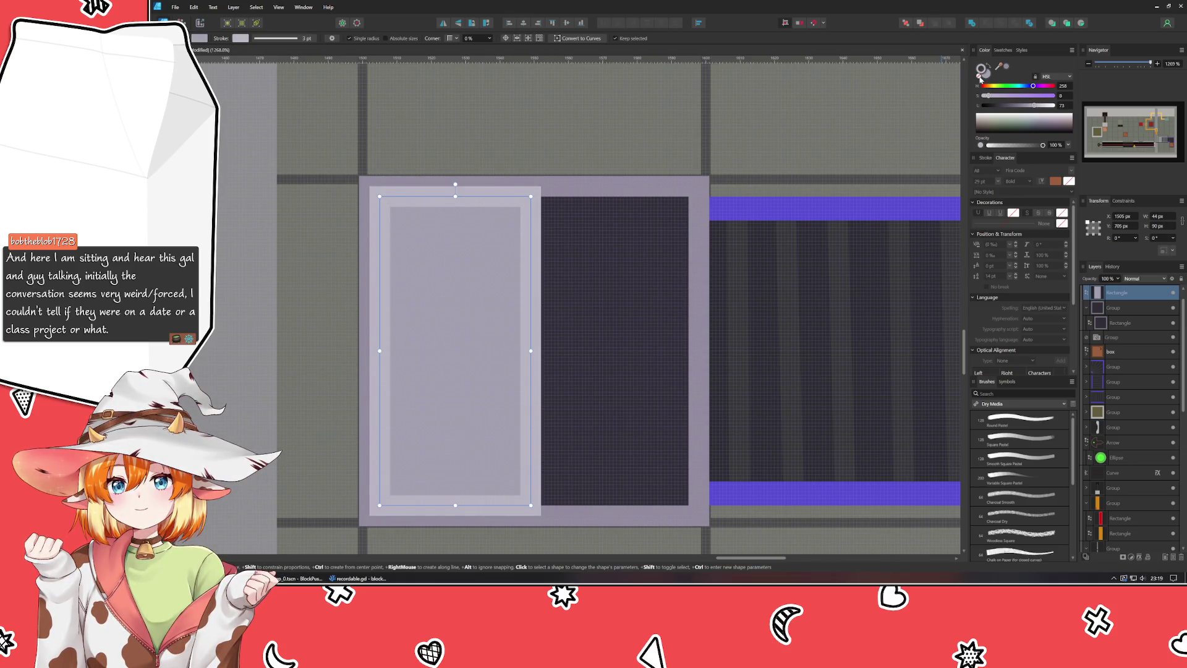
click(982, 80)
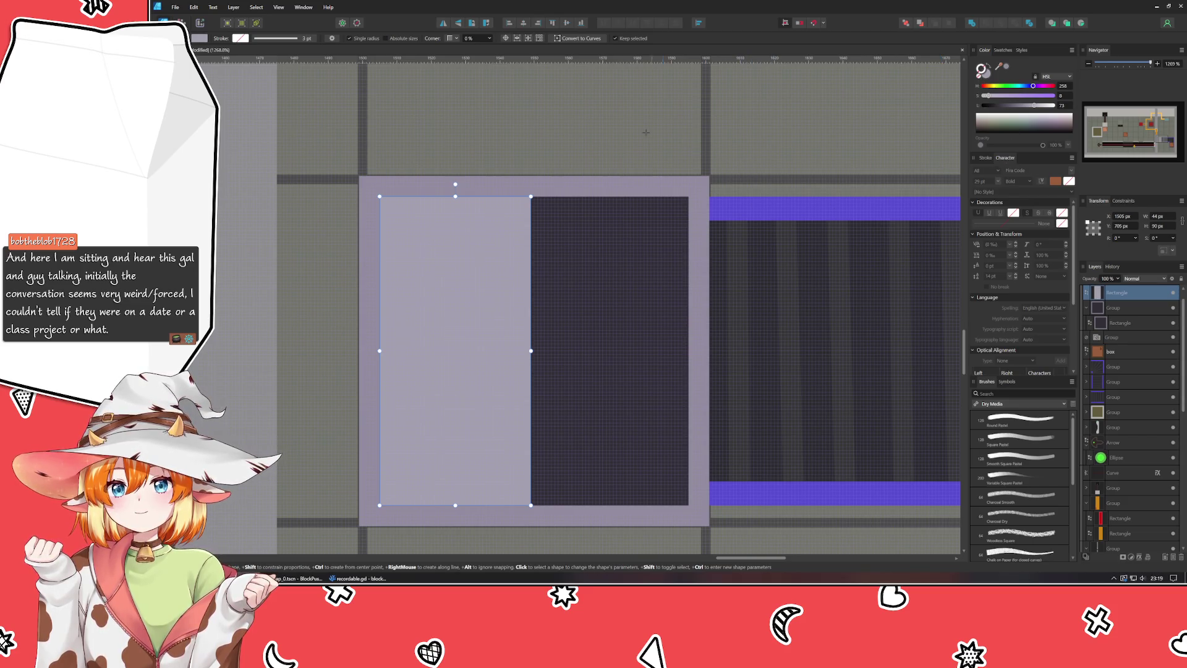
key(ctrl+d)
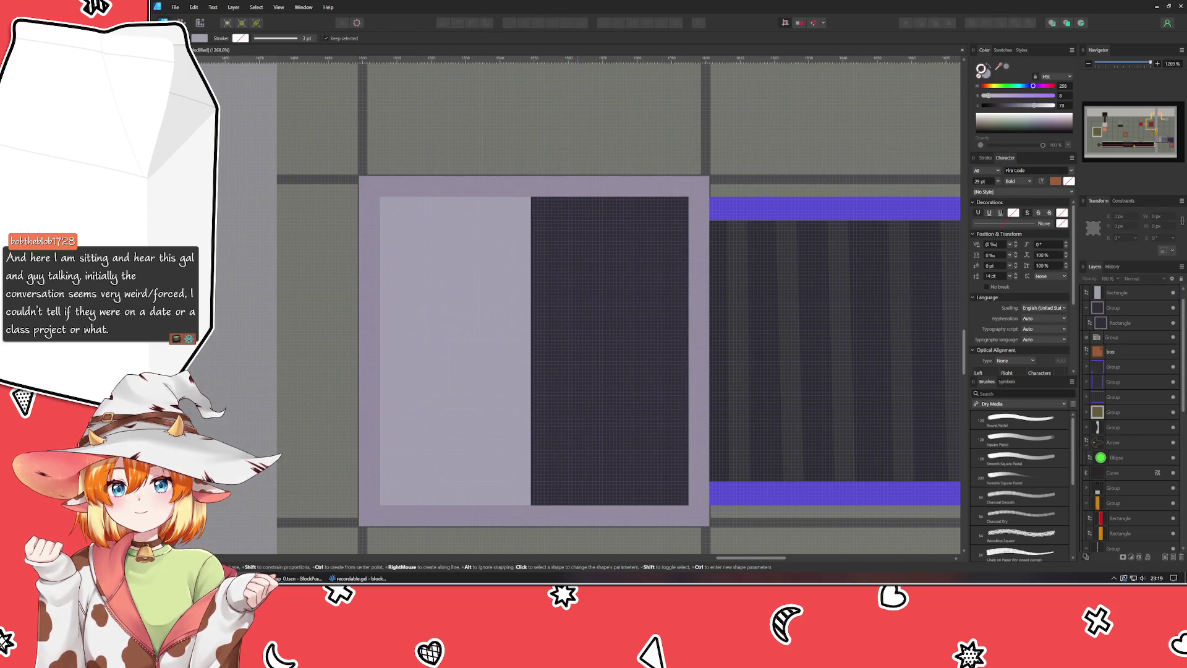
click(441, 303)
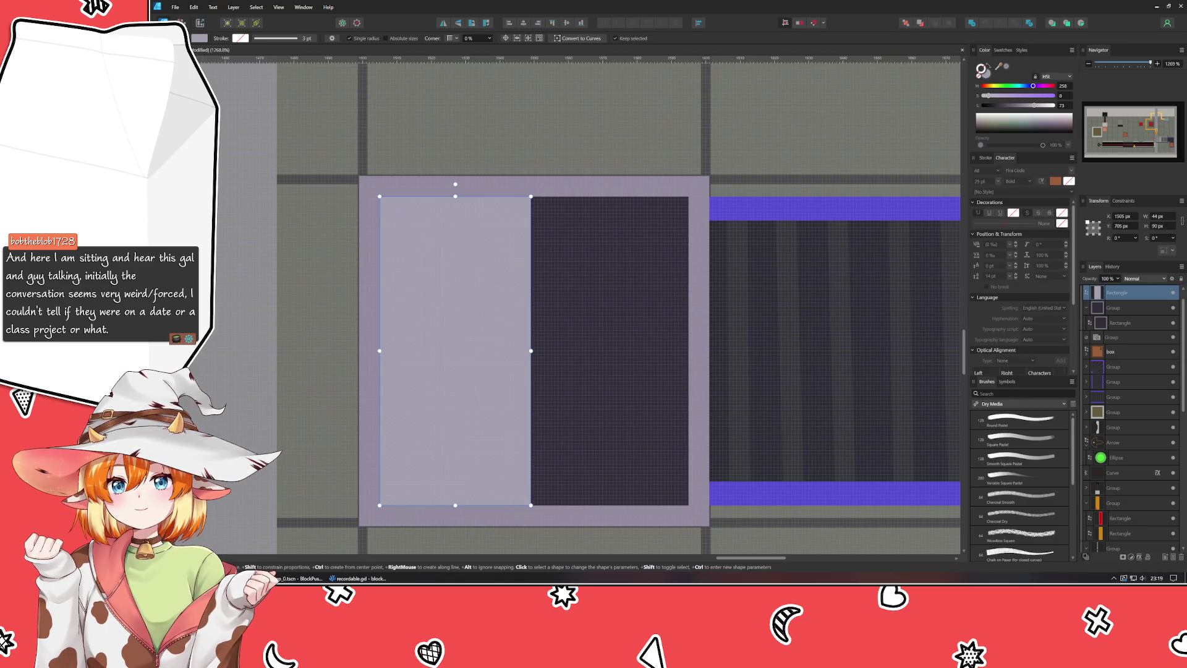
key(v)
drag(531, 350, 536, 353)
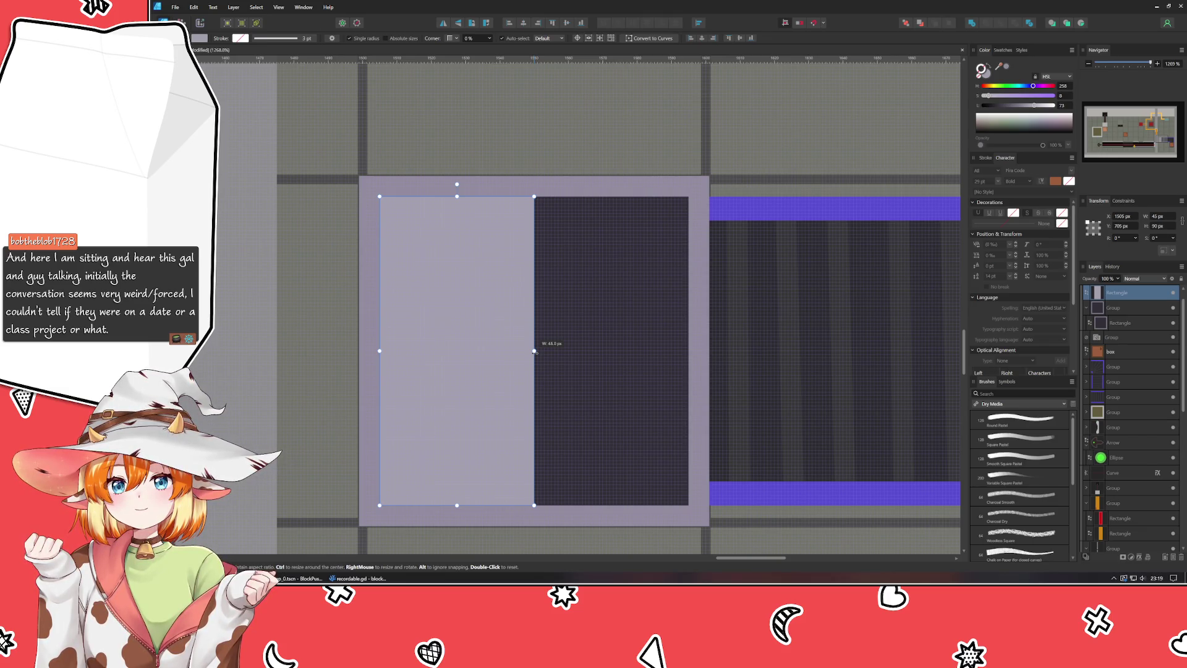
drag(535, 352, 536, 351)
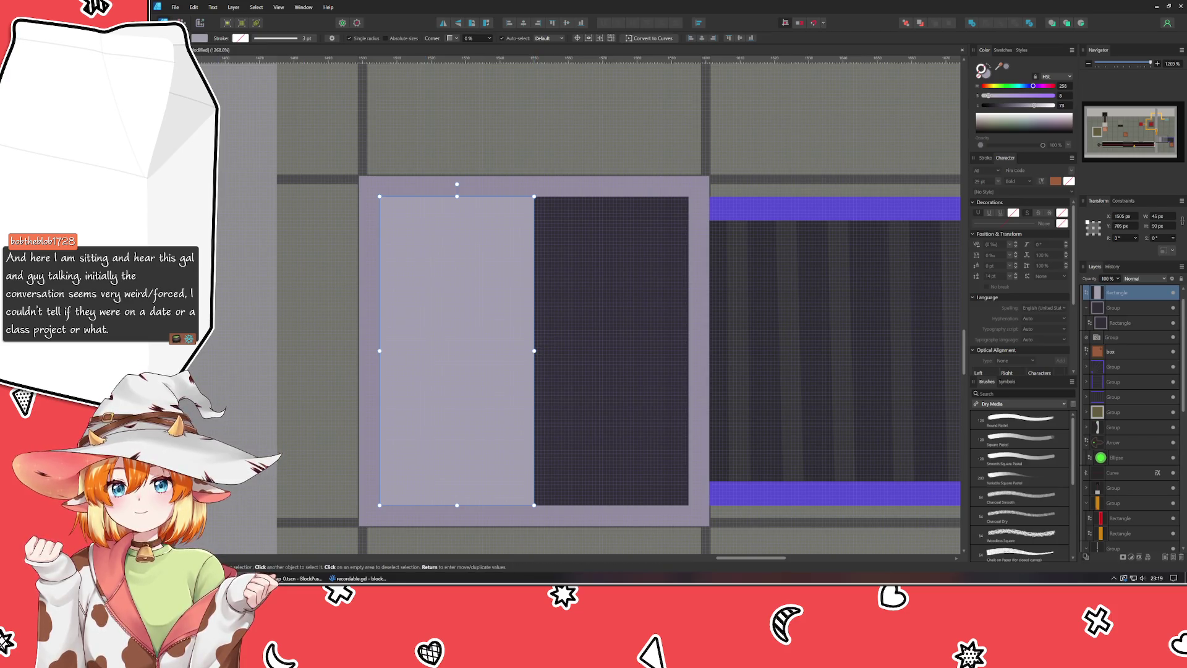
click(199, 38)
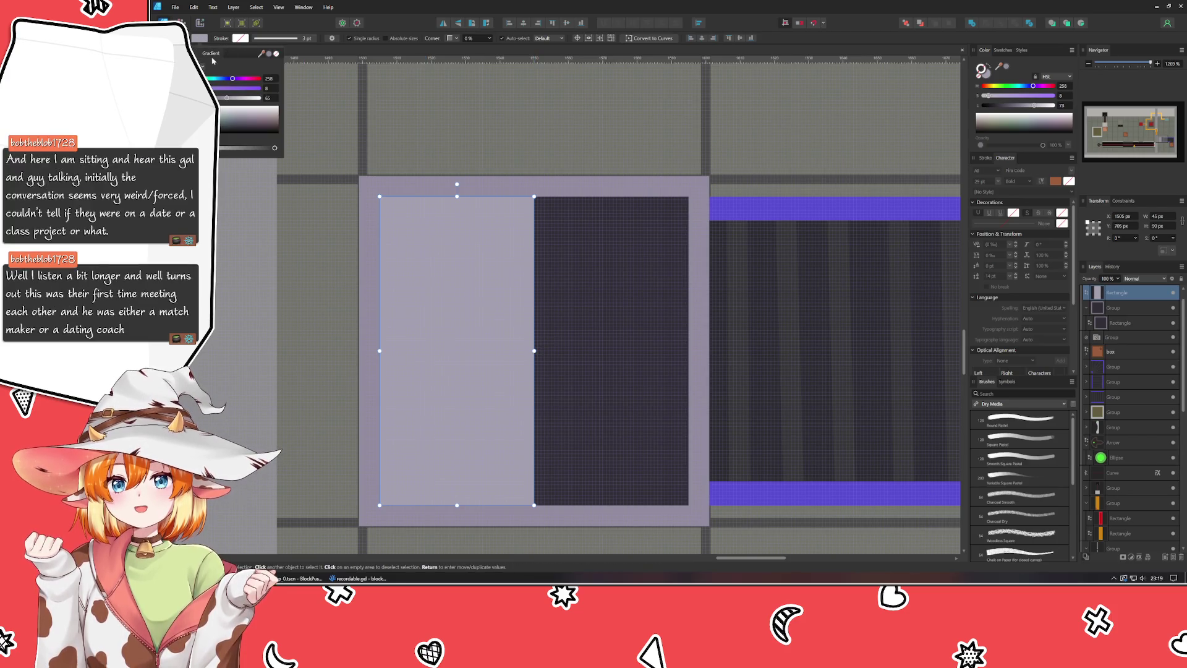
click(210, 64)
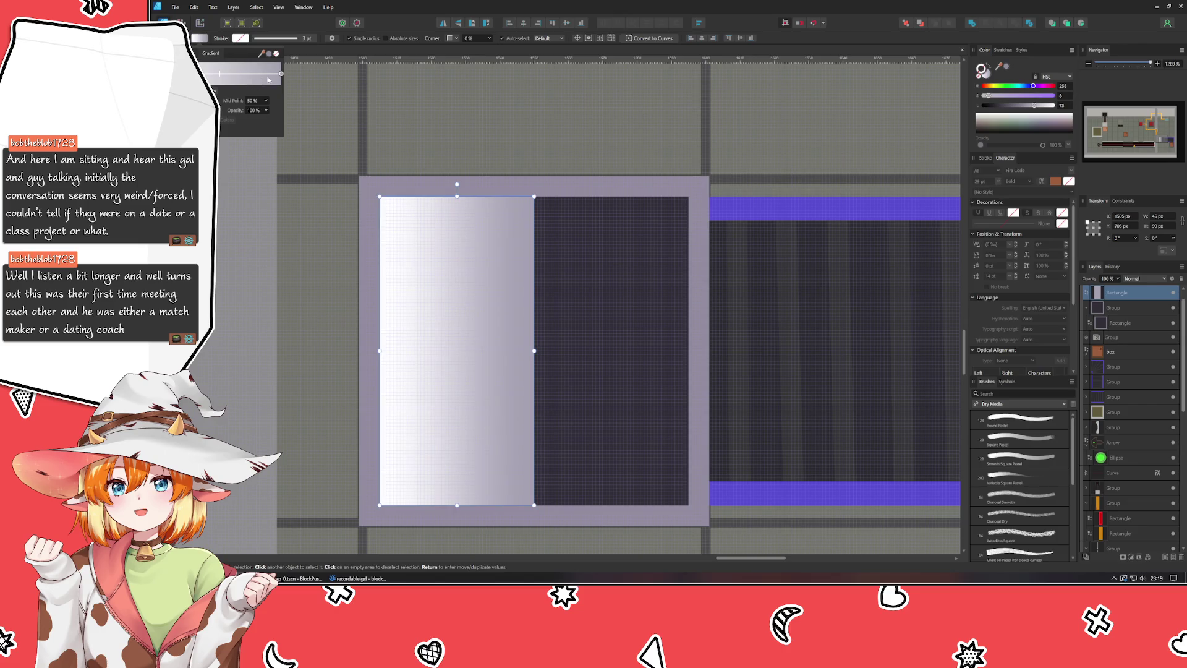
drag(210, 74, 219, 74)
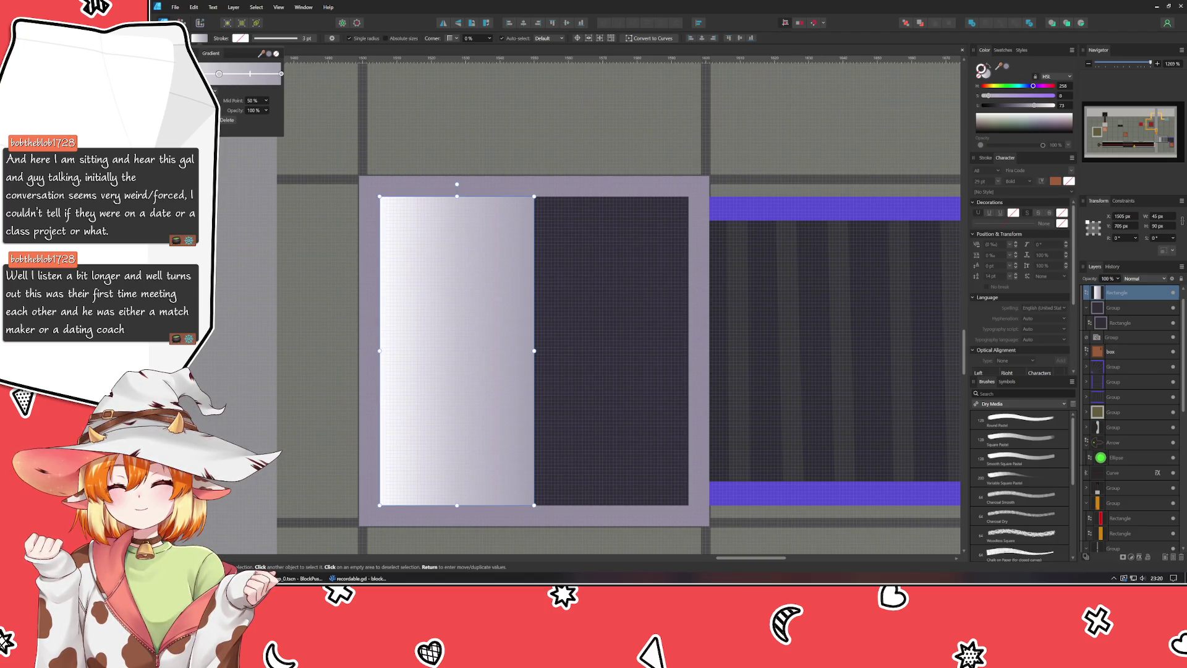
click(219, 74)
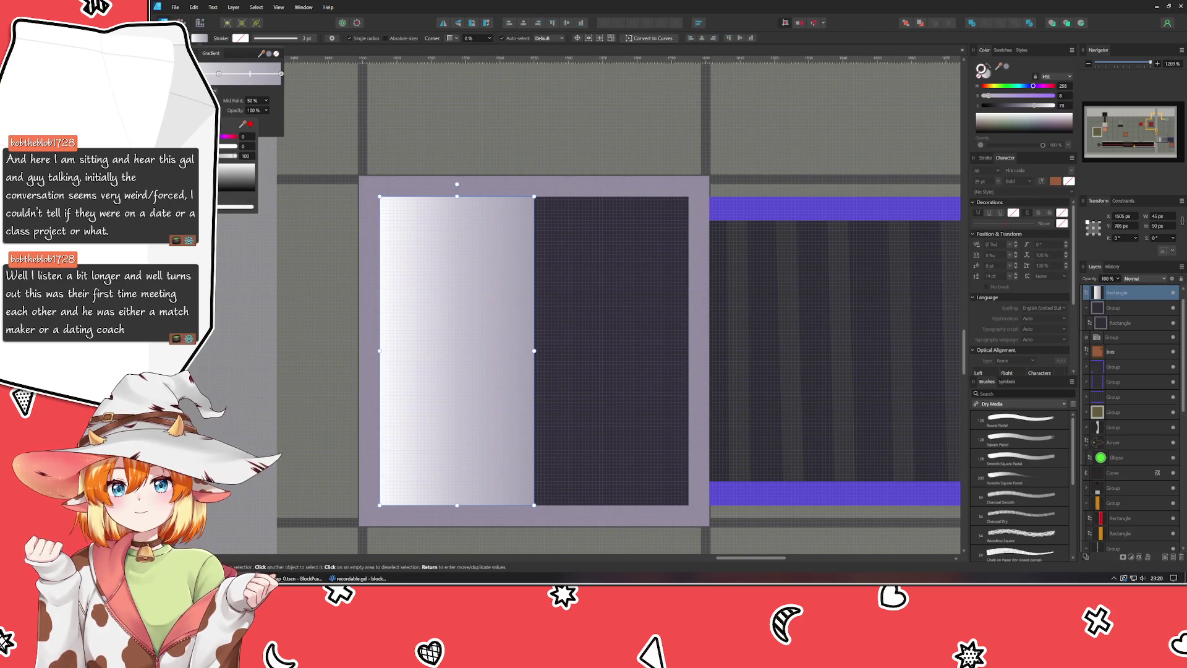
drag(237, 156, 192, 155)
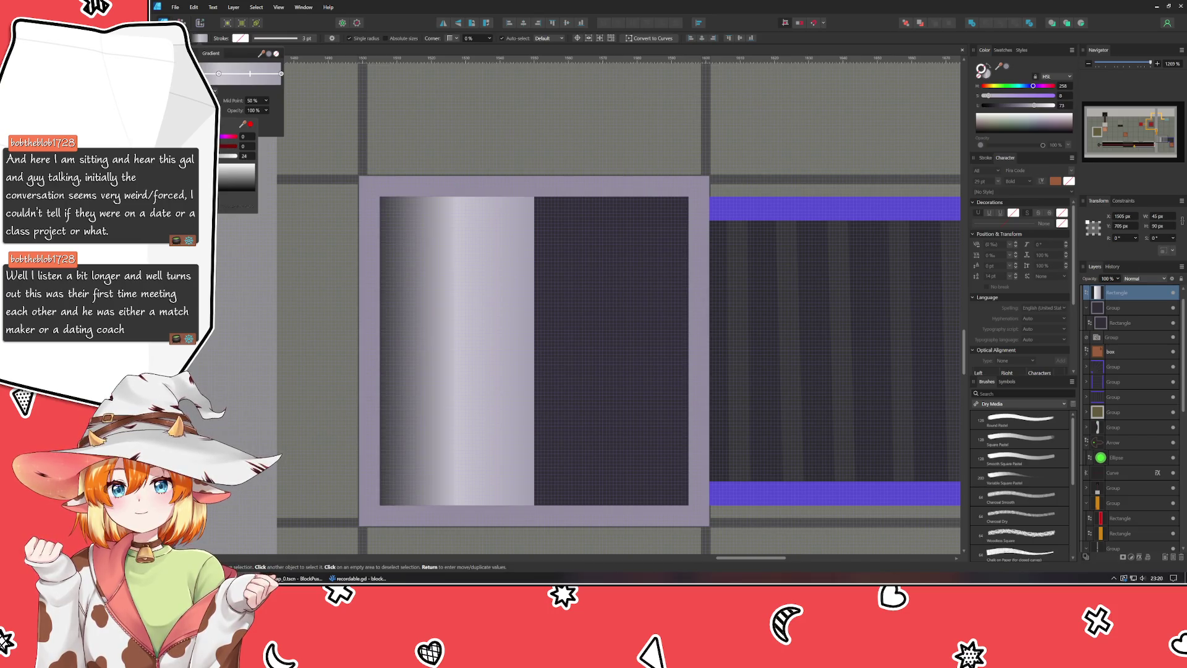
click(281, 74)
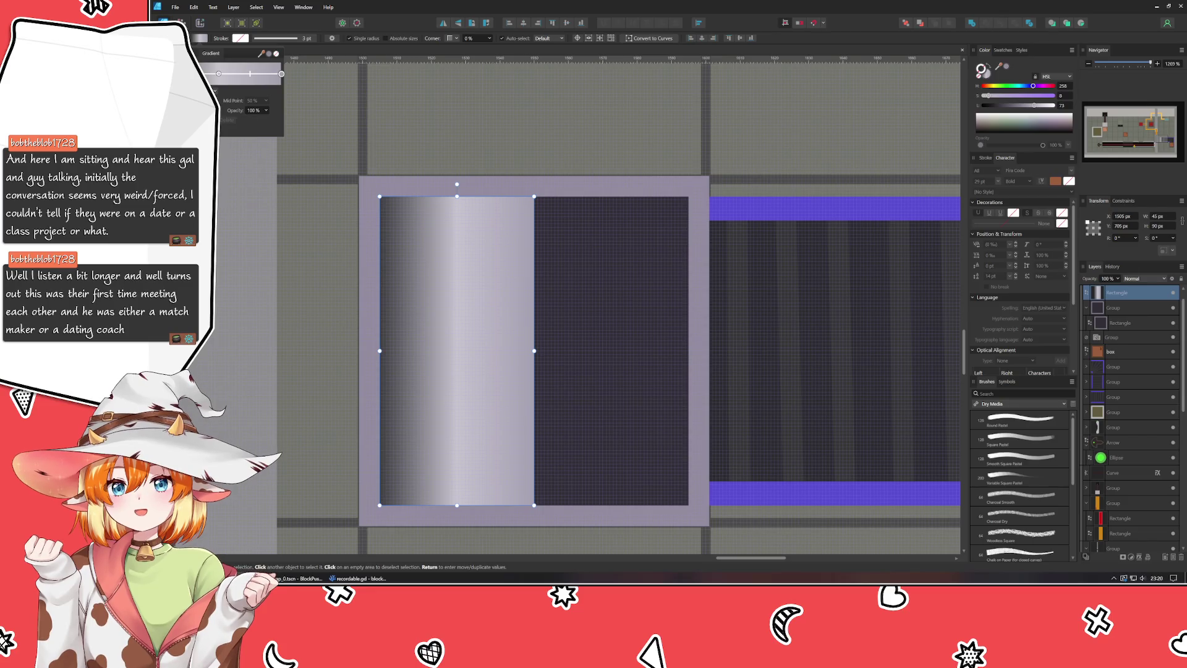
click(282, 74)
drag(217, 156, 185, 156)
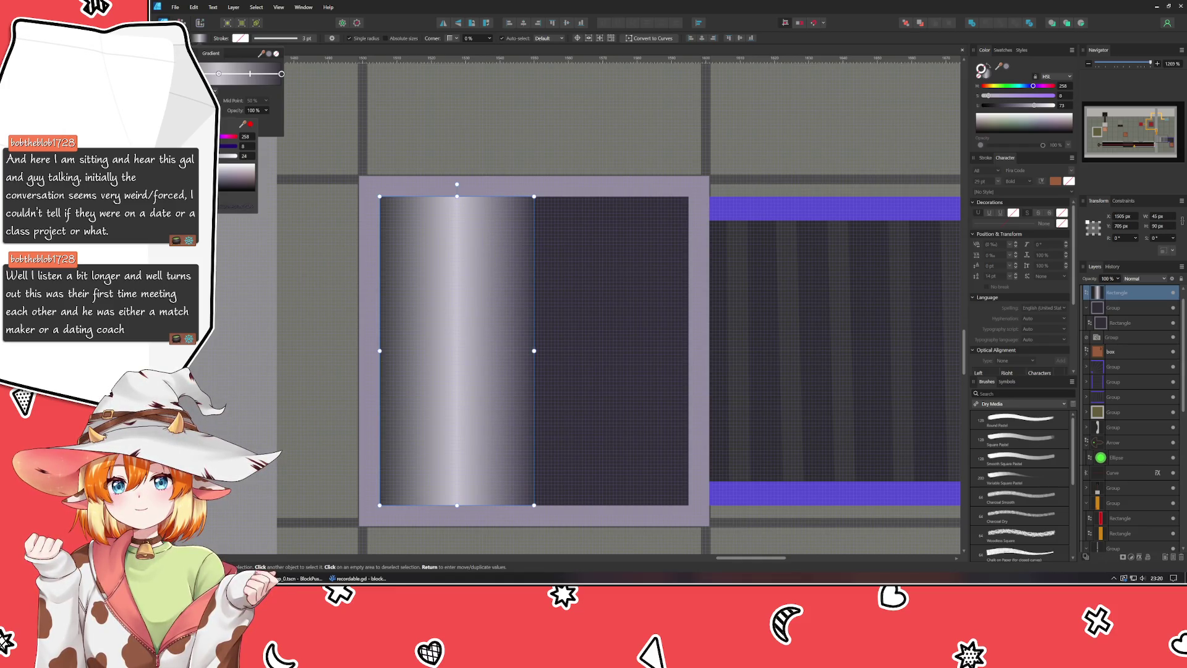
click(218, 74)
click(219, 74)
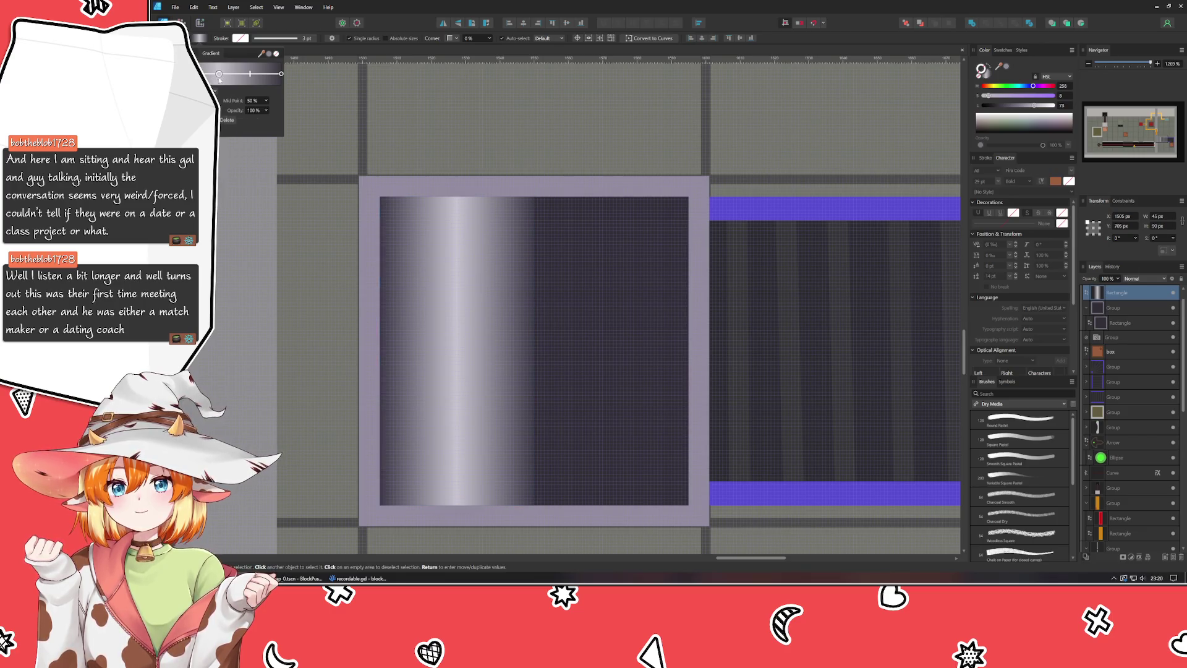
drag(219, 157, 204, 158)
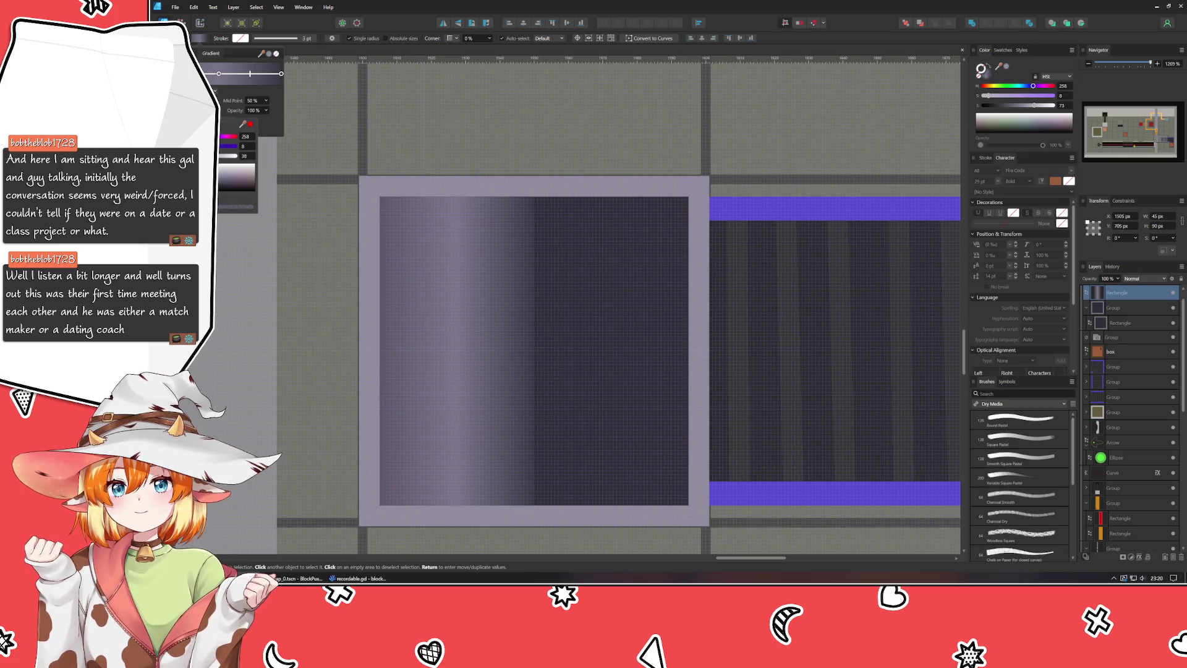
click(282, 74)
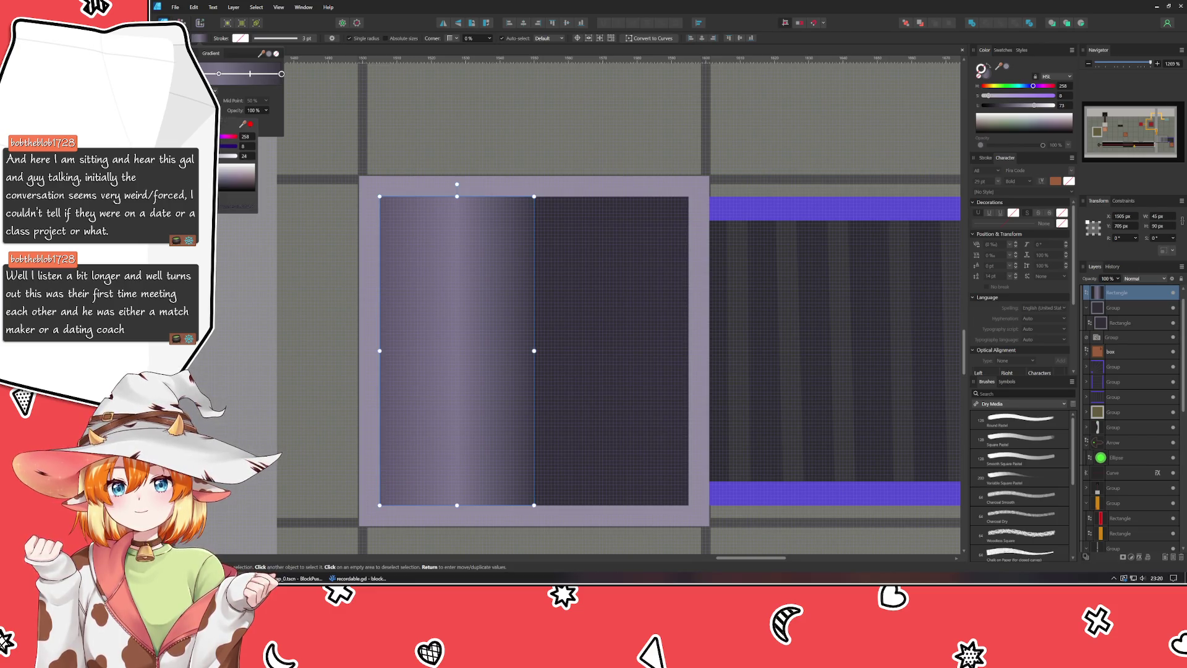
drag(199, 156, 203, 156)
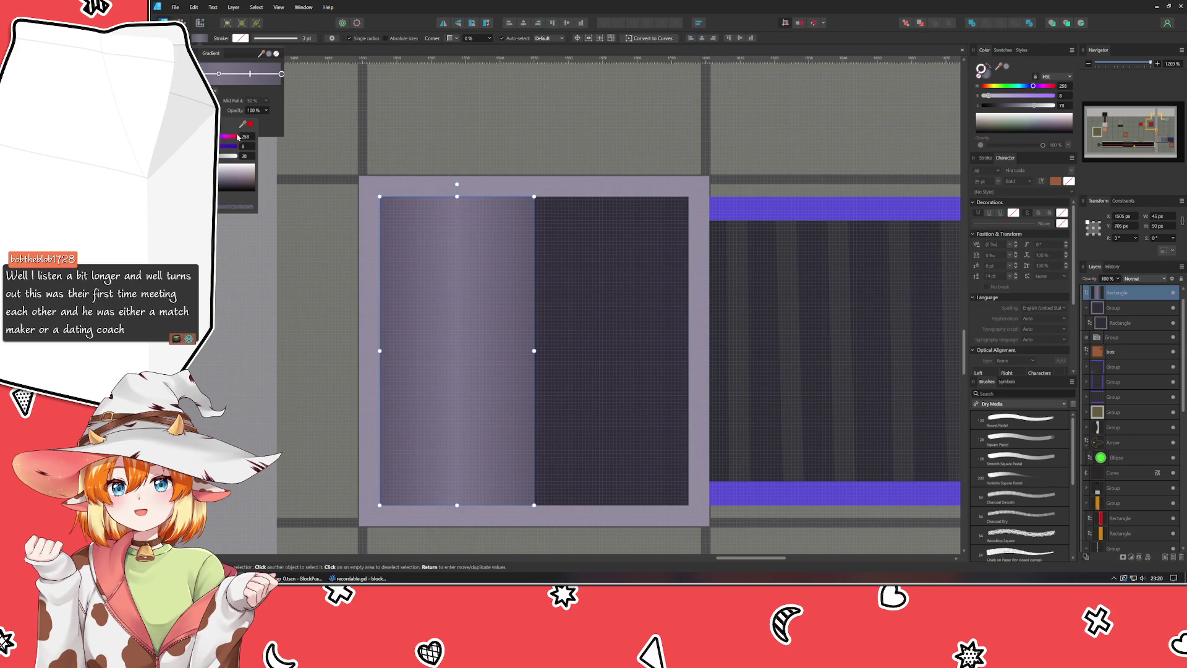
click(290, 221)
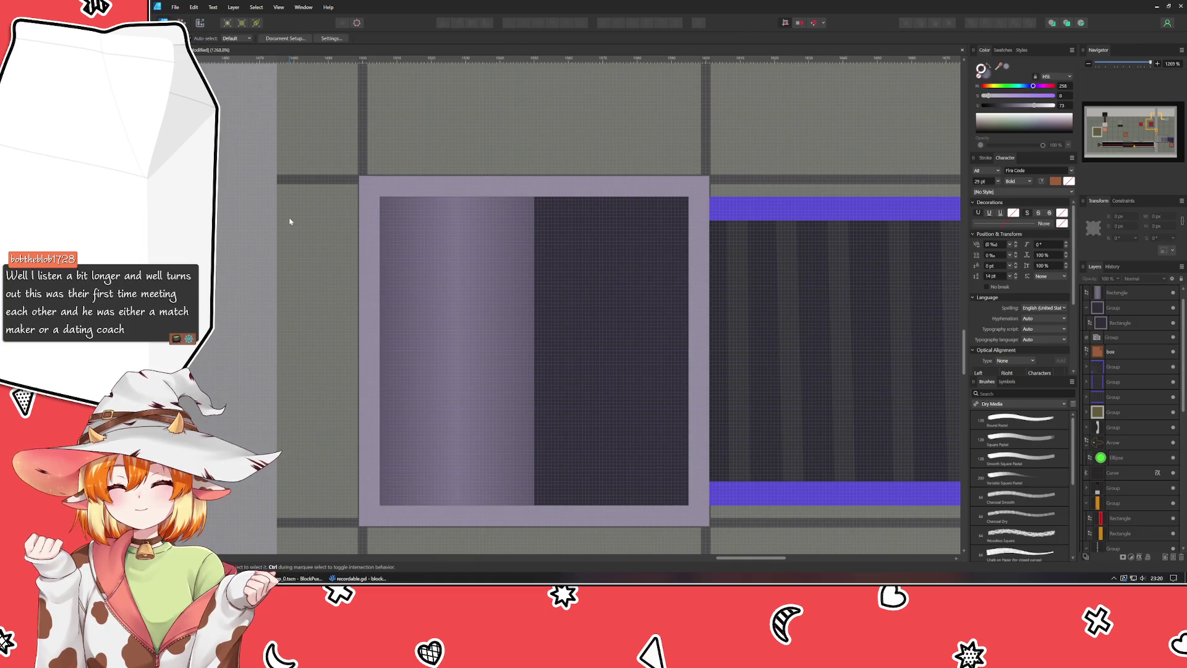
scroll(290, 221, down, 4)
scroll(347, 229, left, 3)
scroll(400, 237, up, 3)
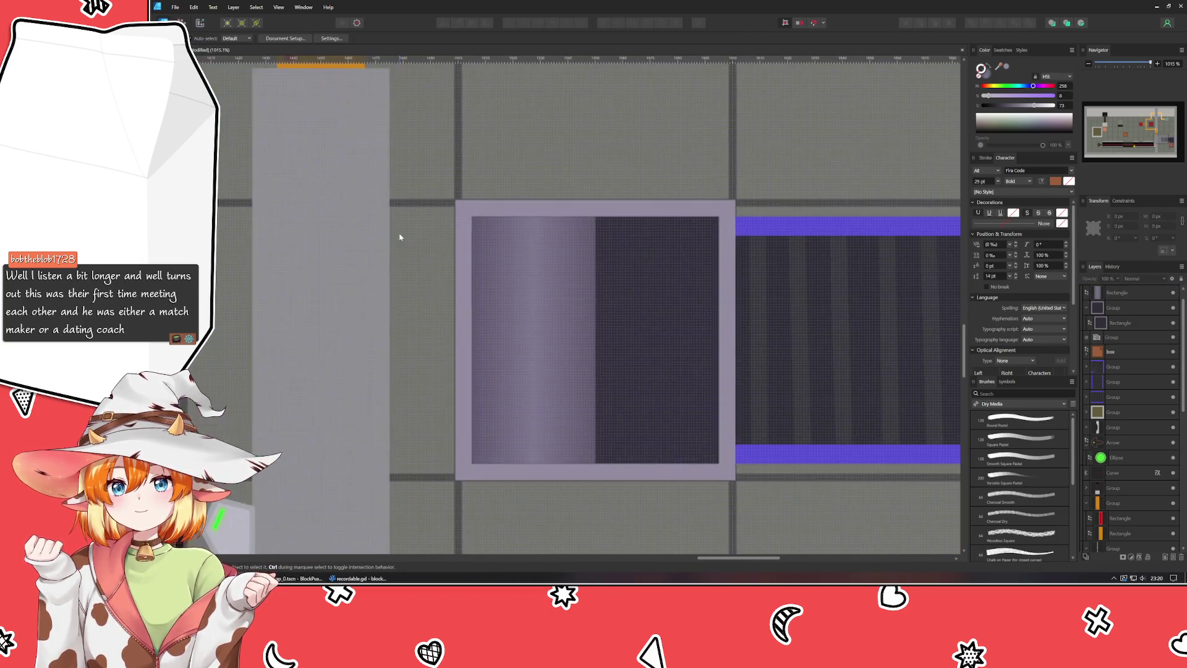
scroll(286, 243, right, 2)
scroll(297, 243, up, 1)
click(564, 345)
click(473, 360)
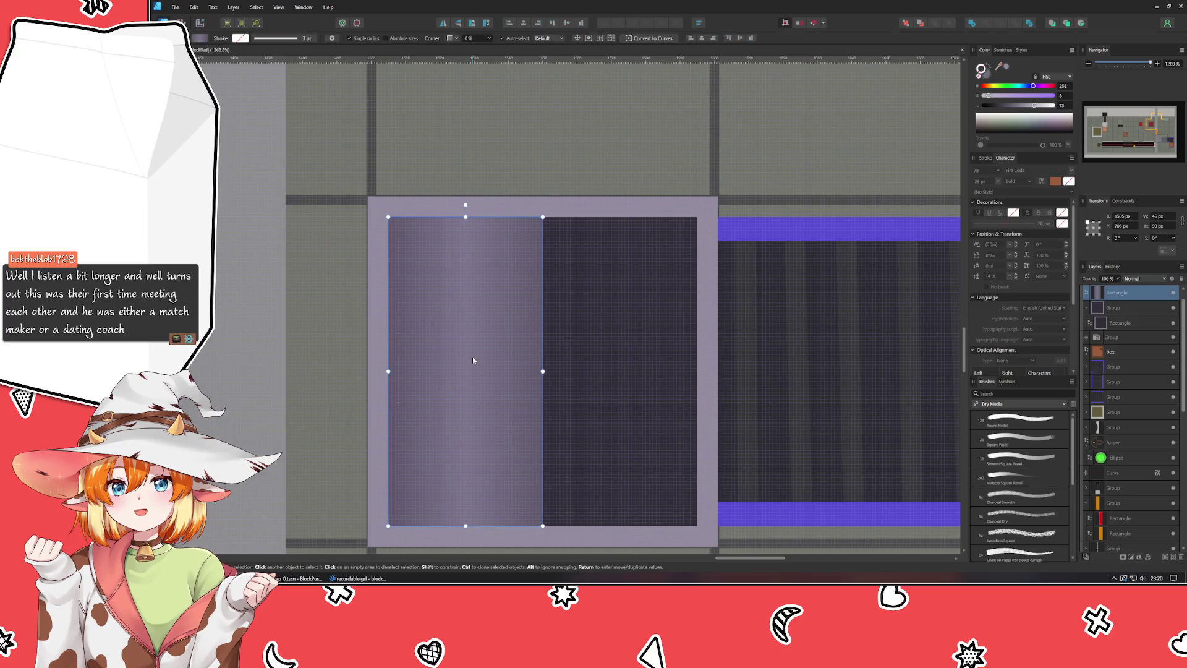
click(202, 39)
drag(250, 76, 258, 76)
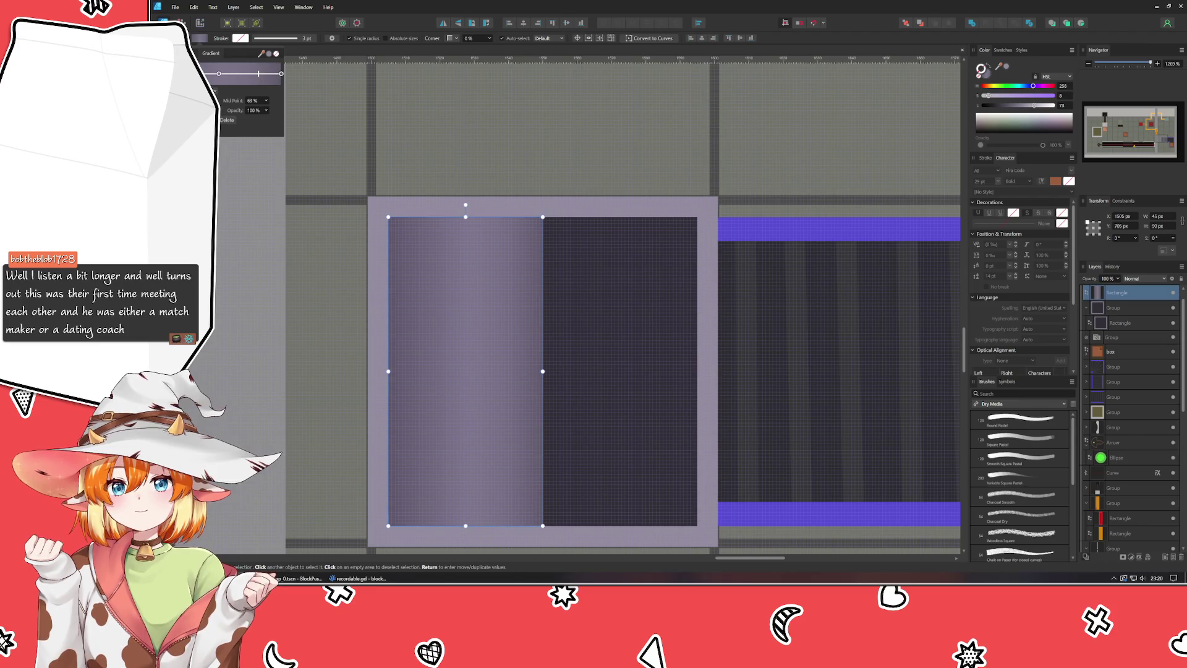
key(ctrl+z)
click(324, 273)
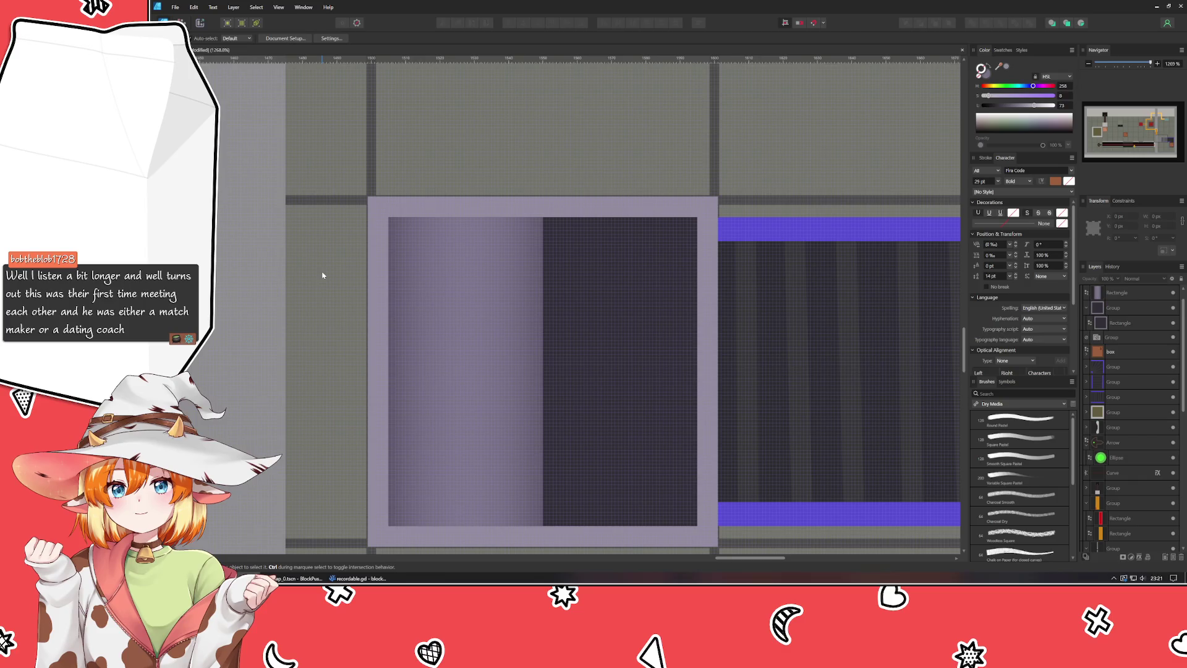
scroll(322, 275, down, 3)
scroll(323, 272, down, 1)
scroll(323, 273, up, 4)
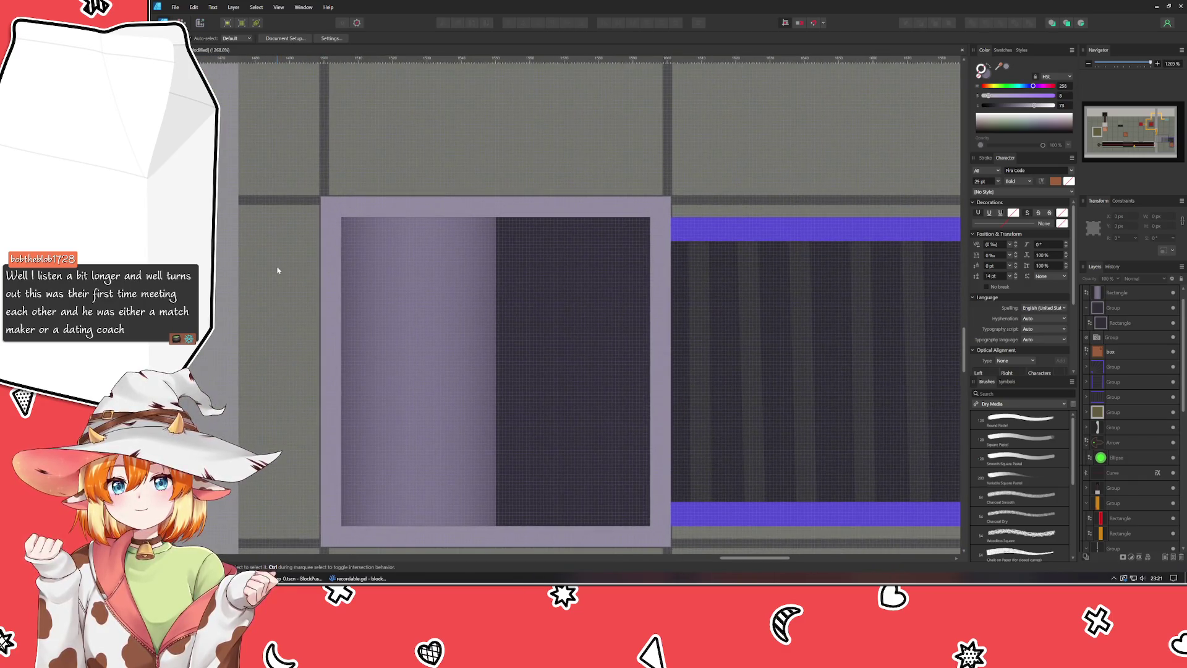
key(m)
Step: Draw a small light-purple rectangle on the box's left half and slant it with a shear
drag(454, 244, 482, 289)
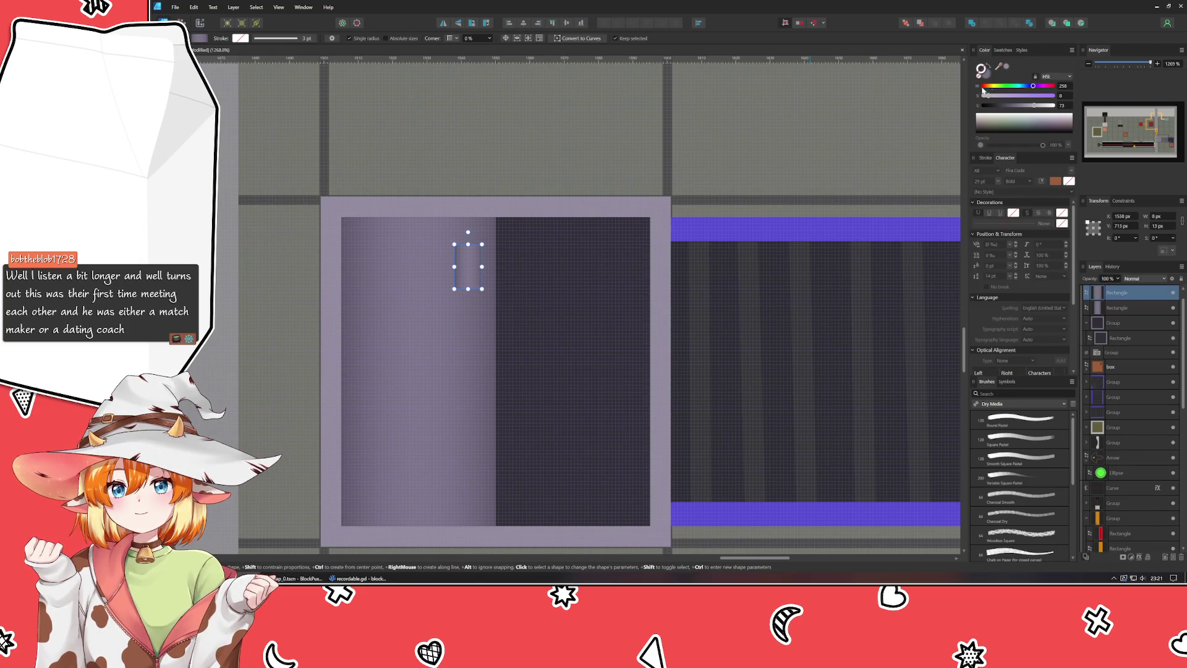
drag(1009, 106, 1029, 110)
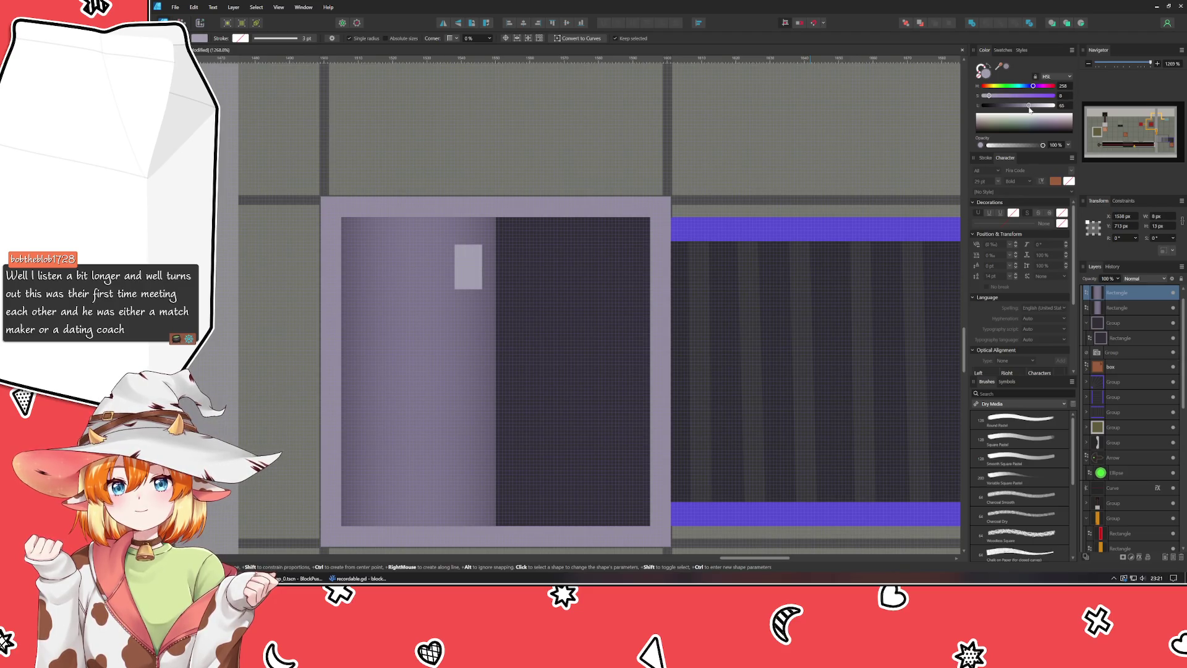
drag(486, 267, 486, 269)
key(v)
mouse_move(482, 280)
mouse_down()
mouse_move(492, 256)
mouse_move(494, 335)
mouse_up()
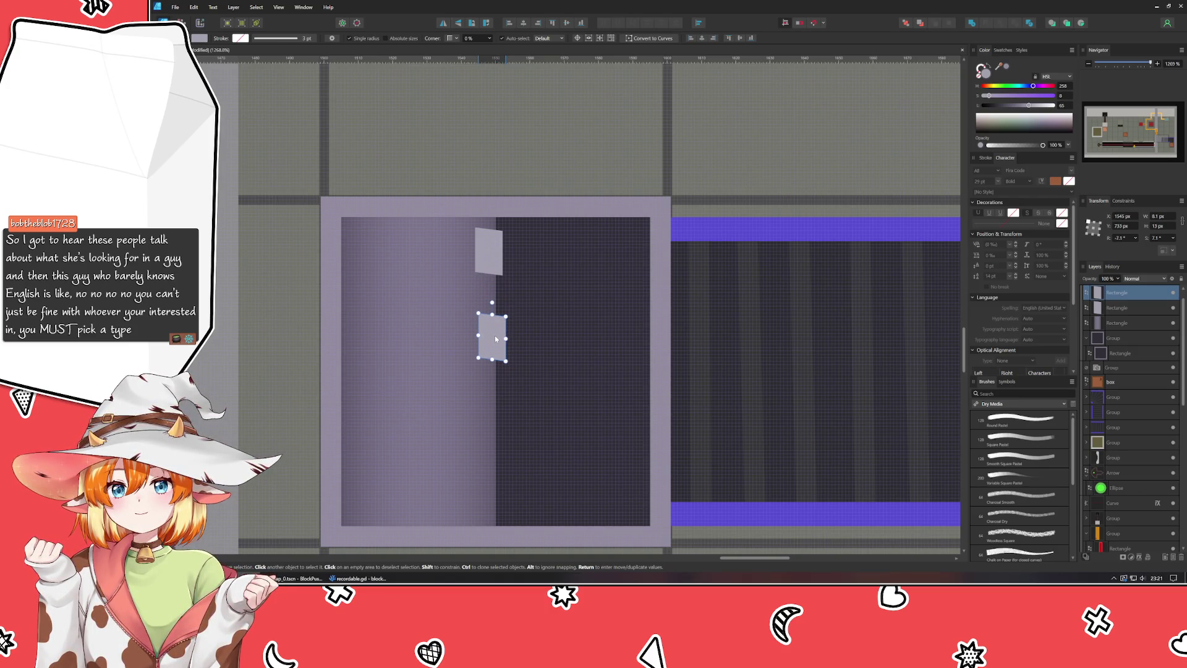
Step: Duplicate the slanted rectangle down a column and even out the spacing
key(ctrl+j)
key(ctrl+j)
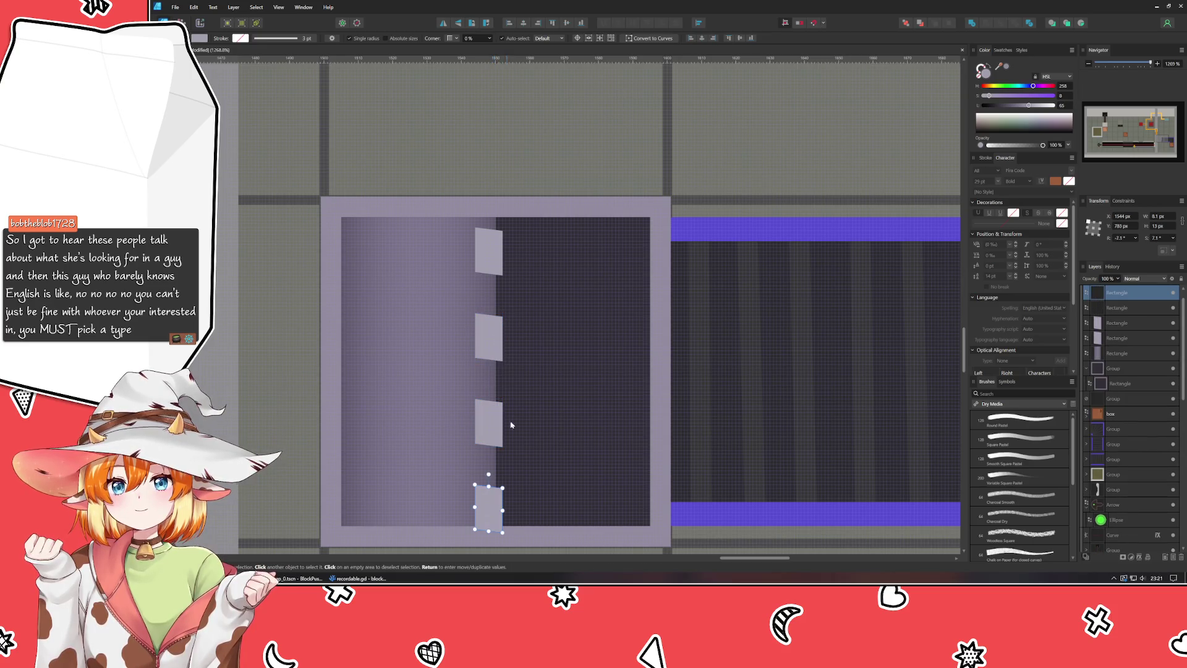
drag(489, 504, 490, 494)
drag(490, 413, 491, 404)
click(492, 334)
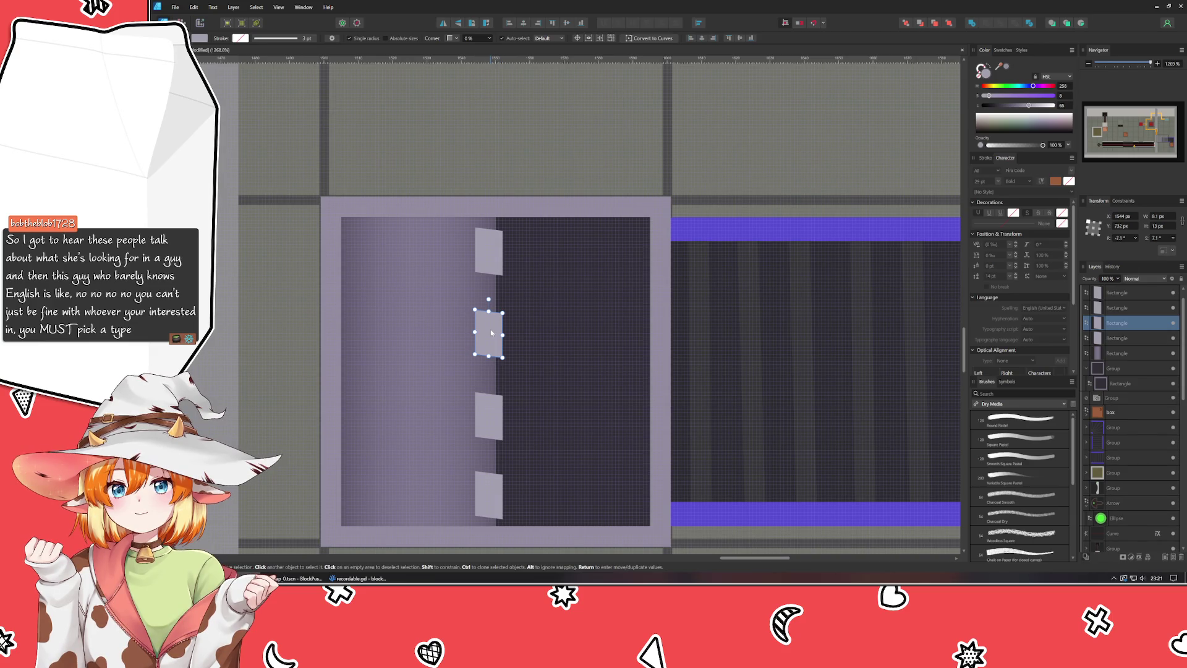
click(489, 413)
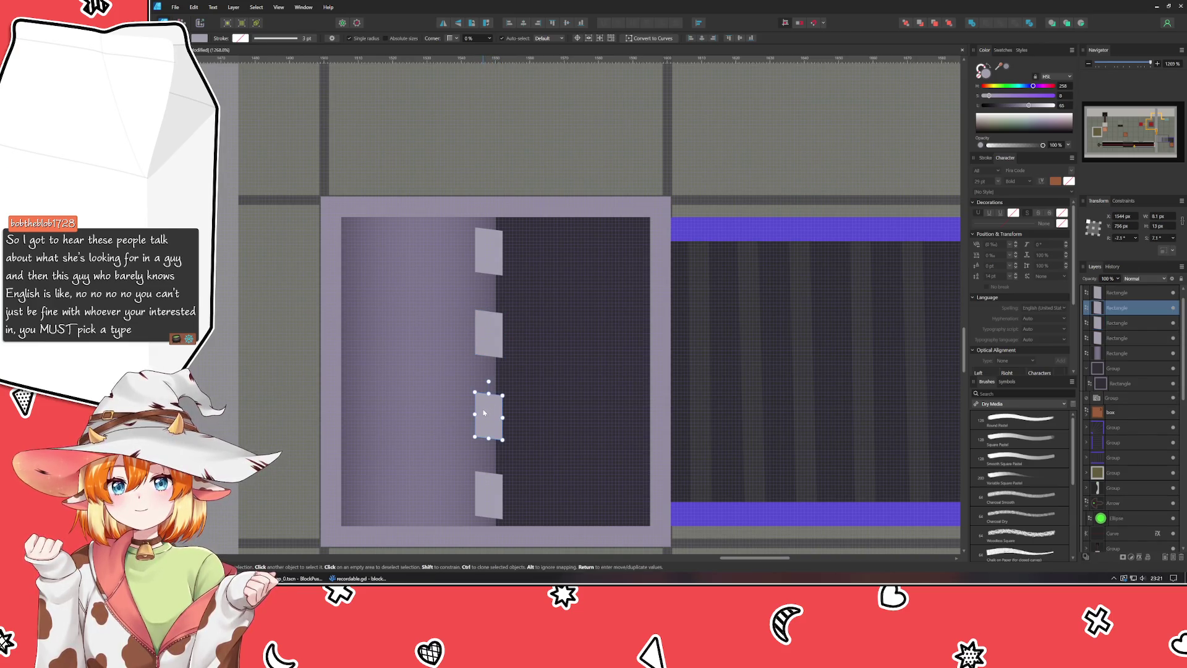
drag(489, 413, 488, 409)
click(492, 334)
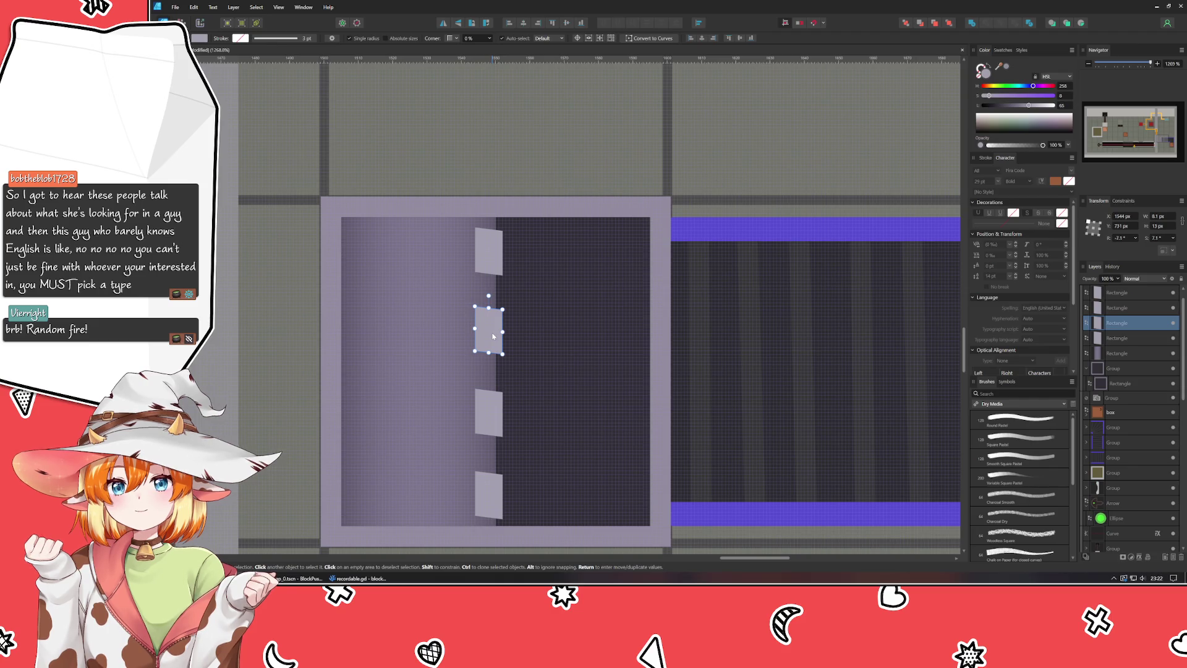
Step: Copy the three-rectangle column into further staggered columns offset up and left
click(493, 476)
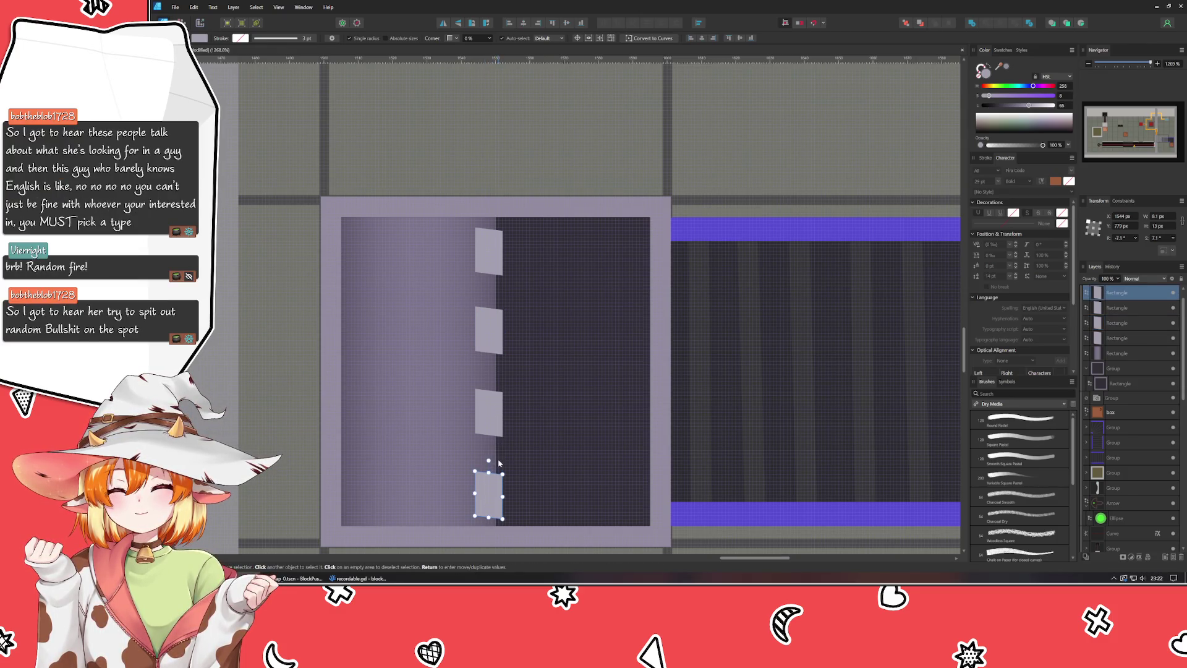
shift+click(489, 414)
shift+click(488, 330)
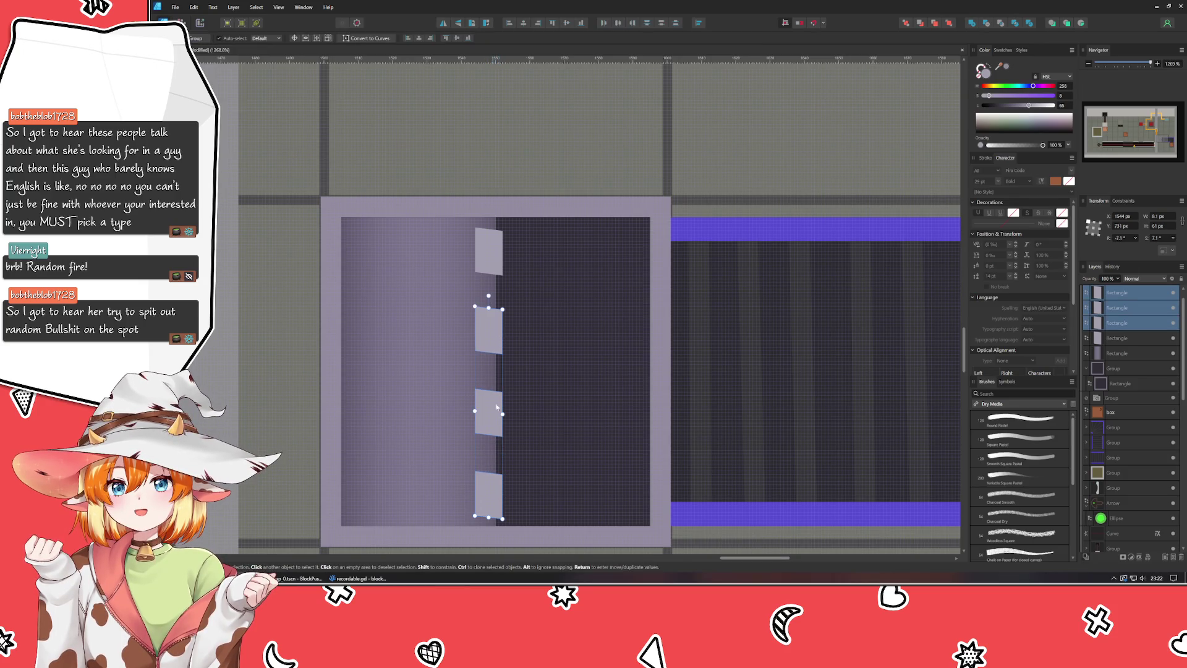
key(ctrl+j)
mouse_move(493, 441)
mouse_down()
mouse_move(414, 372)
mouse_move(447, 381)
mouse_up()
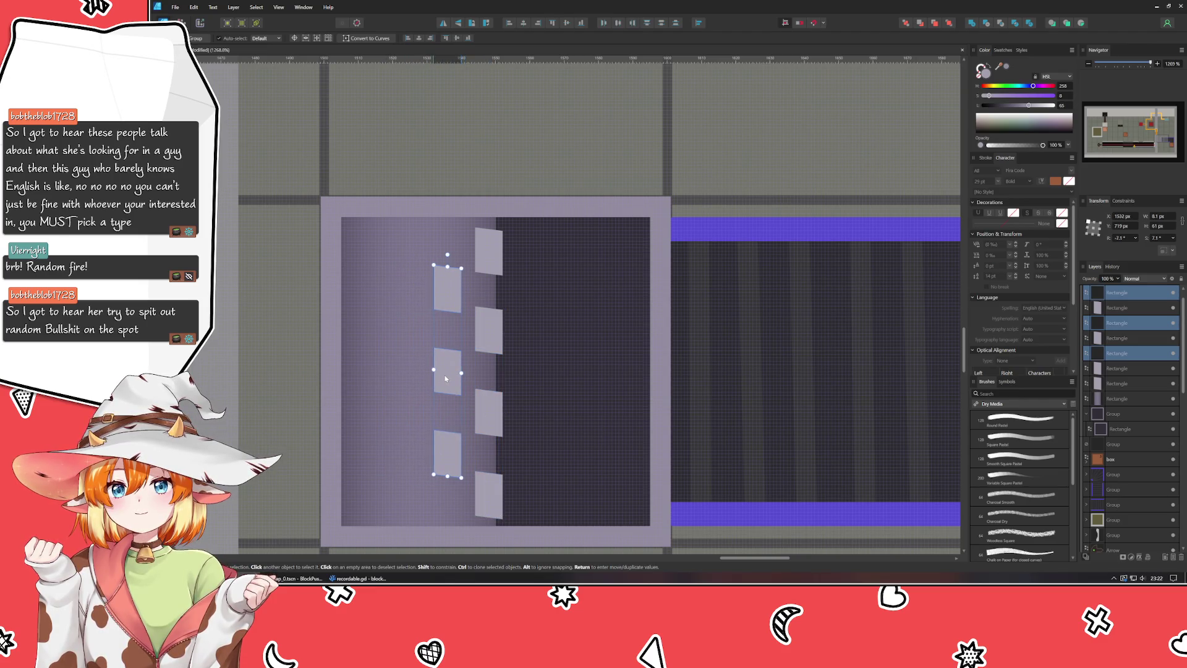
key(ctrl+j)
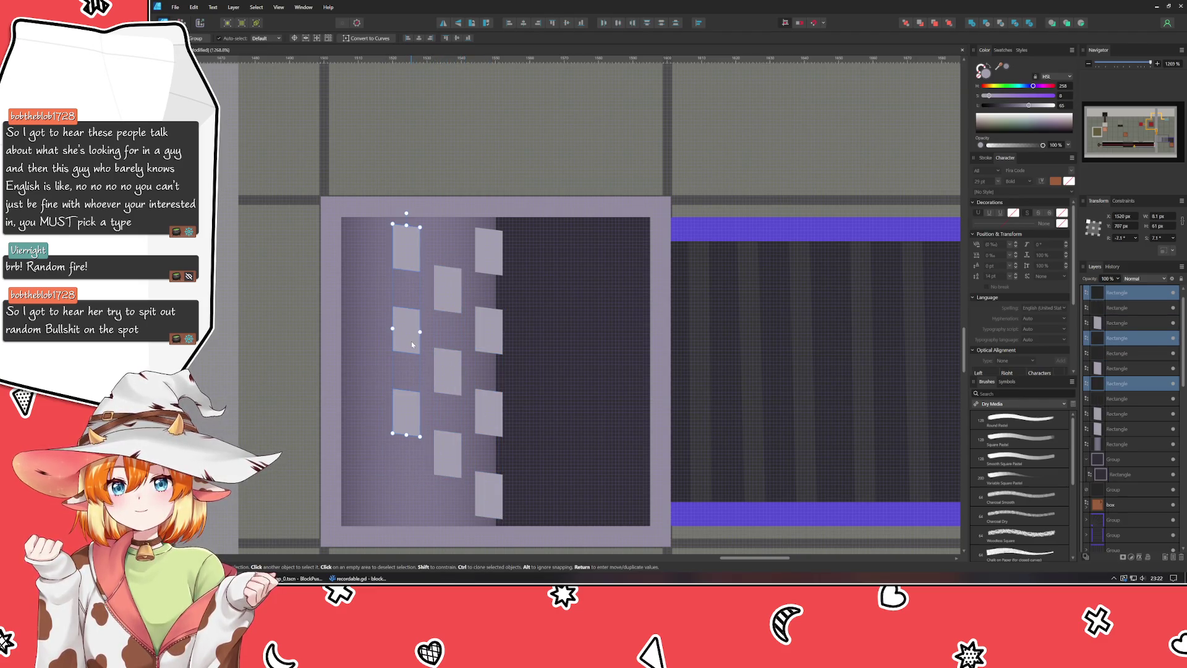
key(ctrl+j)
Step: Fit a stray rectangle into the pattern and select the whole pattern group
drag(365, 211, 403, 494)
key(Up)
key(Left)
mouse_move(413, 497)
mouse_down()
mouse_move(348, 467)
mouse_move(364, 462)
mouse_up()
key(Down)
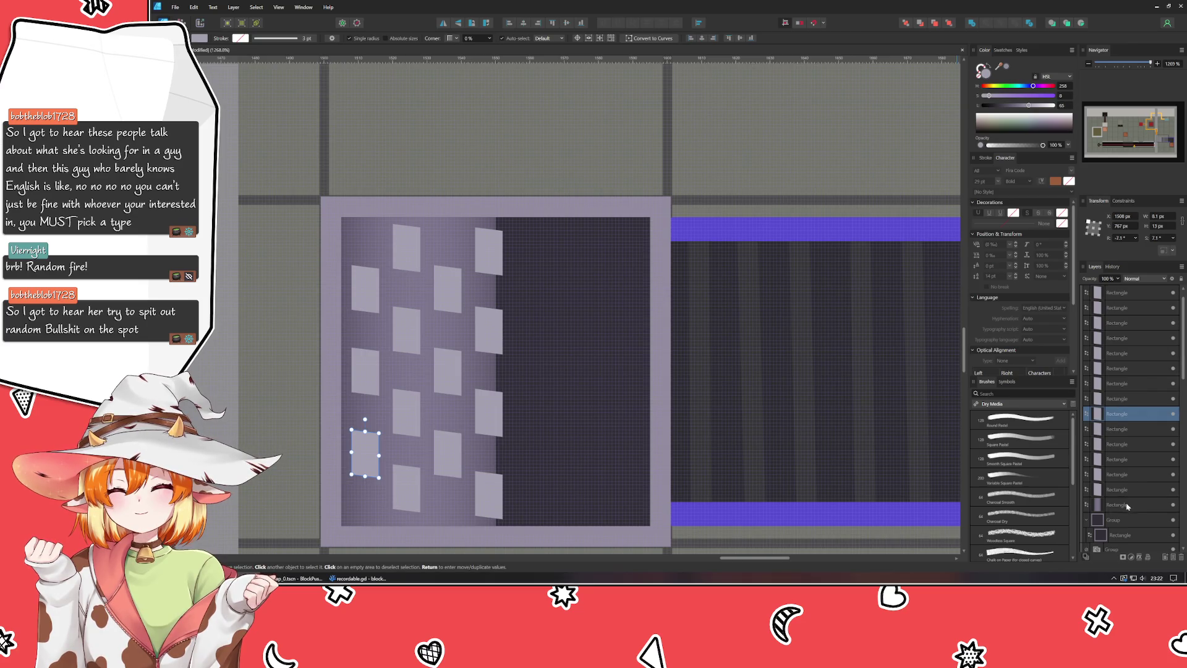
click(1122, 504)
scroll(1130, 371, up, 1)
click(1130, 354)
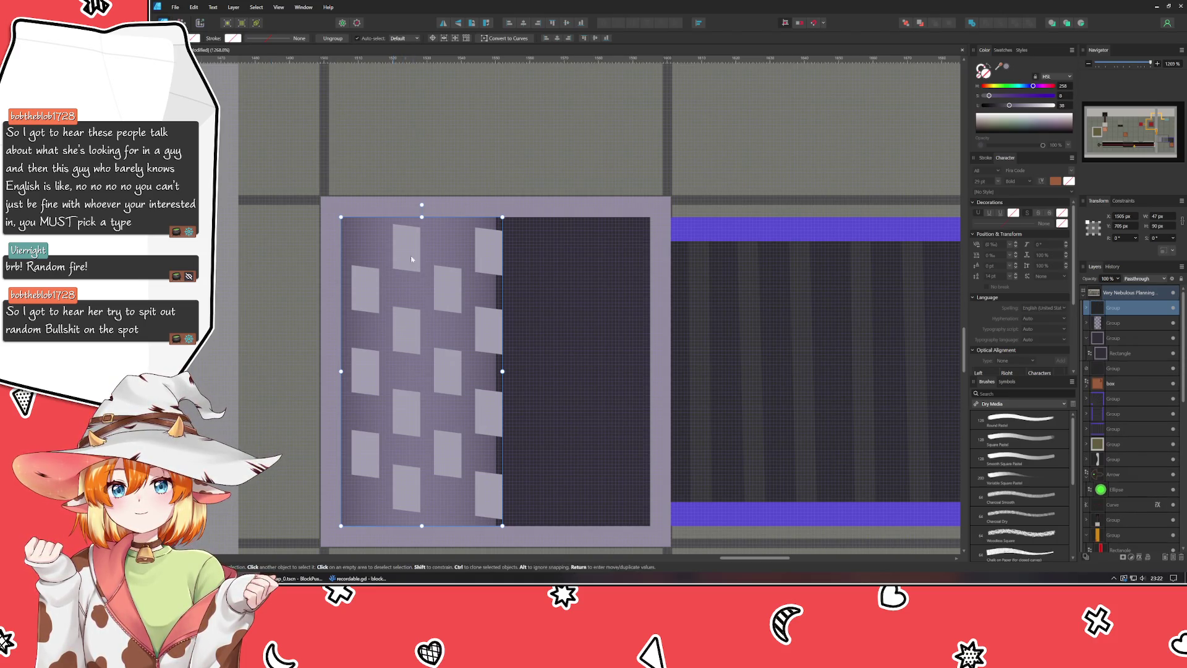
Step: Place a copy of the tile group on the right half, rotated 180° and flipped vertically
mouse_move(421, 204)
mouse_down()
mouse_move(575, 426)
mouse_move(421, 520)
mouse_up()
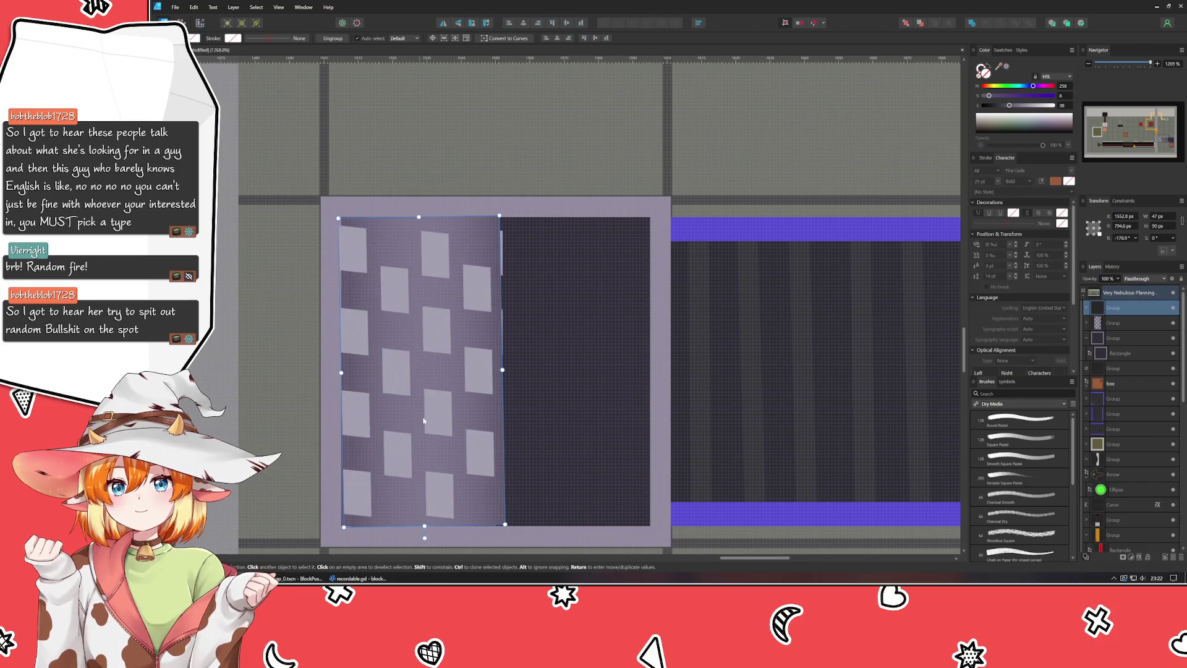
drag(424, 416, 579, 418)
drag(585, 543, 582, 548)
drag(594, 481, 583, 478)
click(458, 23)
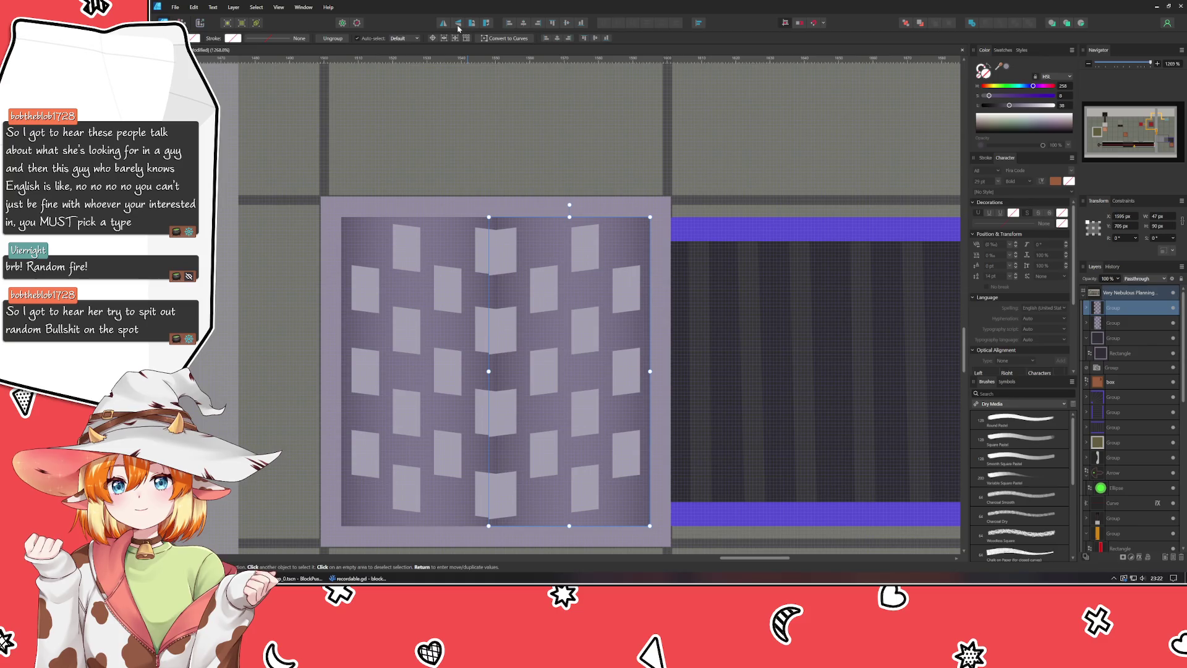
click(458, 27)
click(458, 27)
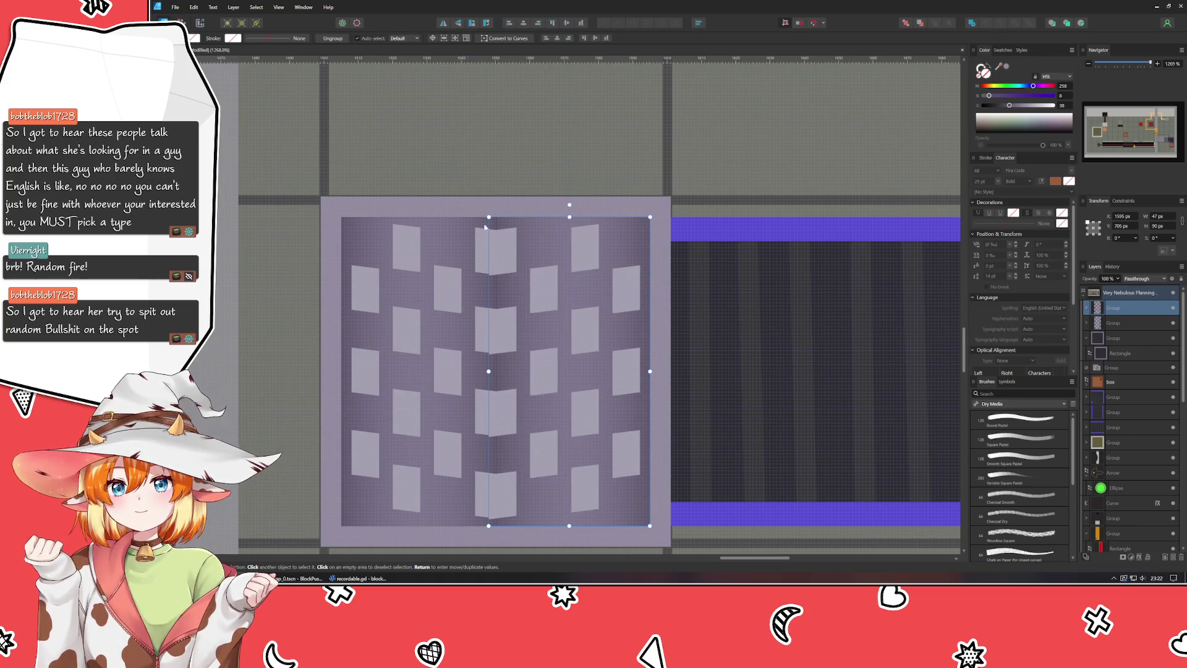
Step: Adjust the middle-column tiles, then tilt and shift the right-half tiles into place
double_click(548, 467)
mouse_move(549, 467)
mouse_down()
mouse_move(498, 454)
mouse_move(503, 383)
mouse_up()
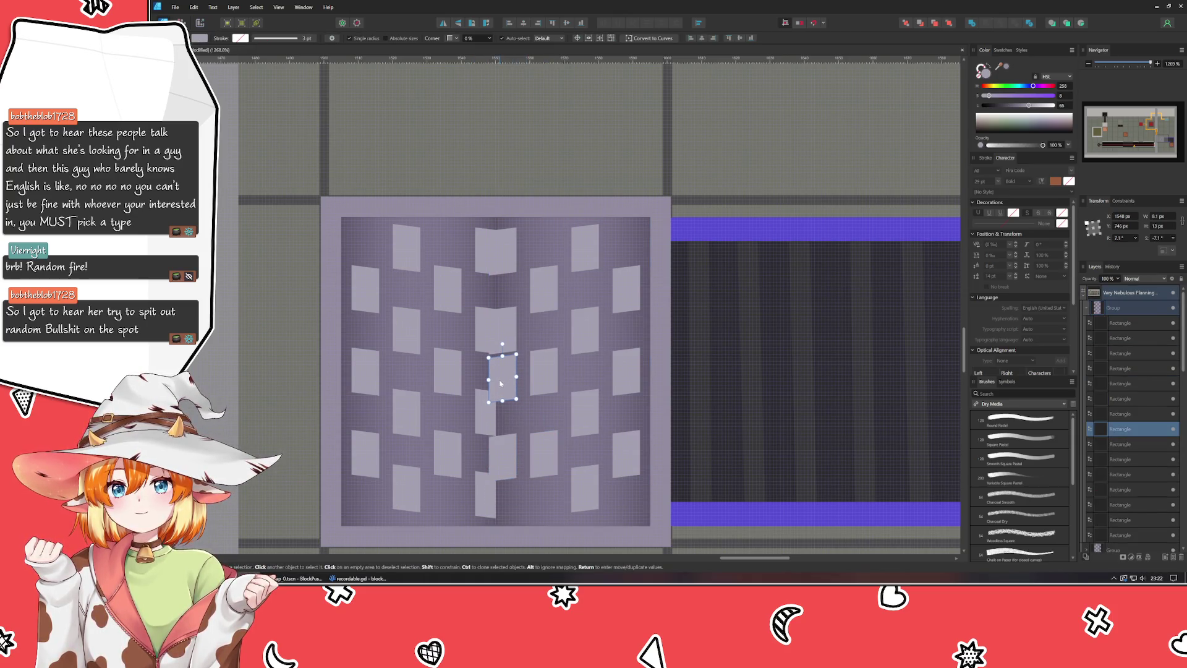
drag(503, 340, 502, 296)
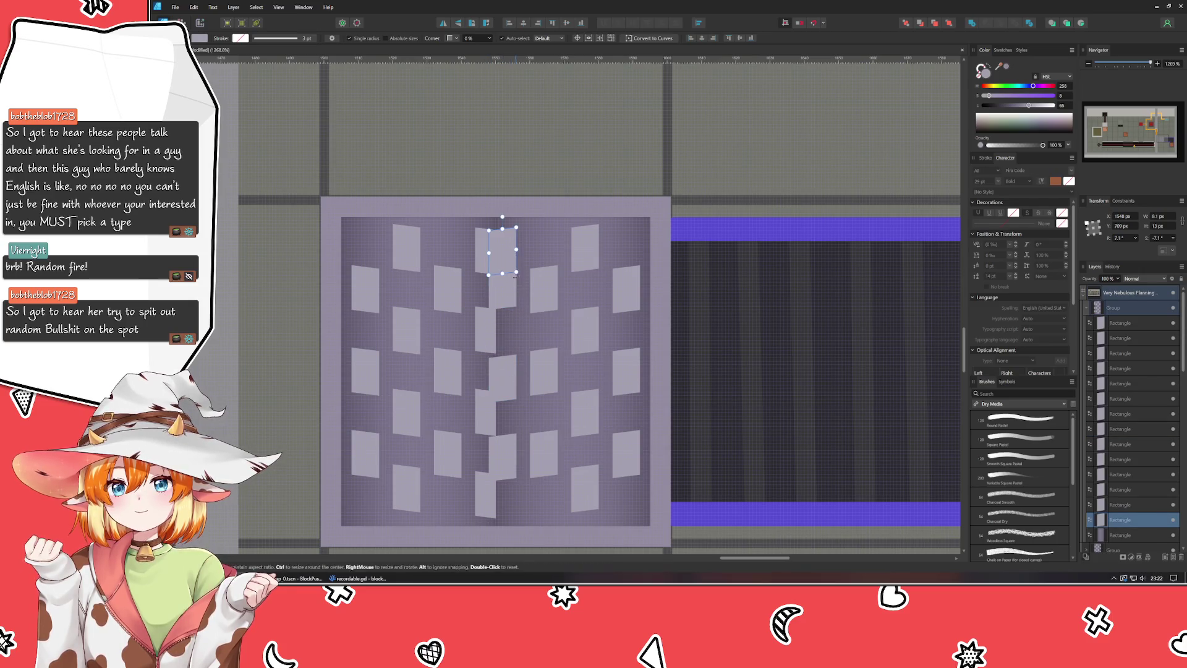
key(ctrl+z)
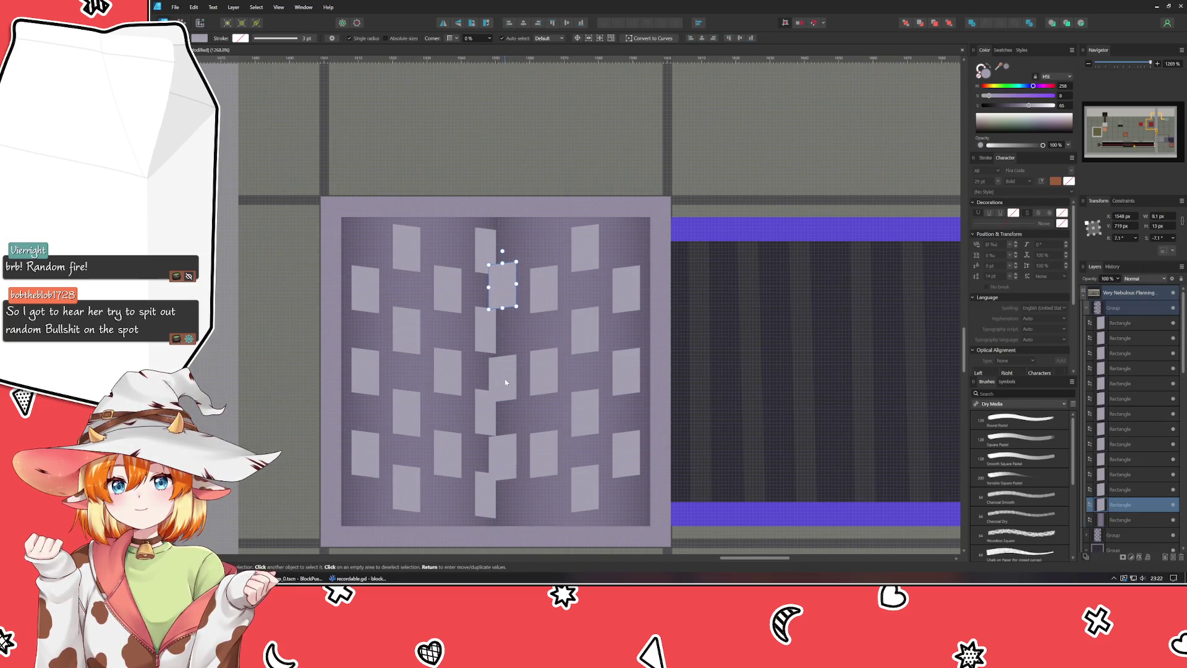
key(ctrl+z)
key(ctrl+z)
key(ctrl+z)
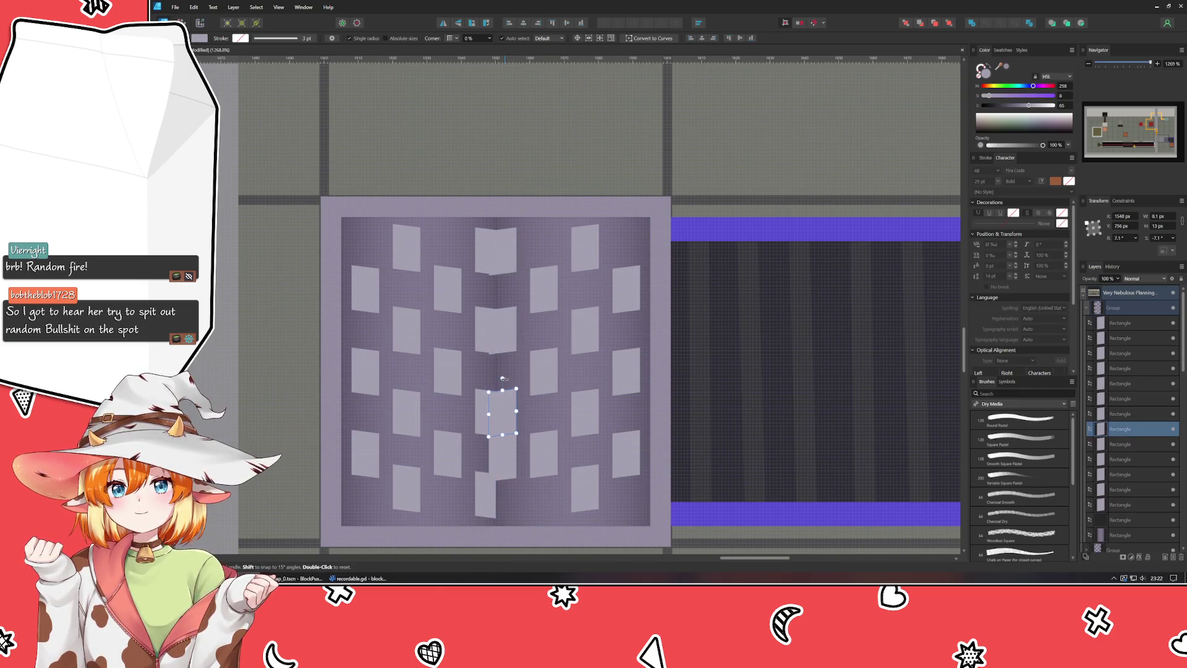
key(ctrl+z)
key(ctrl+z)
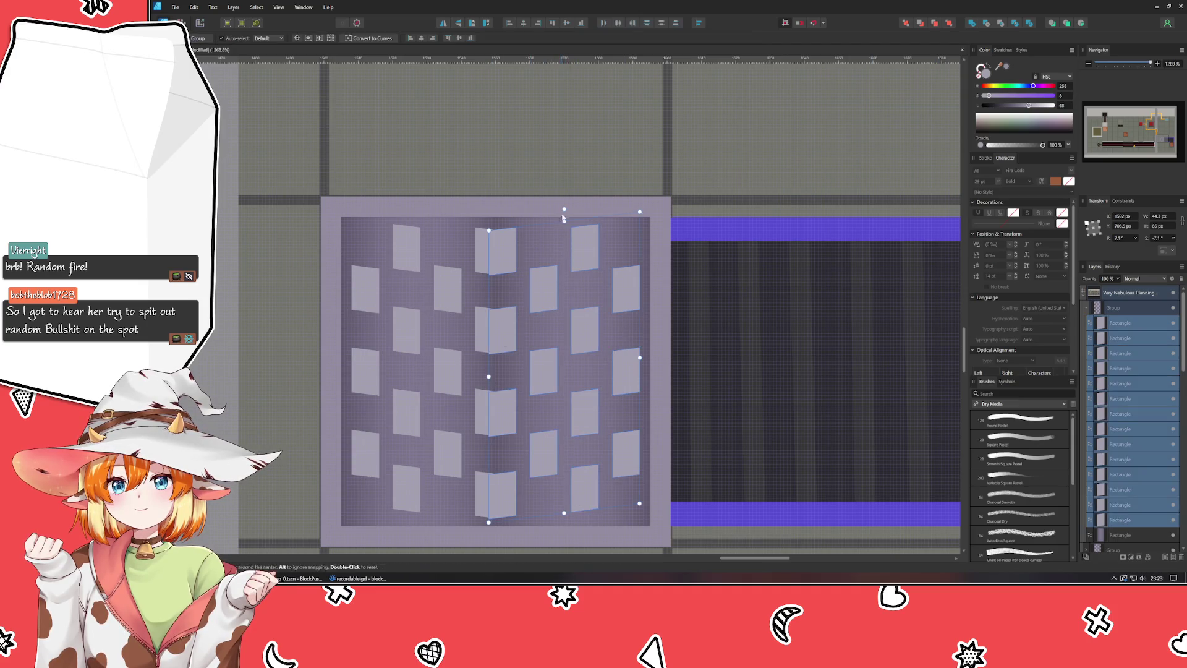
mouse_move(563, 209)
mouse_down()
mouse_move(603, 467)
mouse_move(565, 493)
mouse_move(563, 530)
mouse_up()
drag(568, 331, 565, 342)
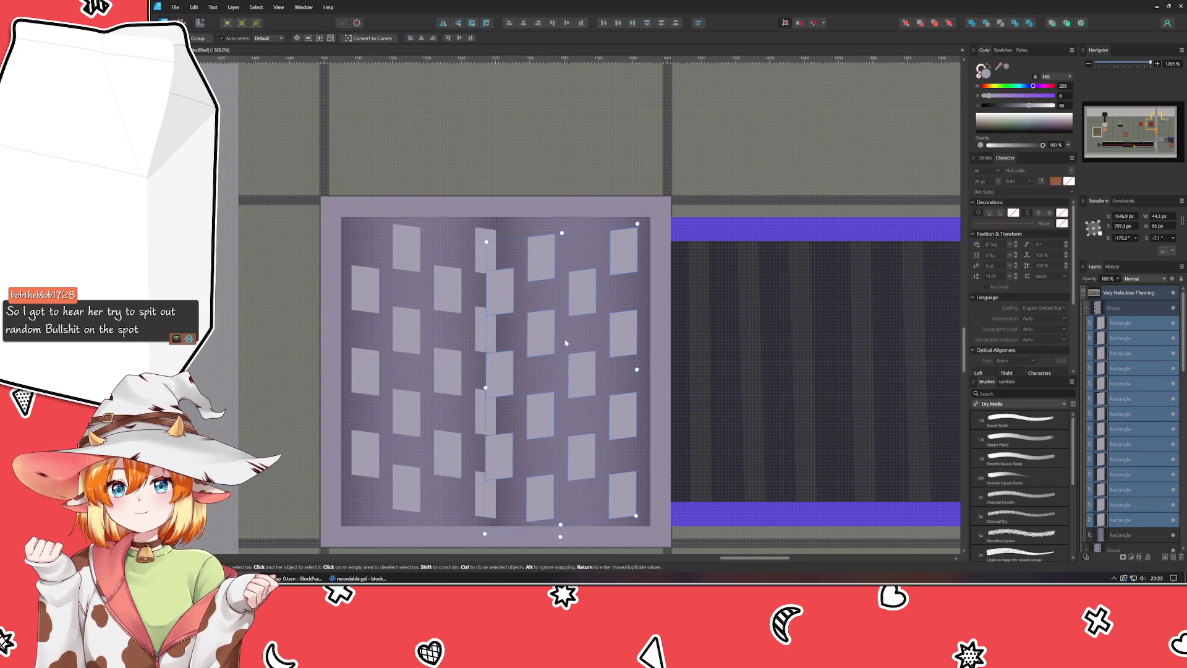
click(518, 85)
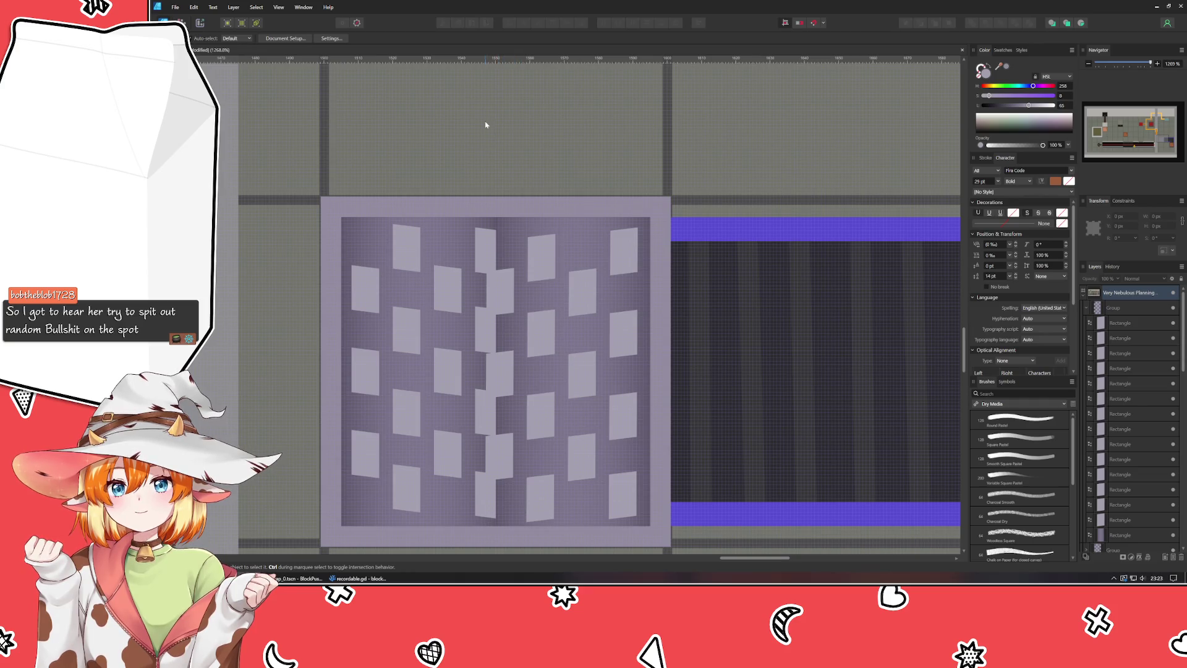
scroll(488, 251, down, 5)
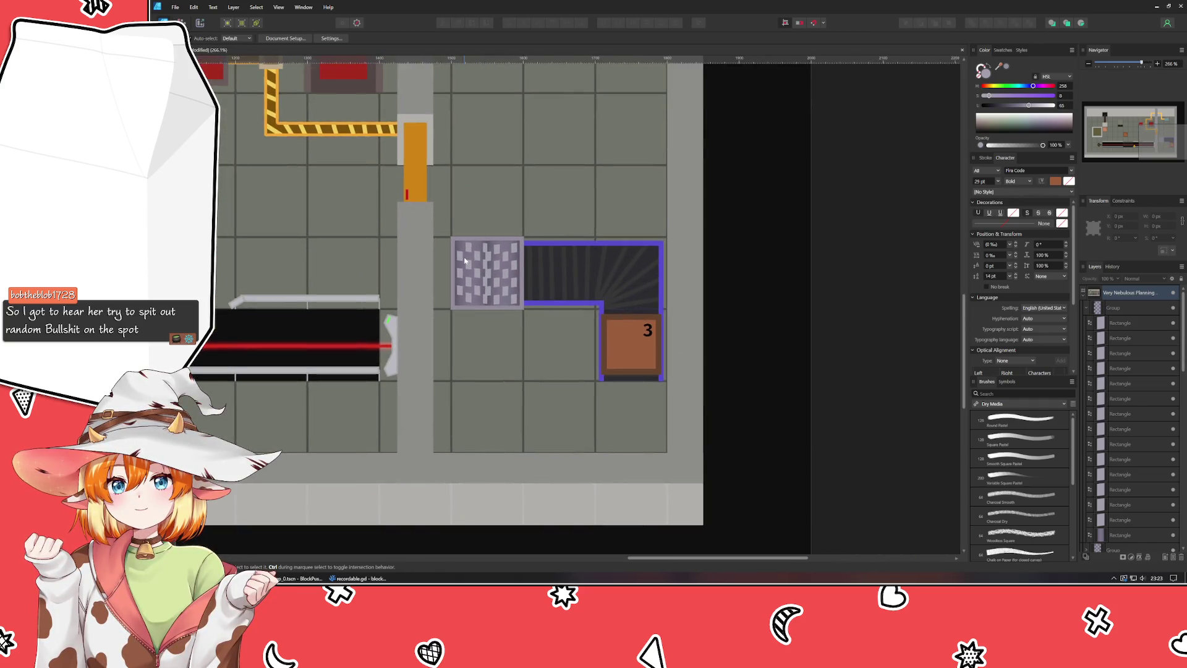
scroll(465, 260, up, 3)
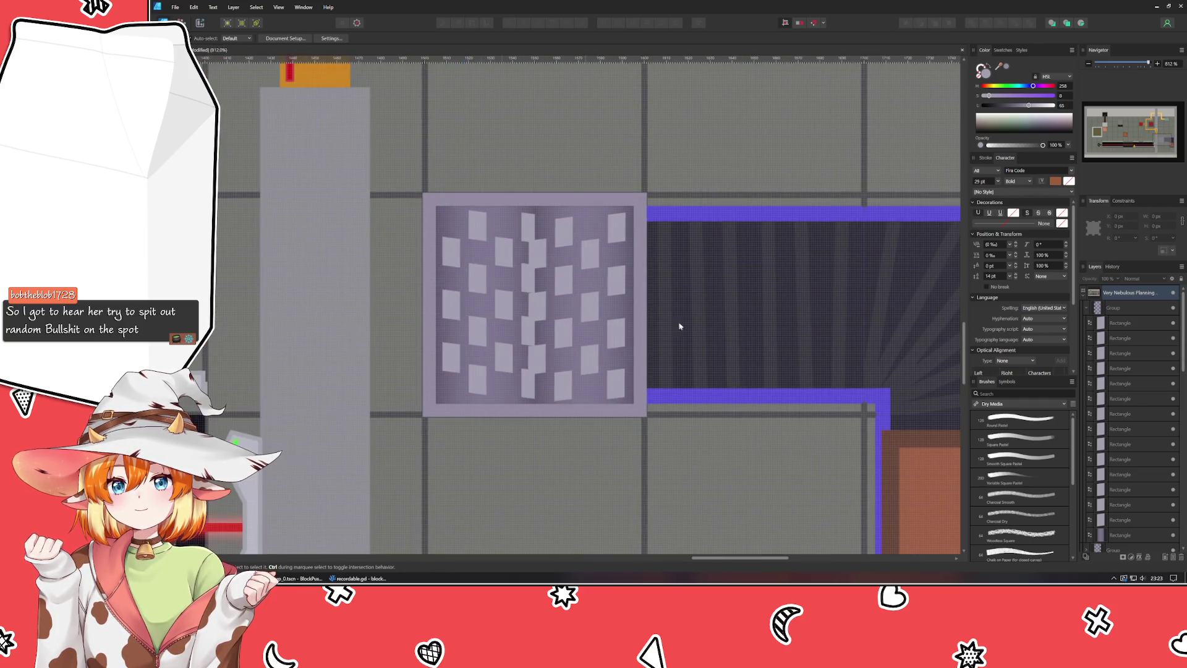
click(1086, 307)
click(1113, 307)
drag(526, 304, 533, 304)
click(526, 304)
click(535, 304)
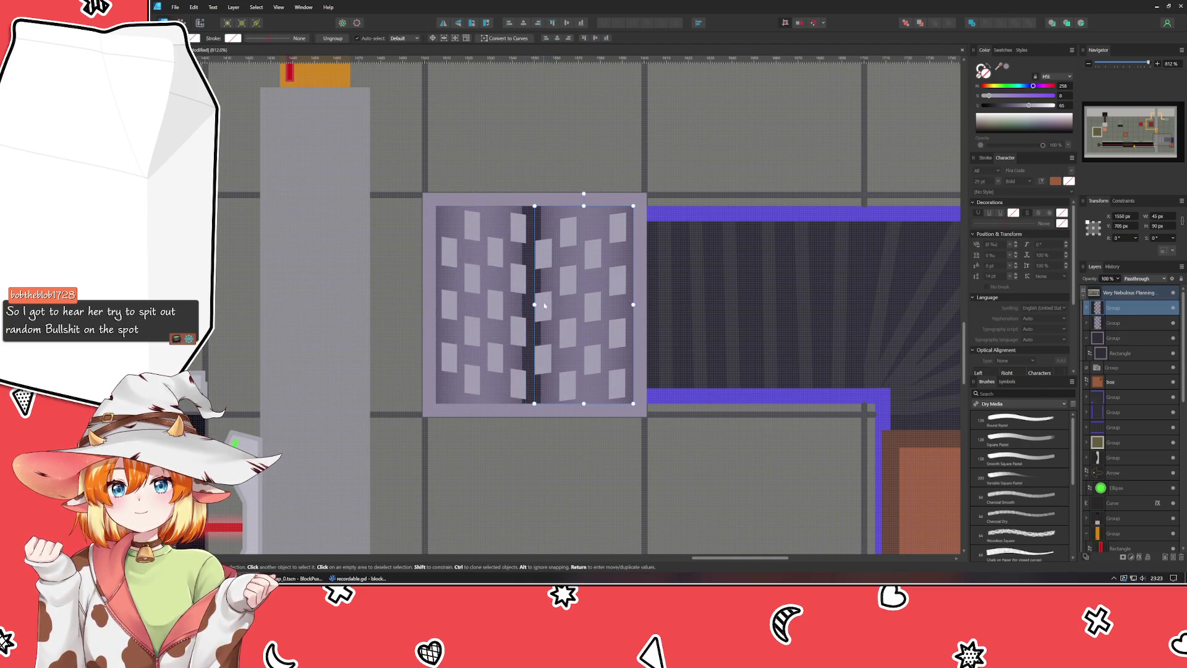
click(618, 82)
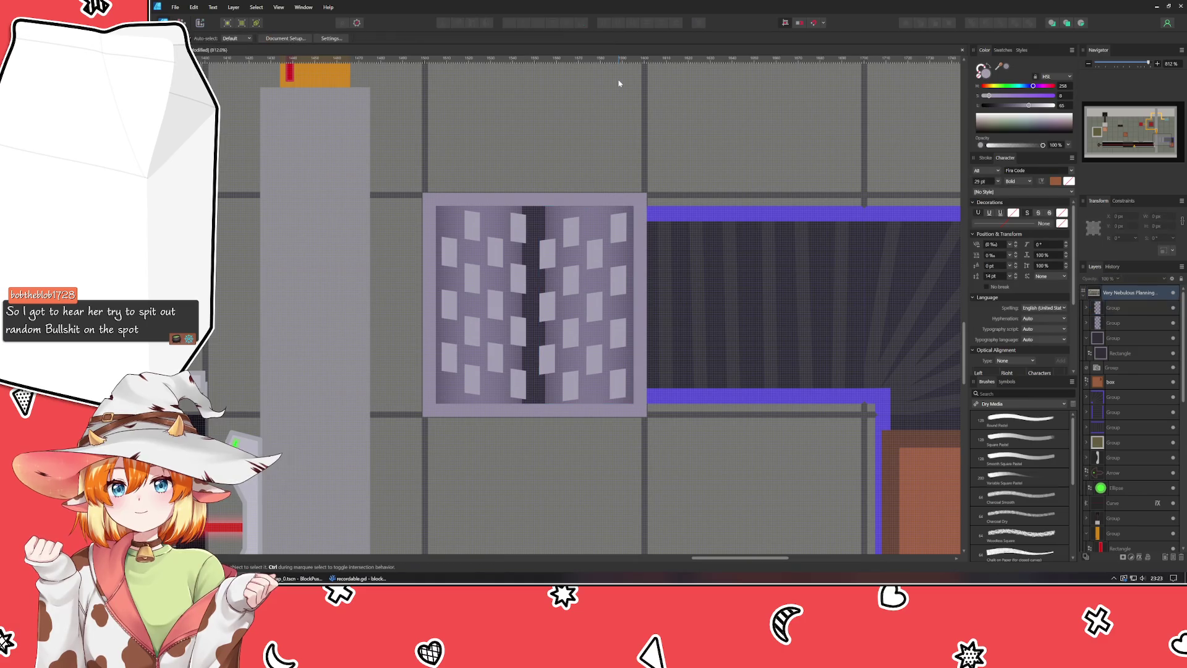
scroll(561, 152, down, 5)
drag(561, 152, 519, 281)
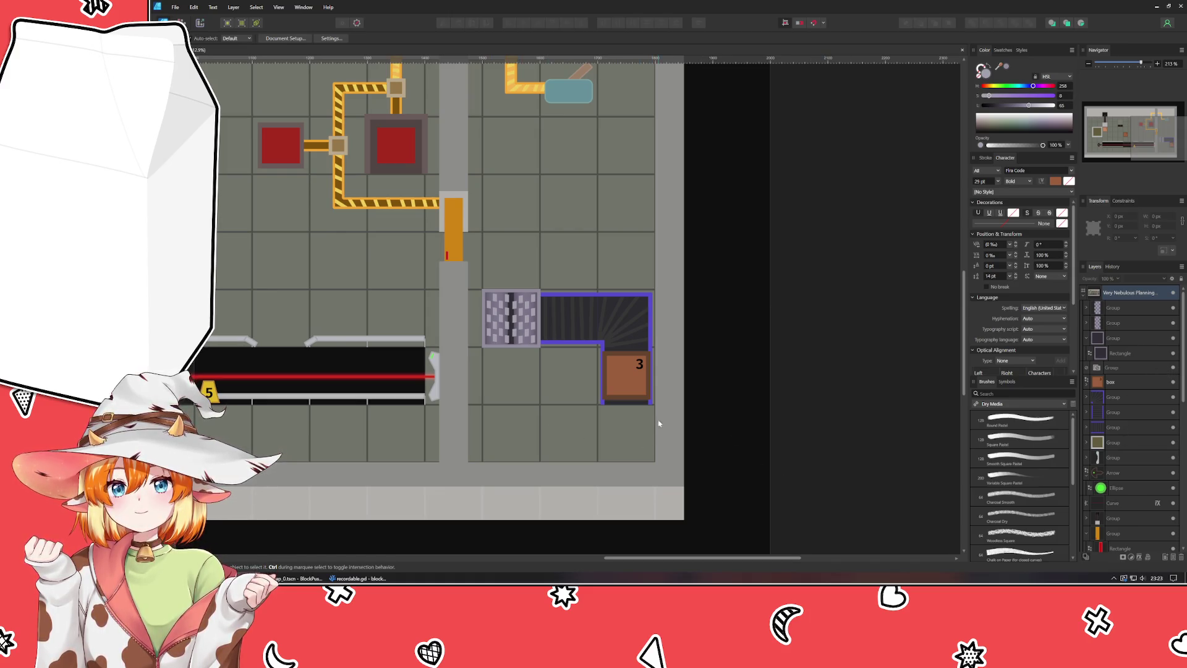
scroll(726, 407, down, 2)
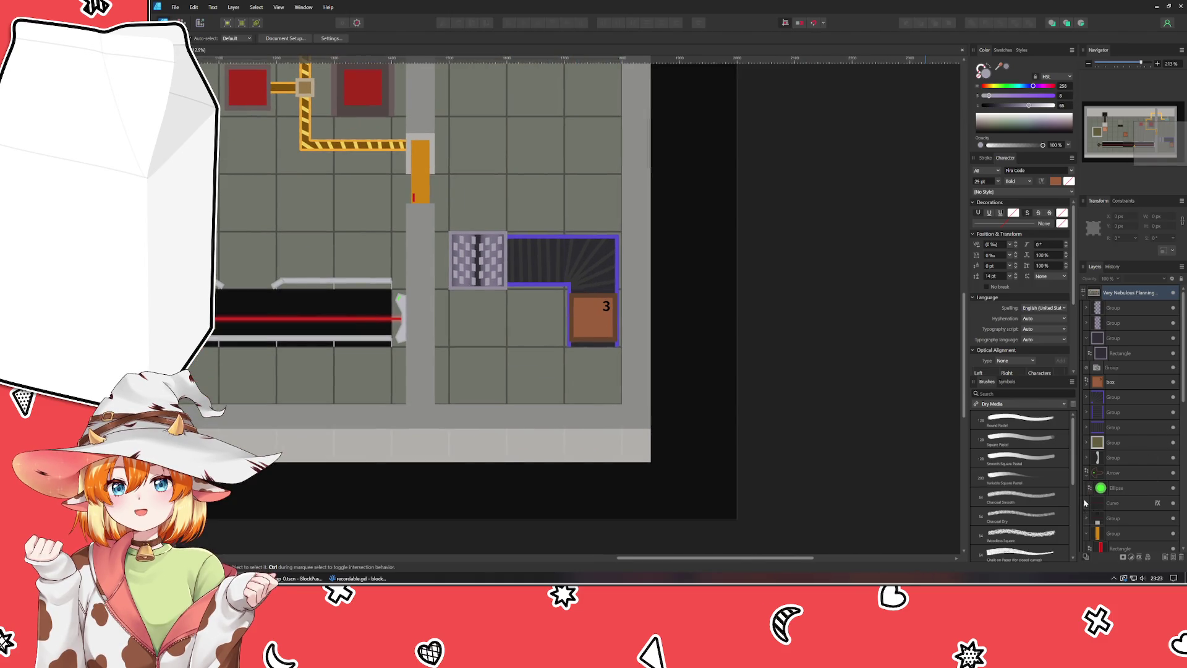
Step: Collapse the groups in the Layers panel and delete the empty fourth group
scroll(1145, 472, down, 5)
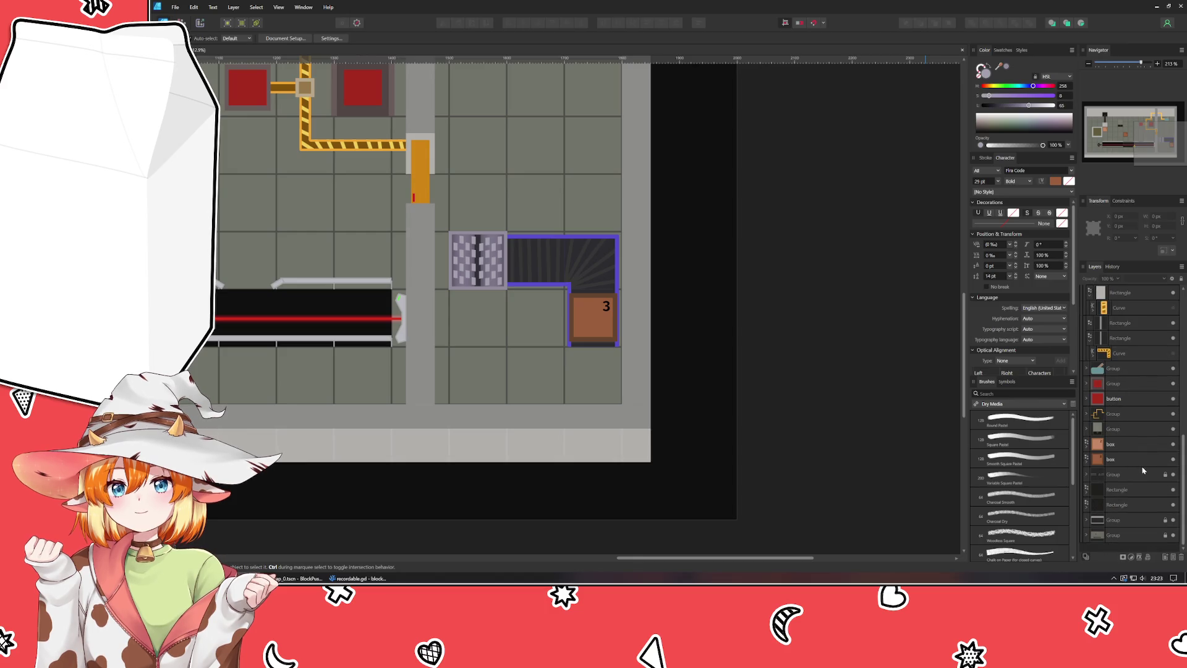
scroll(1112, 371, up, 10)
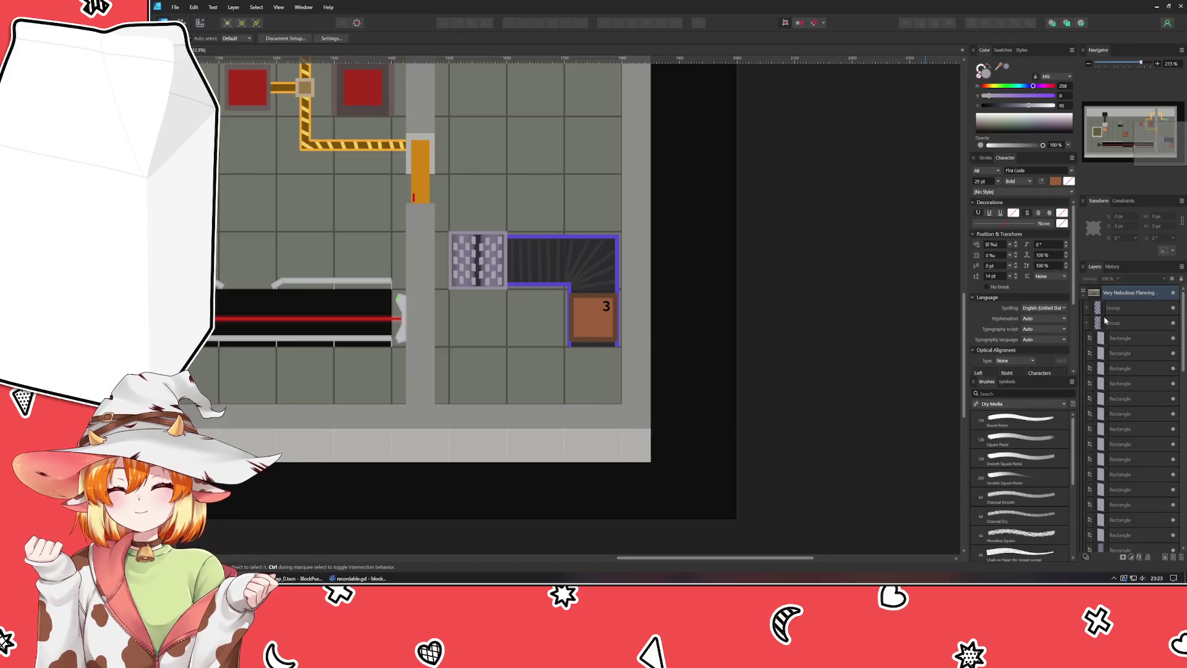
click(1087, 325)
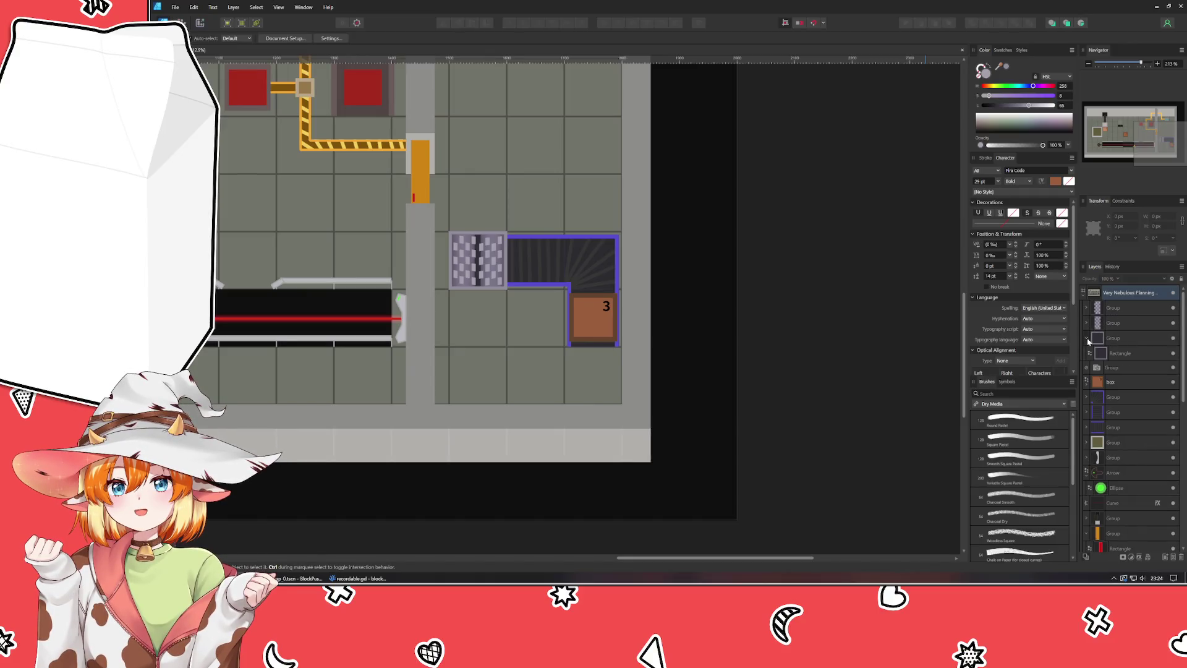
click(1086, 338)
click(1130, 340)
click(1120, 352)
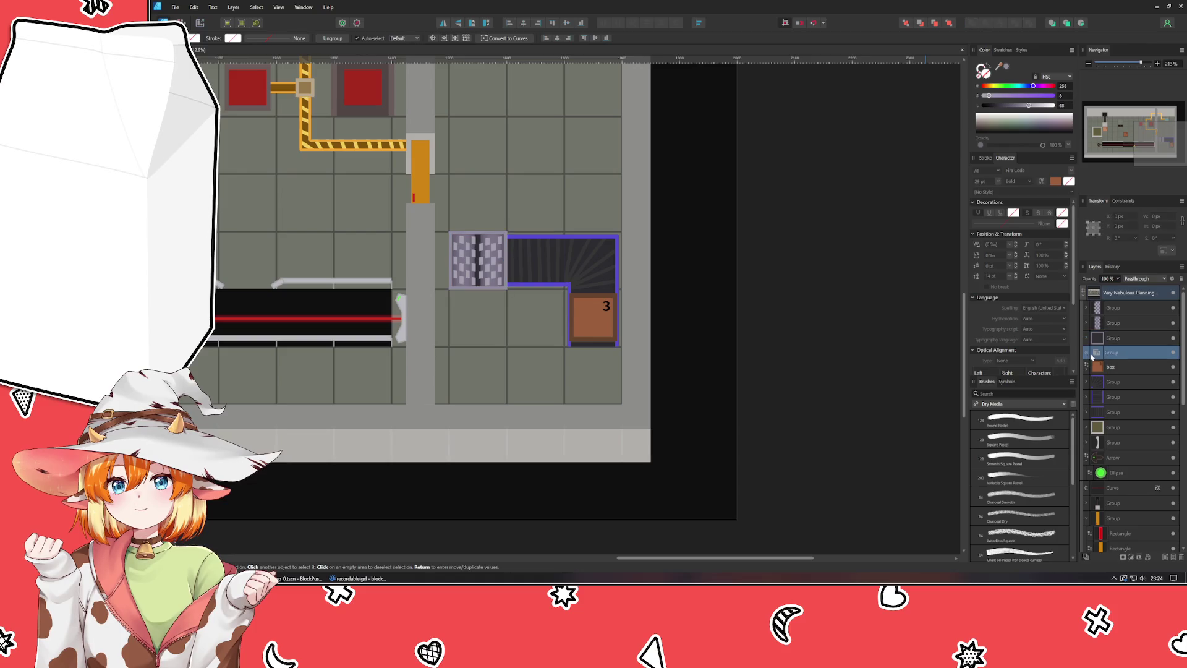
key(Delete)
Step: Combine the three checker tile groups into a single group
click(1124, 338)
shift+click(1124, 322)
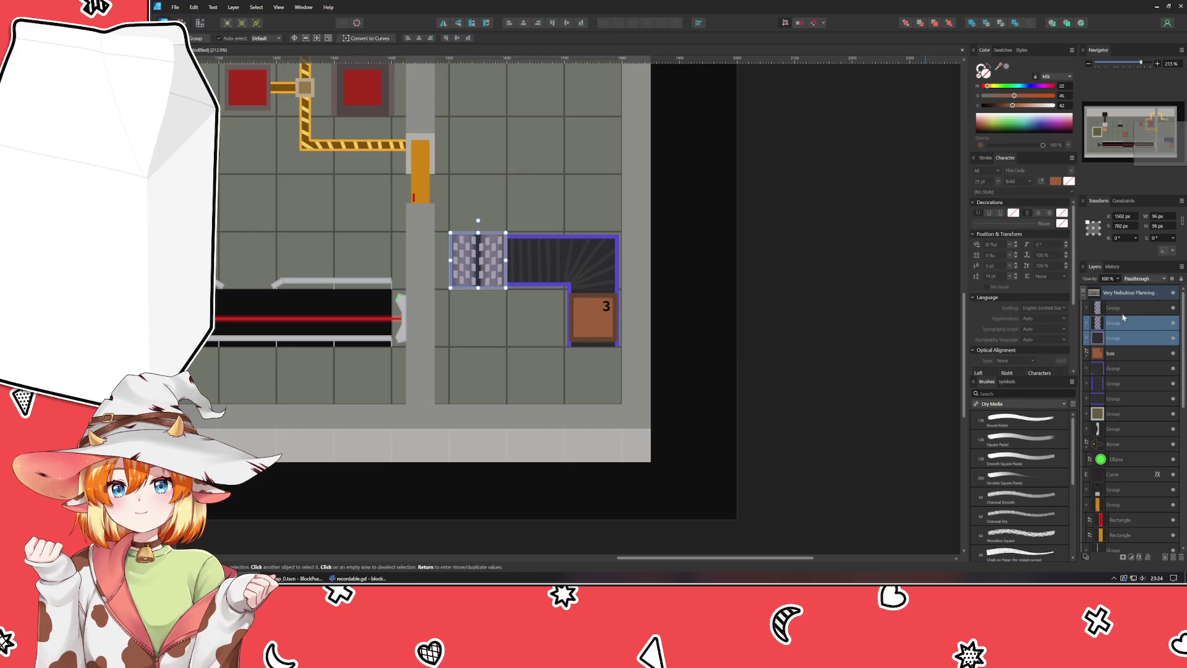
shift+click(1124, 308)
key(ctrl+g)
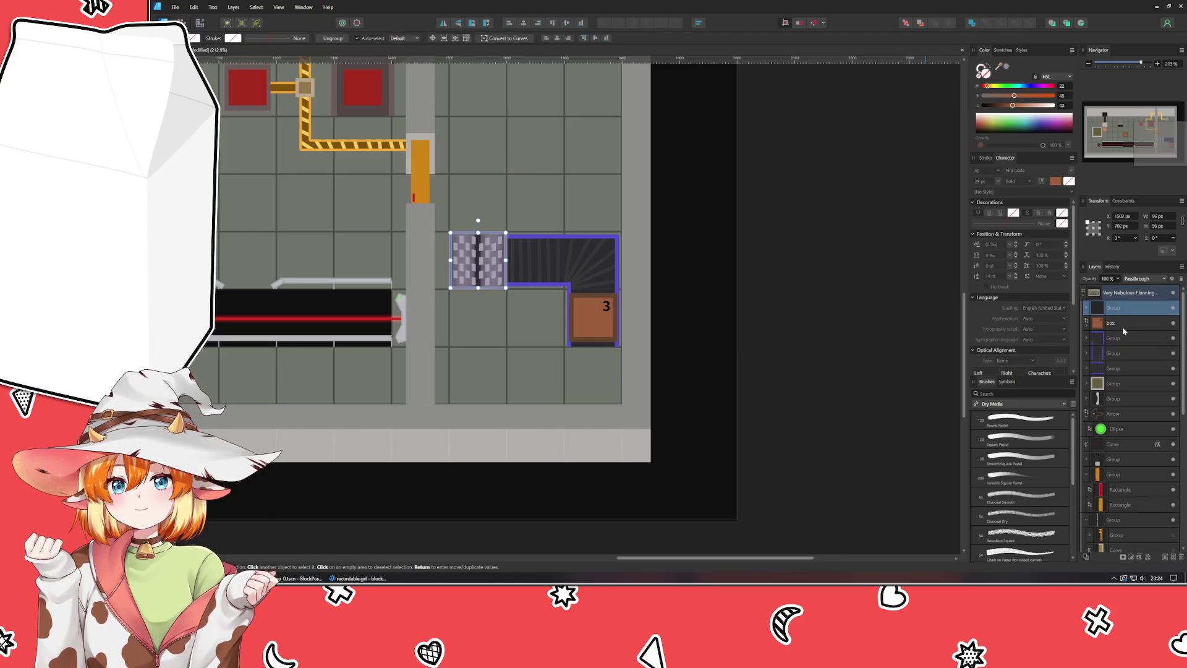
click(835, 401)
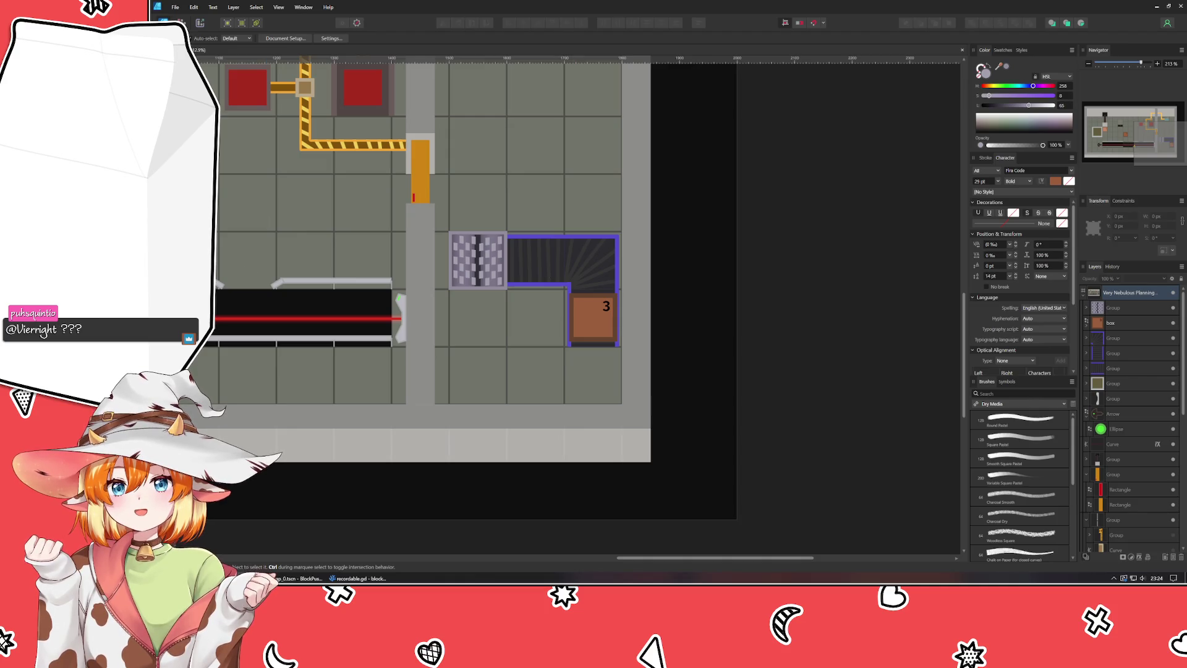
Step: Draw a 100 × 100 px square on the grid tile below box 3
key(m)
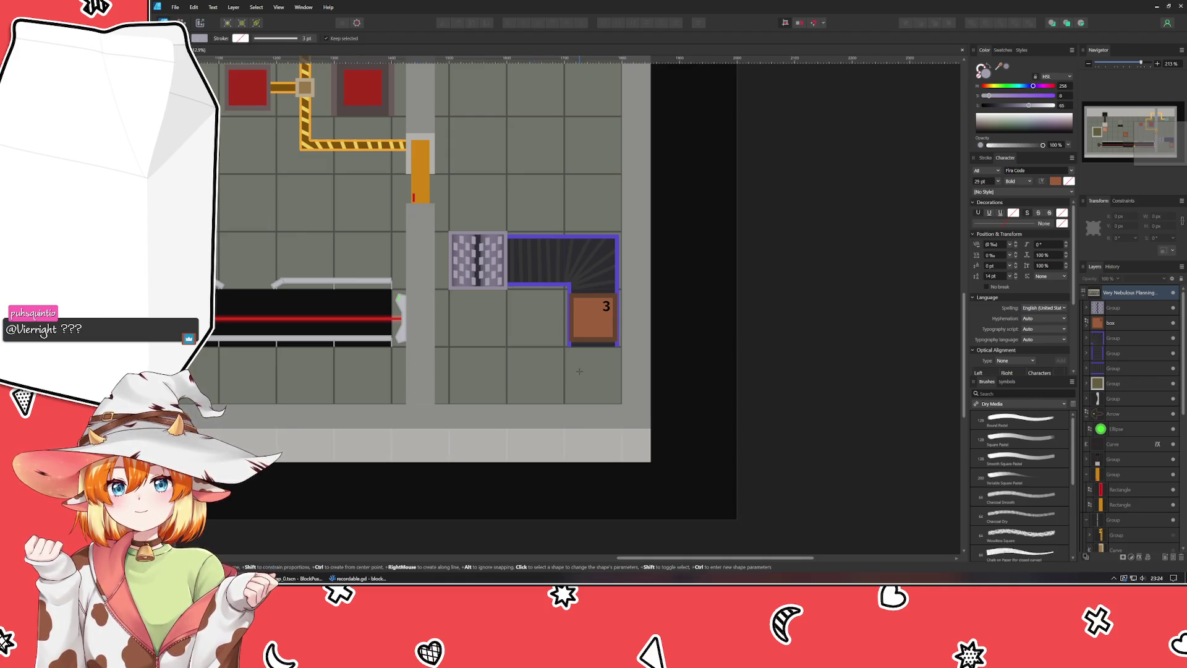
scroll(580, 371, up, 3)
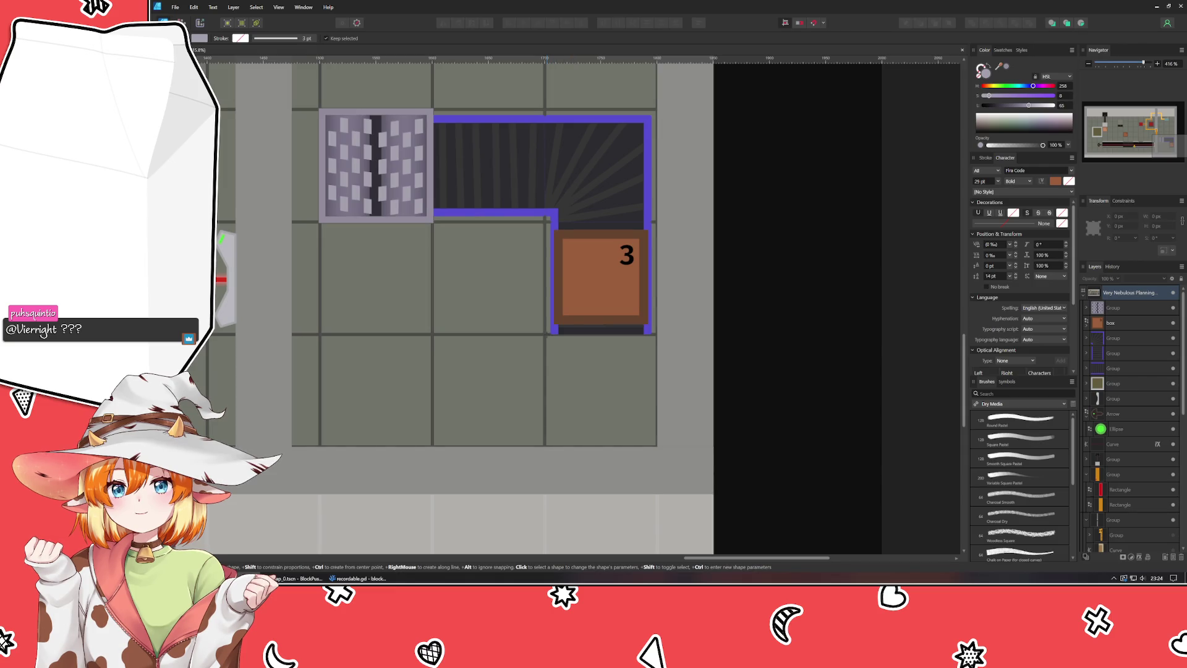
mouse_move(545, 334)
mouse_down()
mouse_move(613, 418)
mouse_move(656, 445)
mouse_up()
scroll(622, 447, up, 5)
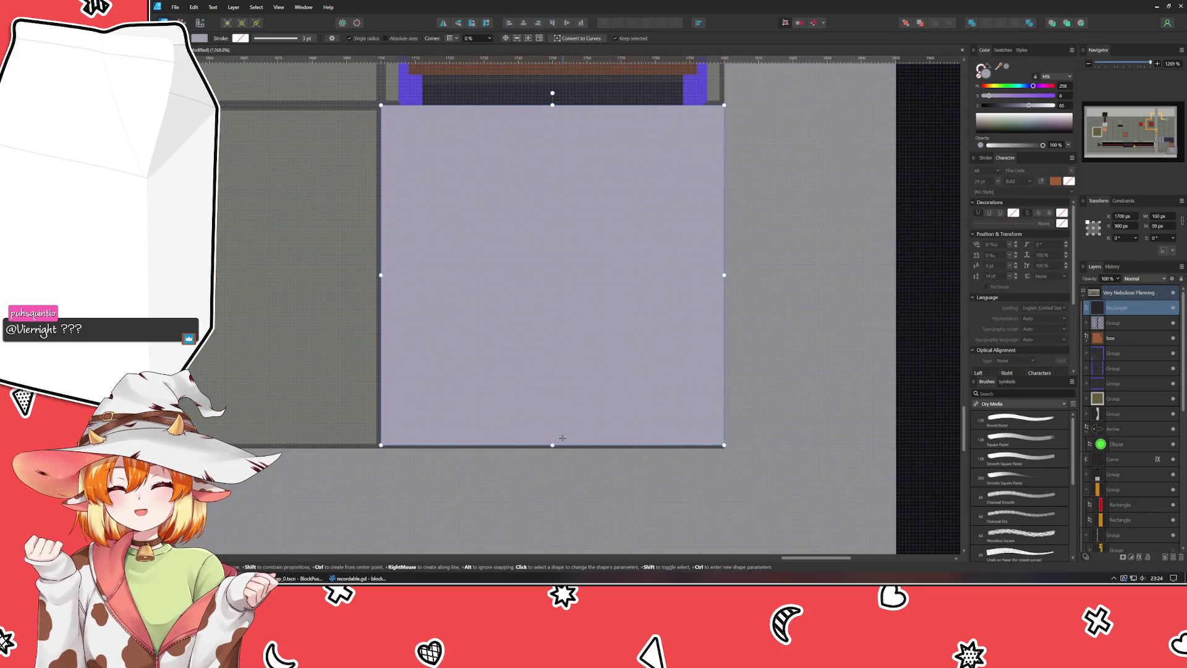
drag(552, 445, 552, 448)
scroll(491, 295, up, 3)
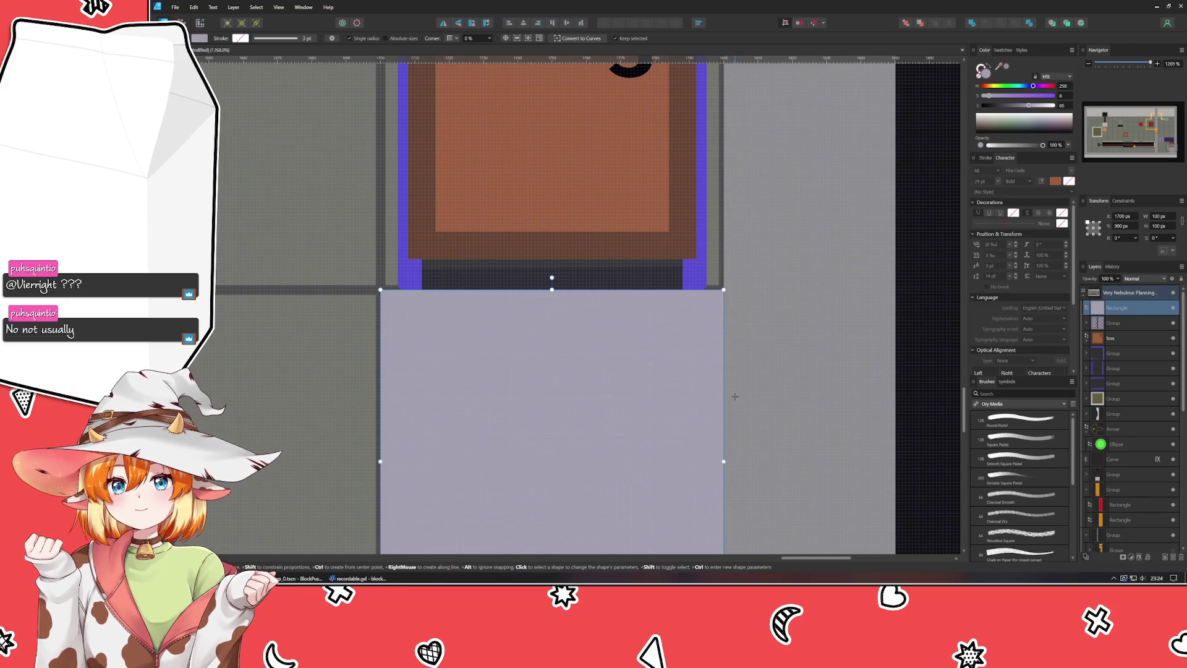
scroll(735, 396, down, 3)
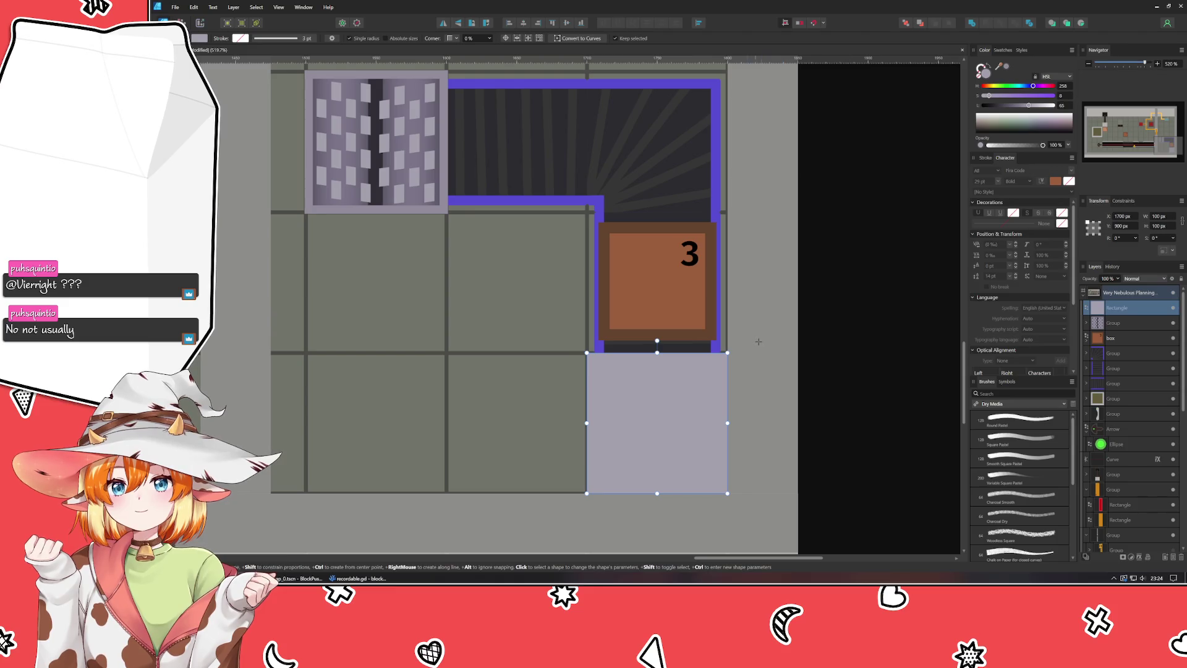
scroll(753, 341, down, 2)
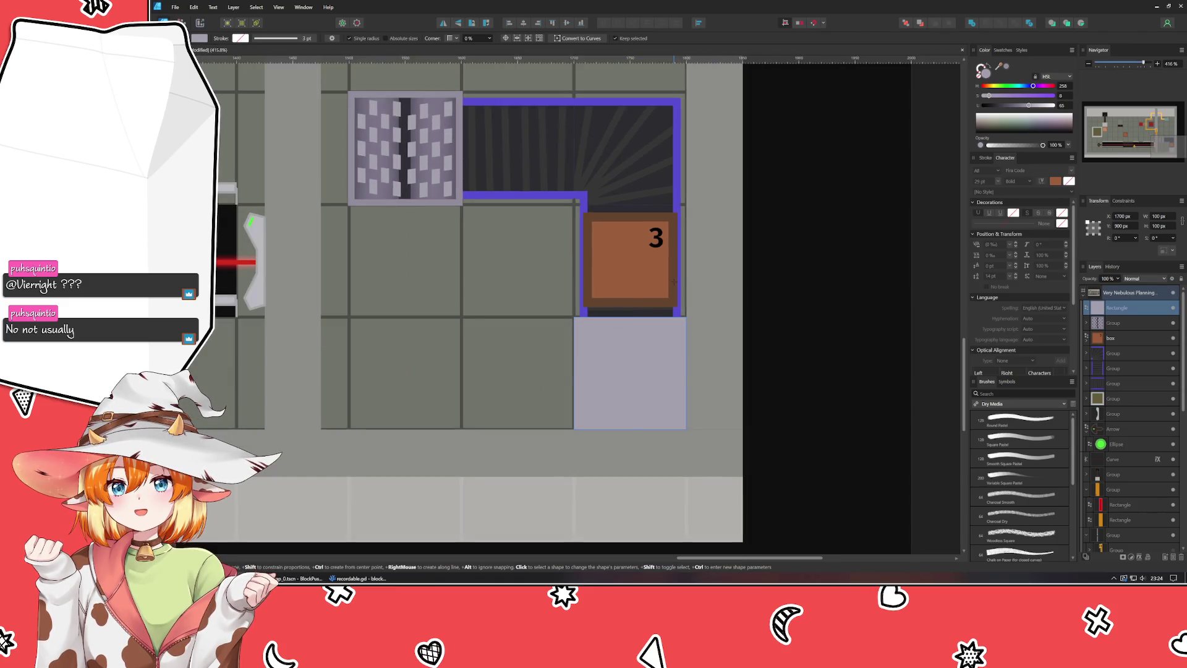
Step: Give the square a 2 pt dark teal outline
click(984, 158)
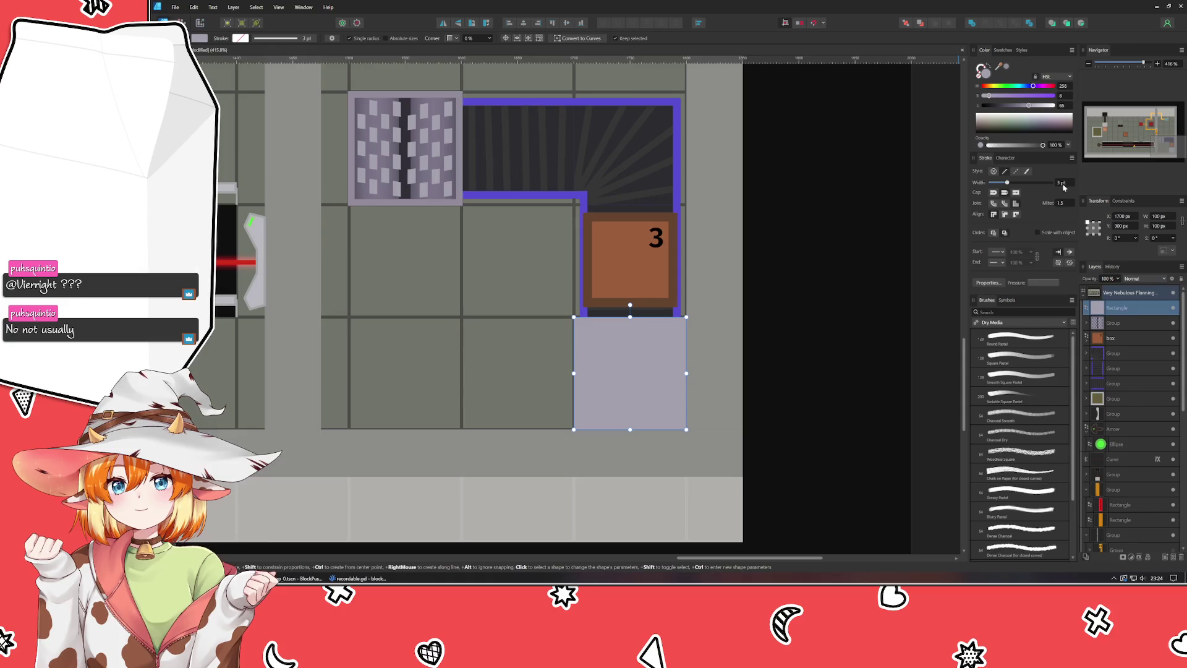
scroll(1064, 184, down, 3)
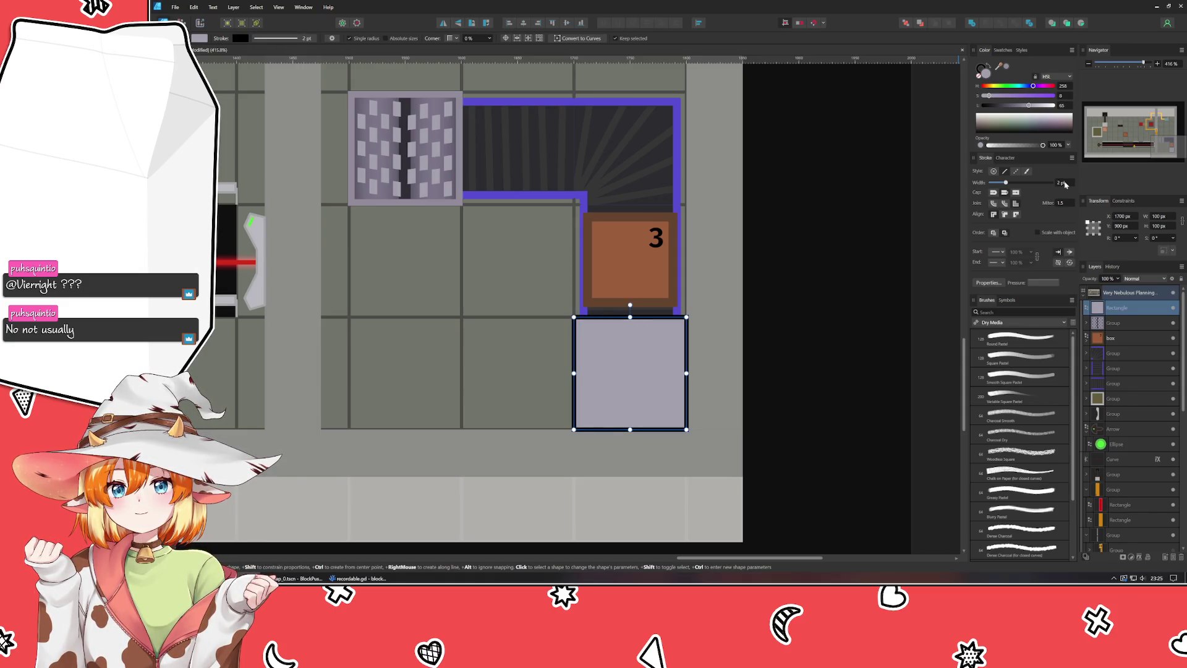
click(887, 266)
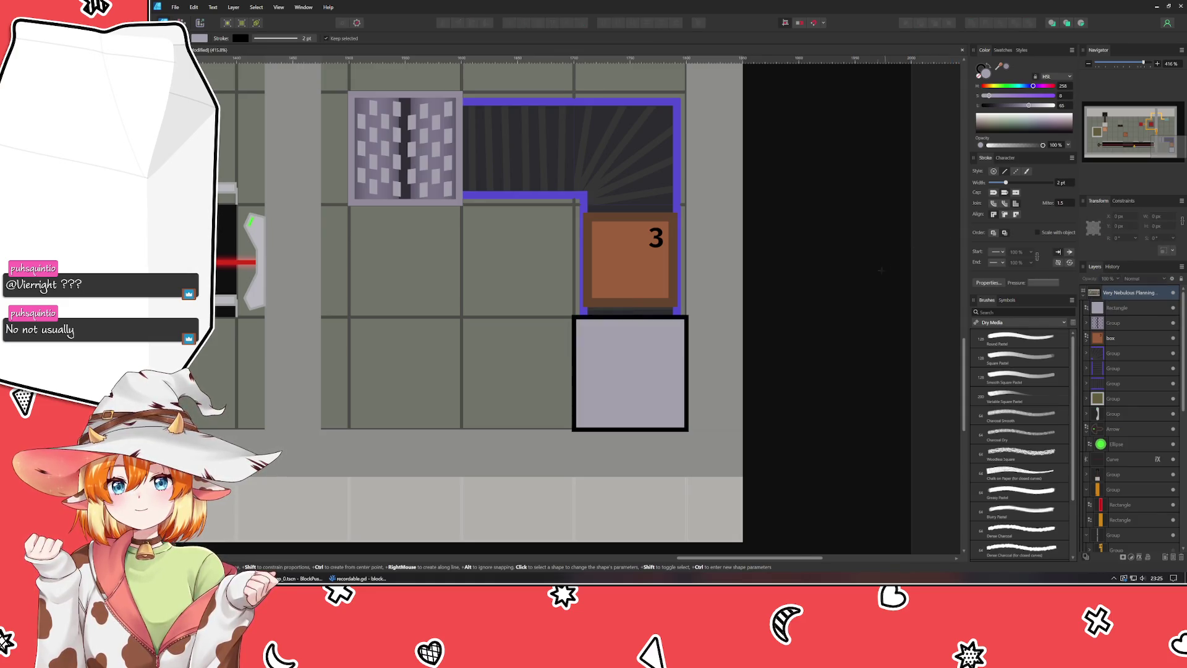
click(625, 373)
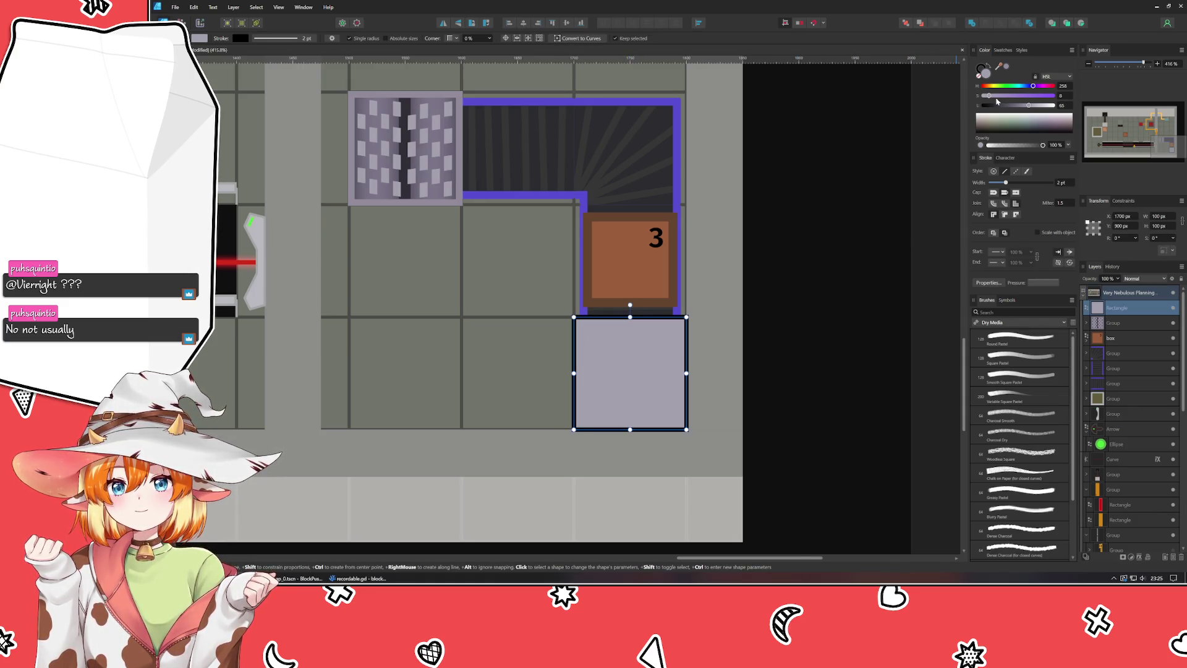
click(980, 69)
click(1017, 86)
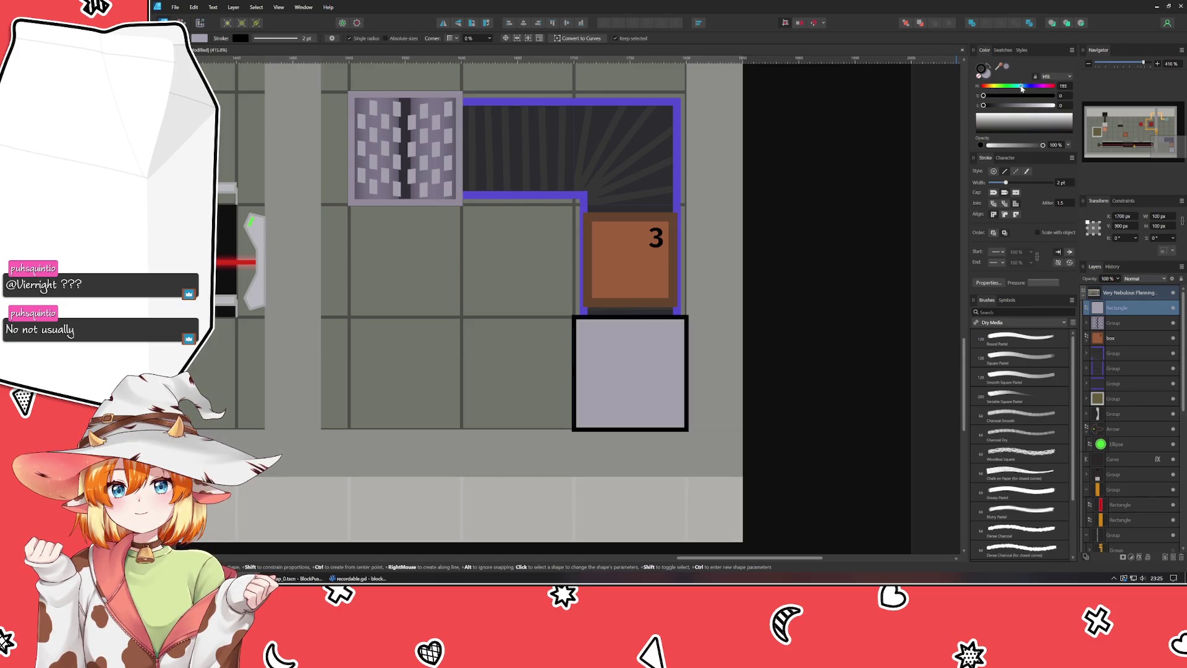
mouse_move(1009, 98)
mouse_down()
mouse_move(993, 96)
mouse_move(1028, 105)
mouse_up()
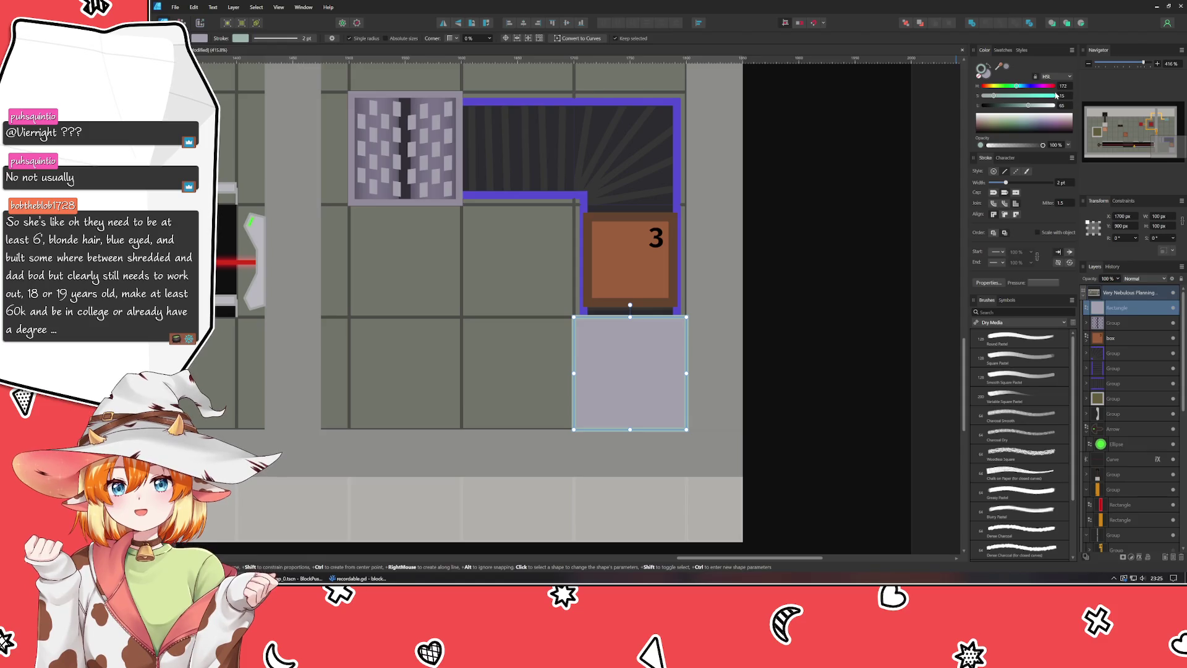
Step: Fill the square with a pale teal colour
click(985, 73)
click(1017, 86)
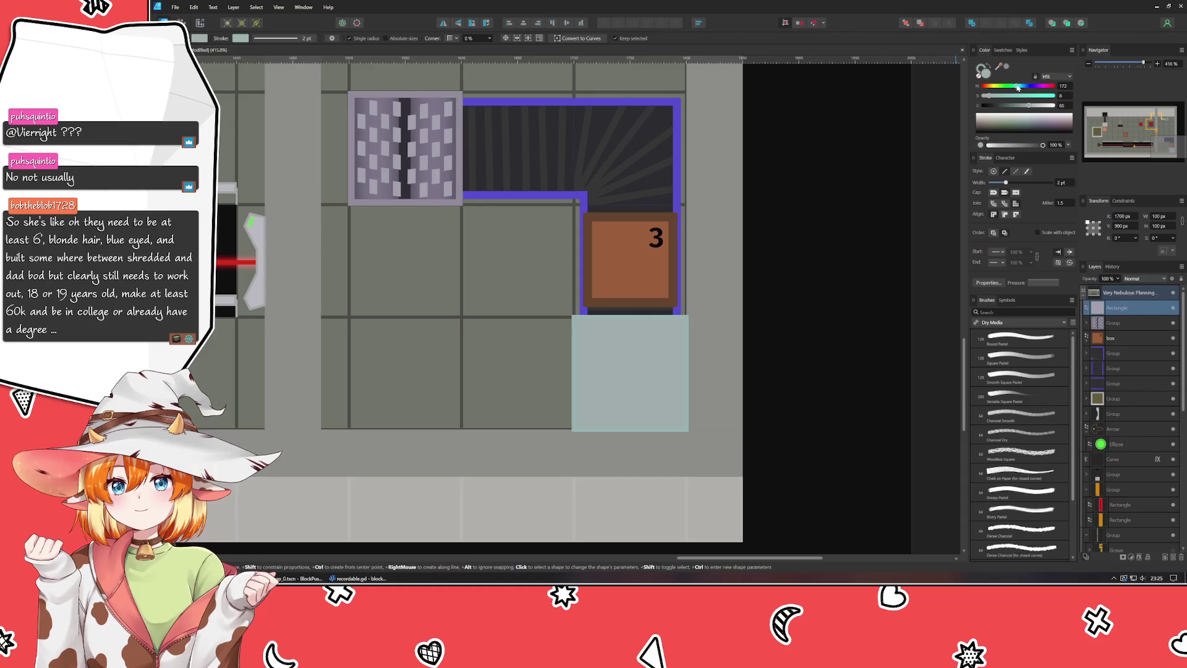
click(1016, 86)
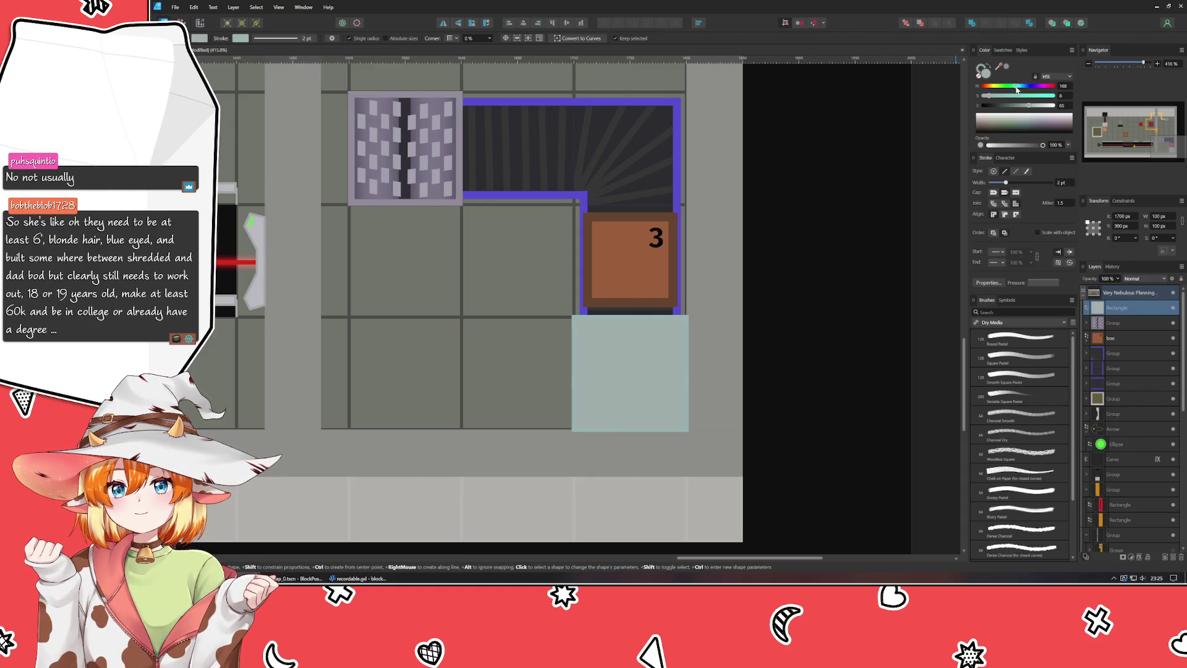
click(1018, 105)
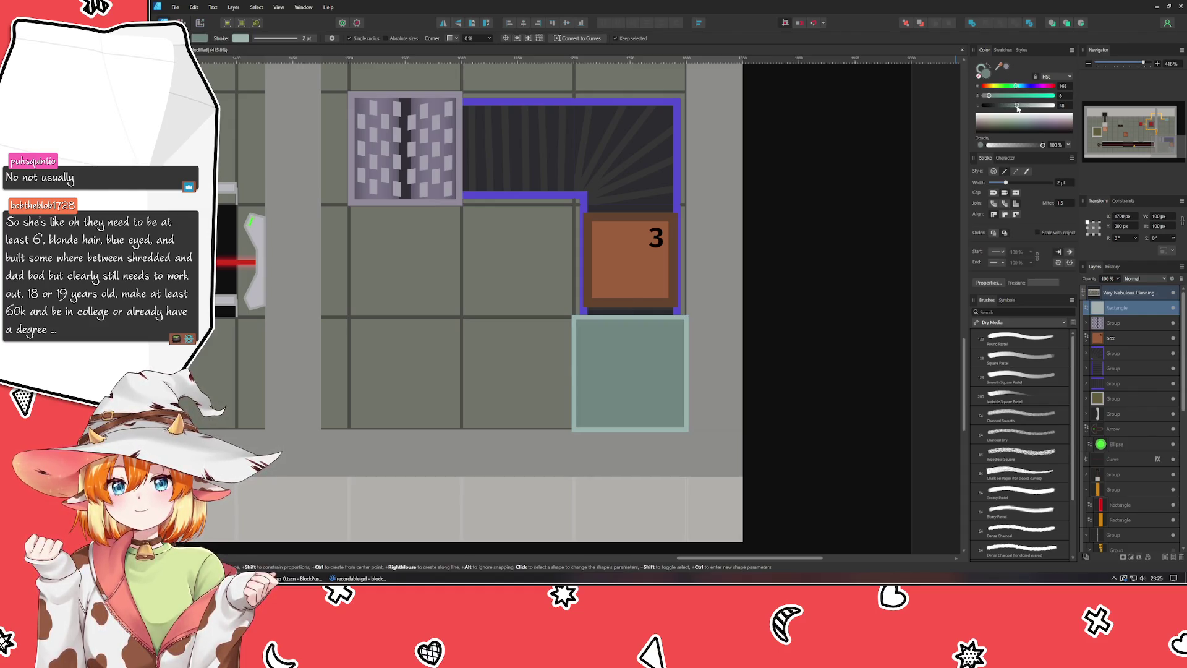
drag(1018, 108, 1032, 112)
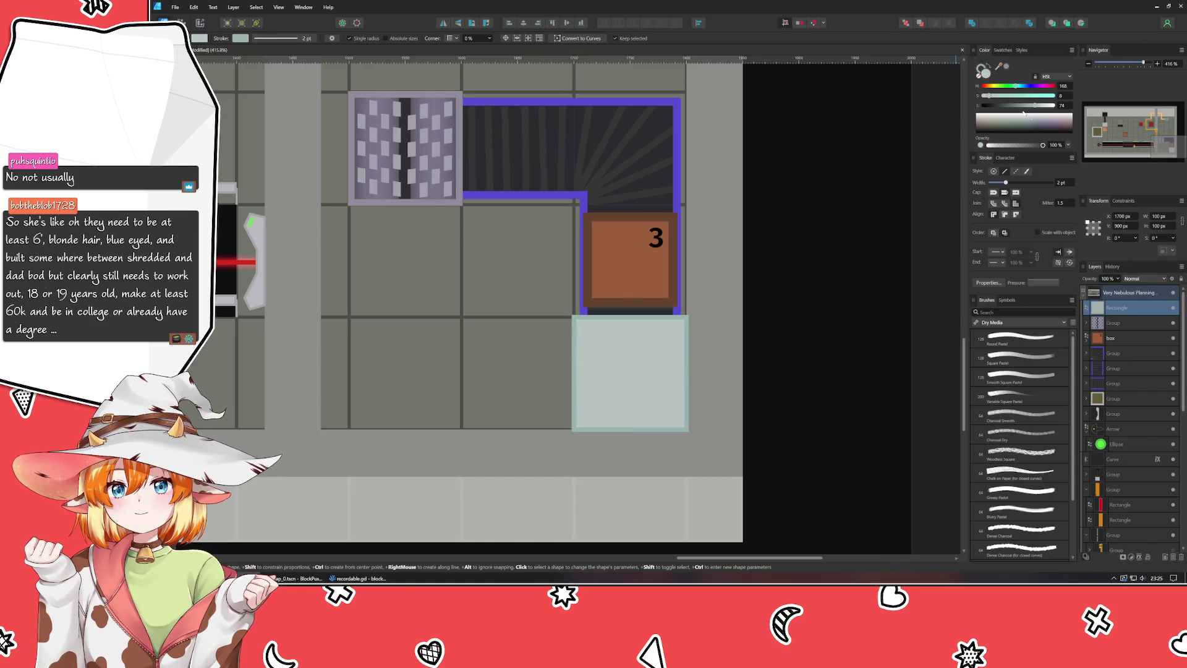
click(1000, 96)
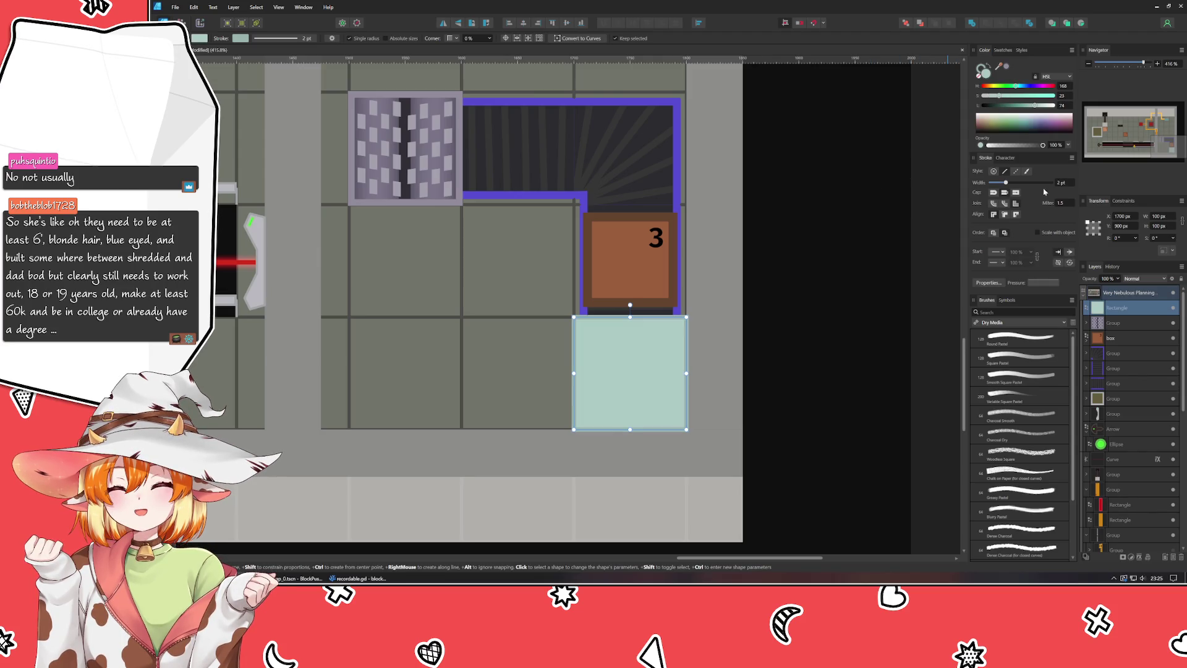
scroll(1070, 188, up, 1)
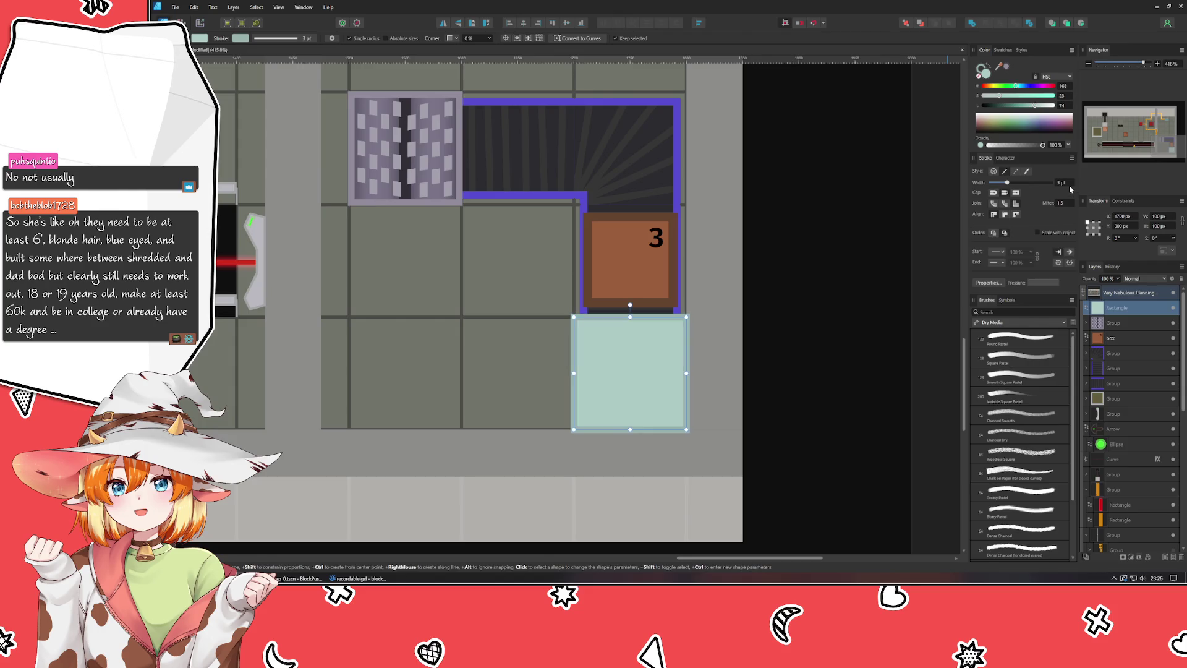
scroll(1070, 188, down, 1)
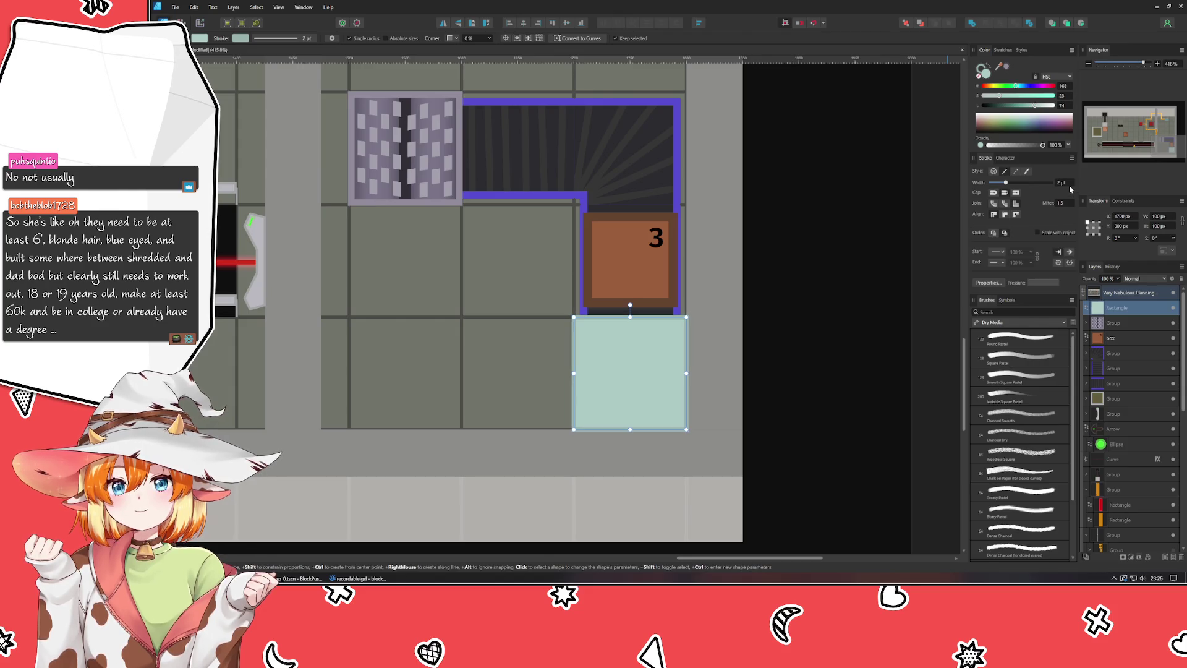
key(Escape)
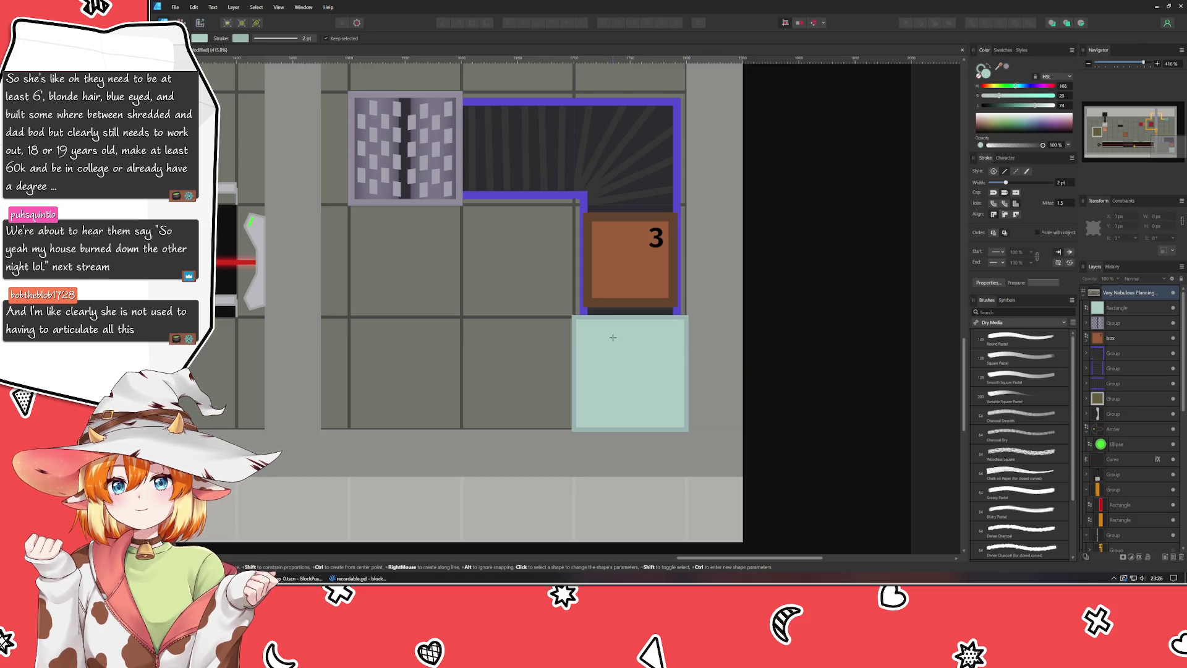
Step: Reselect the pale teal square below box 3 and switch to the Rectangle Tool
key(v)
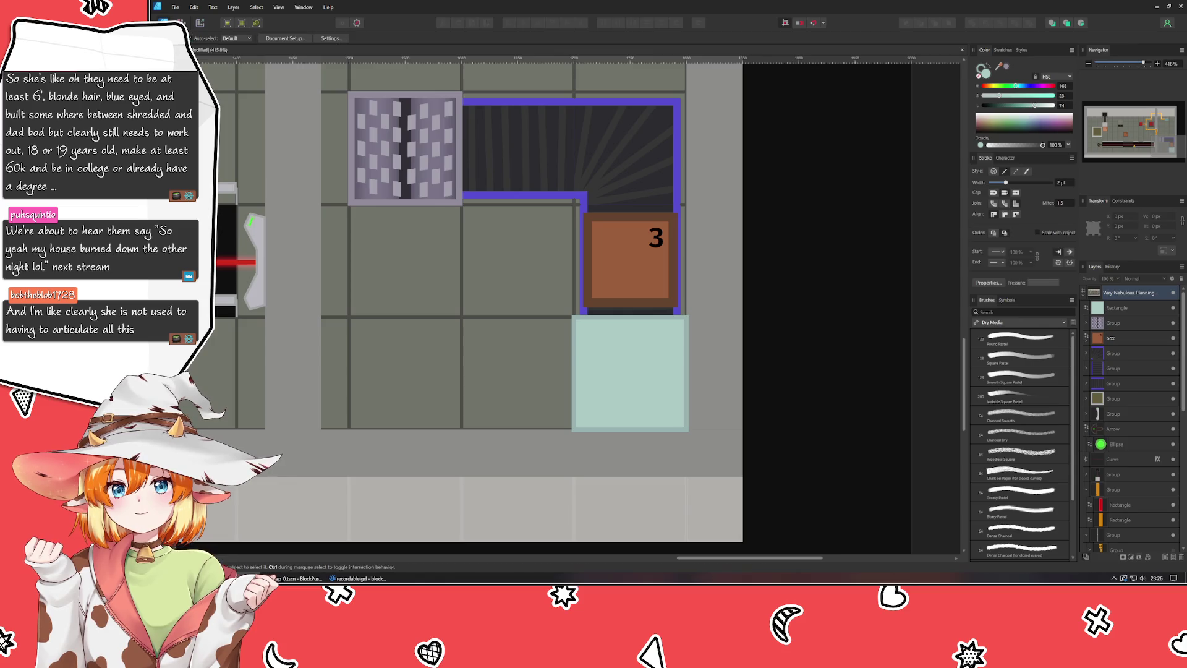
click(672, 359)
click(777, 359)
click(662, 377)
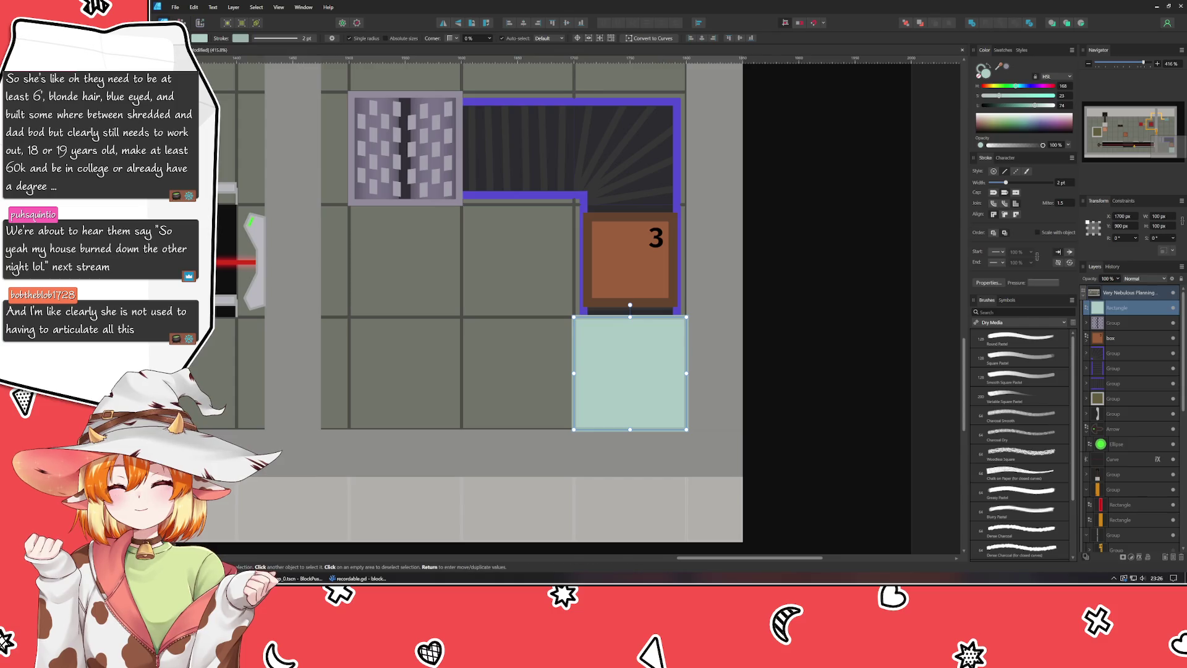
key(m)
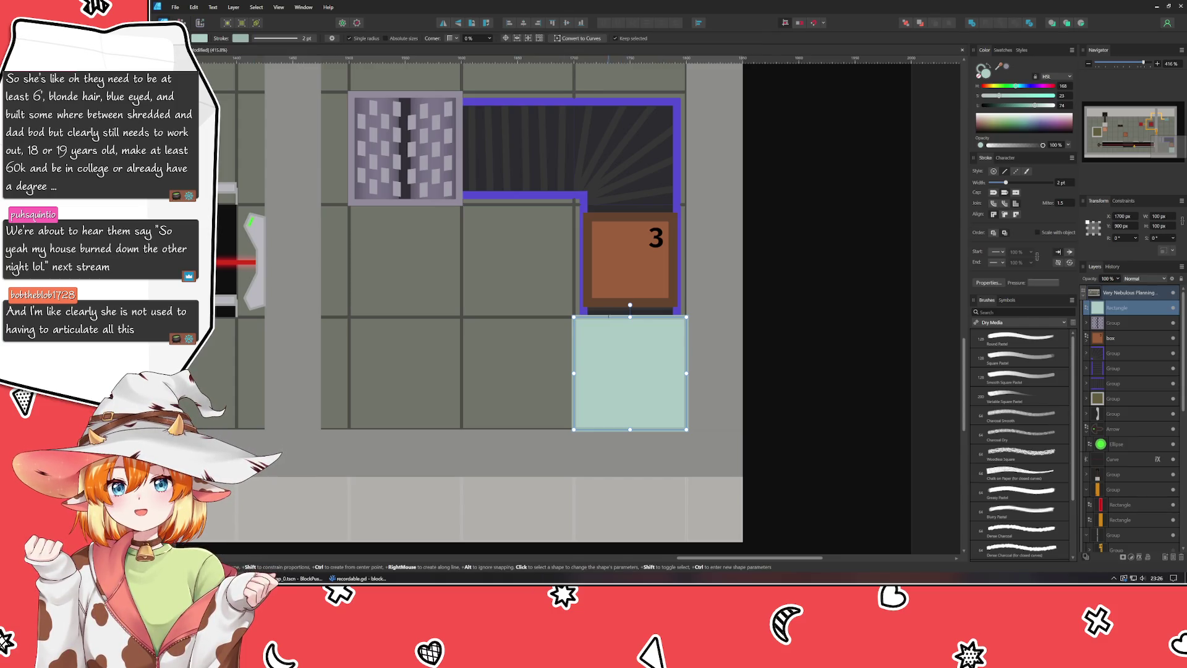
Step: Draw a thin rectangle across the top of the teal tile and inset its left edge
drag(578, 311, 649, 352)
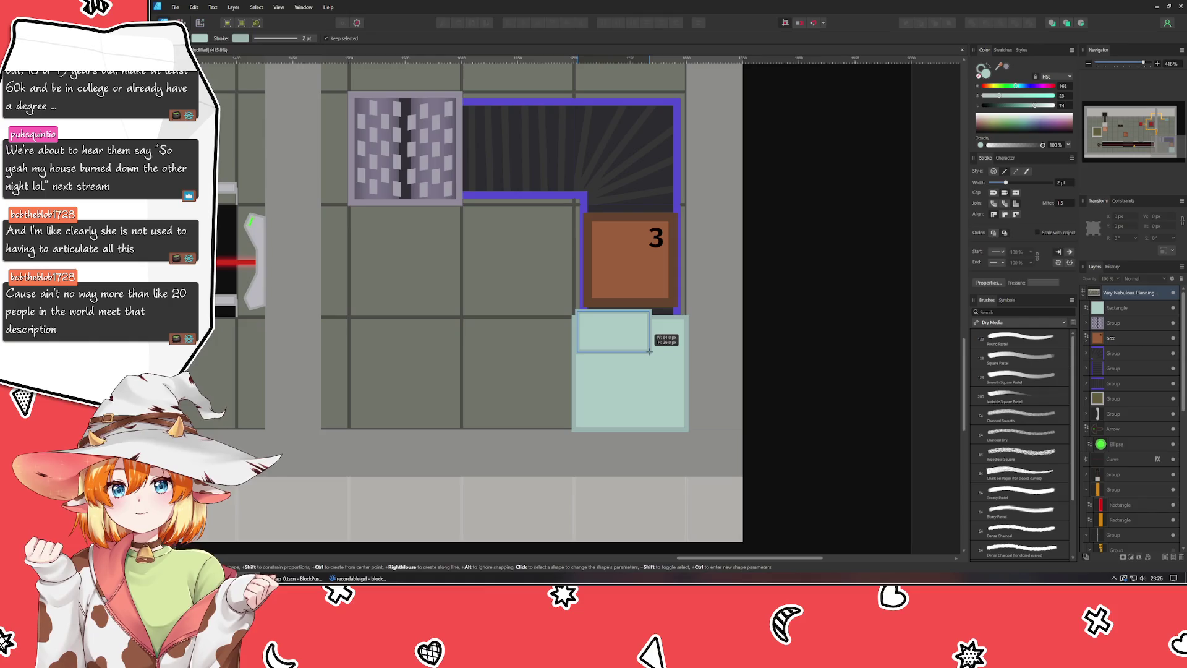
drag(649, 352, 681, 350)
key(Escape)
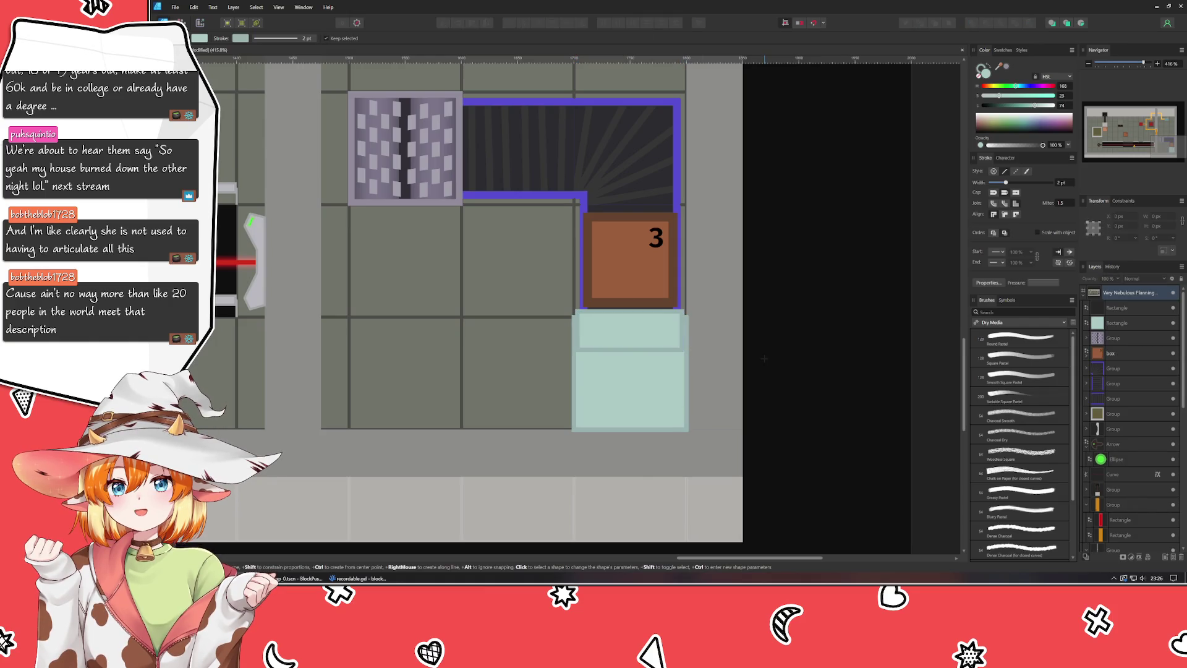
key(v)
scroll(600, 315, up, 3)
click(551, 378)
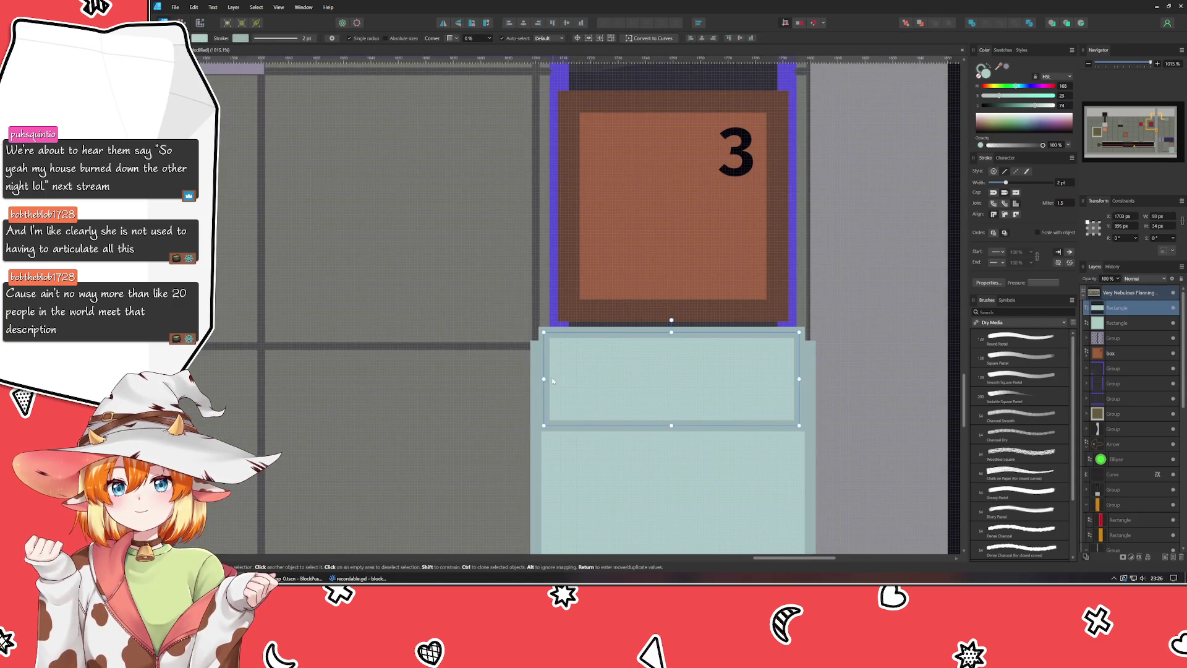
drag(548, 378, 551, 403)
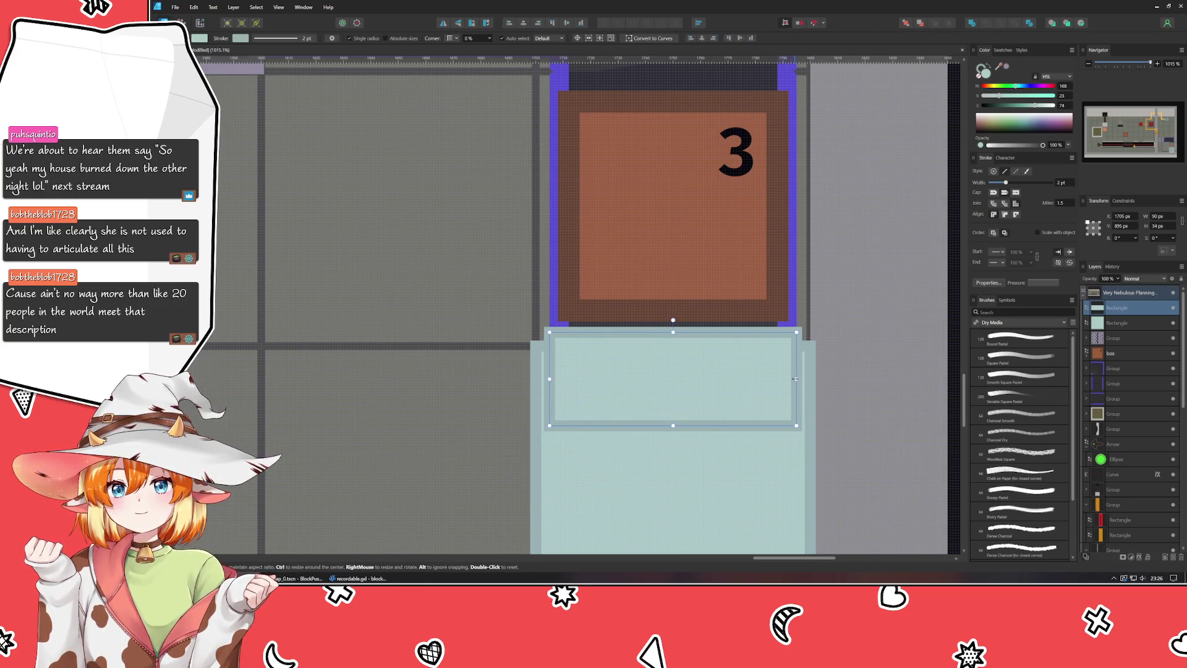
click(901, 398)
scroll(900, 399, down, 3)
drag(900, 399, 812, 355)
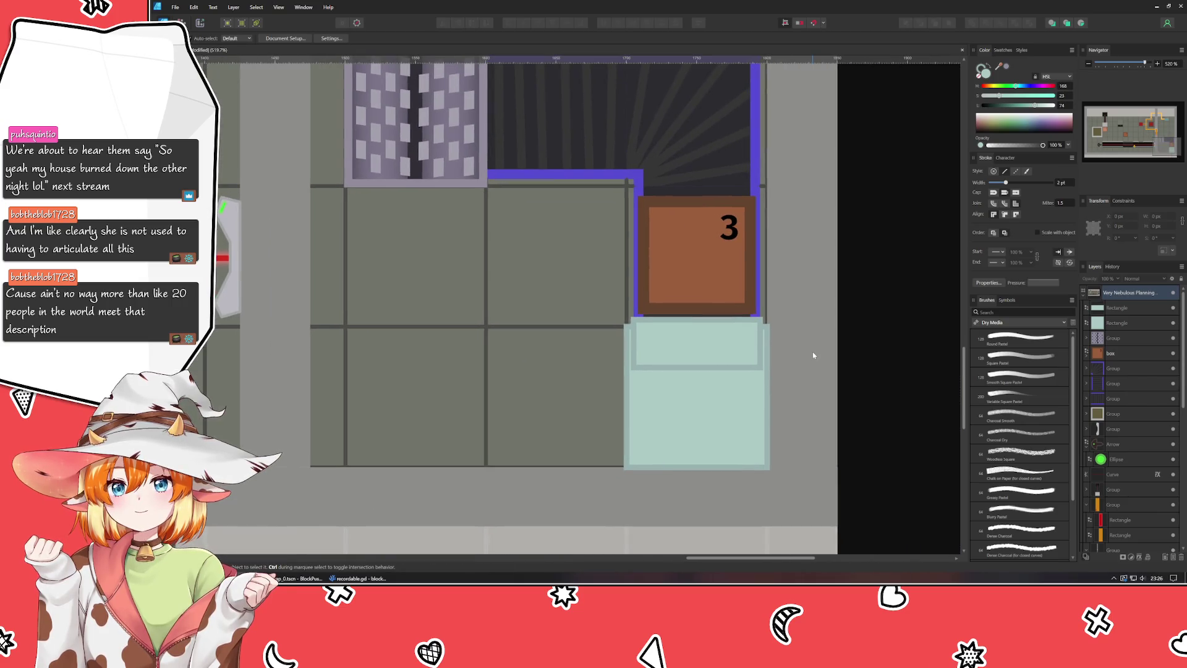
Step: Colour the strip dark green with HSL Lightness 17
click(761, 349)
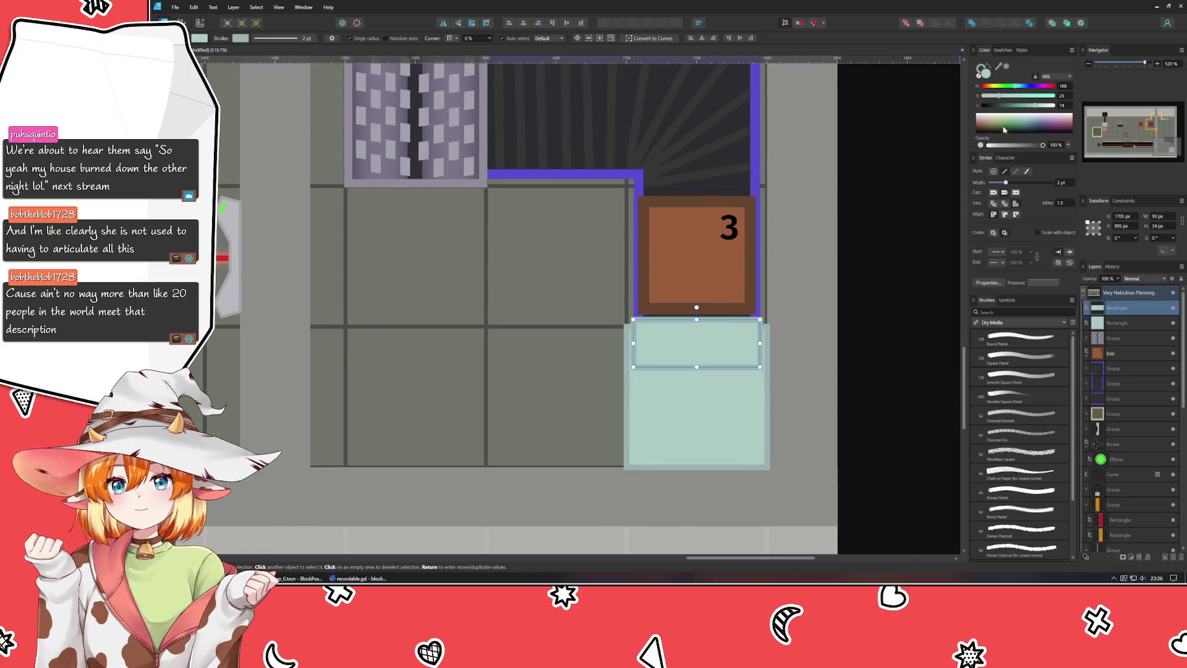
drag(1014, 109, 995, 109)
click(898, 310)
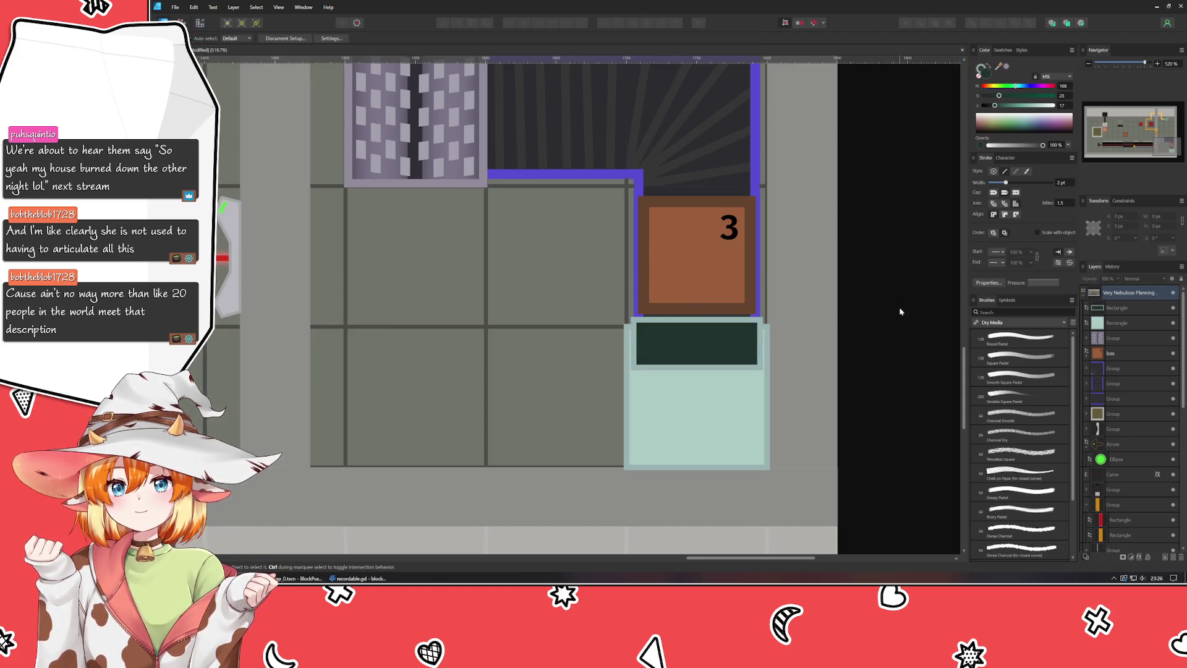
drag(874, 312, 727, 315)
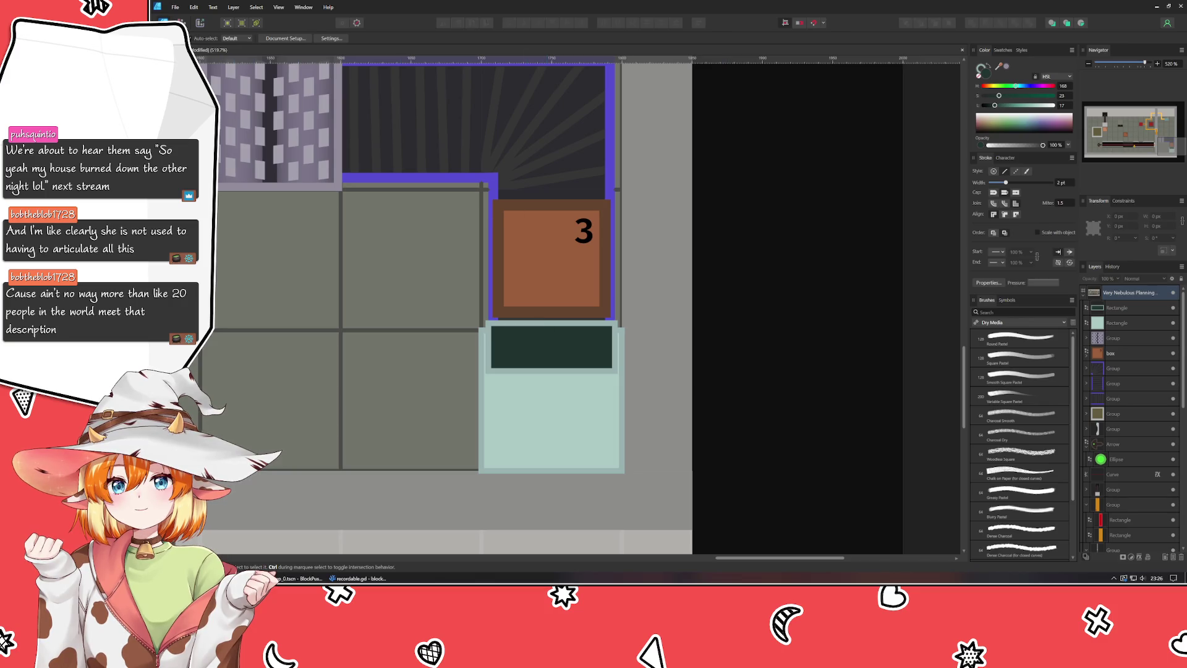
key(m)
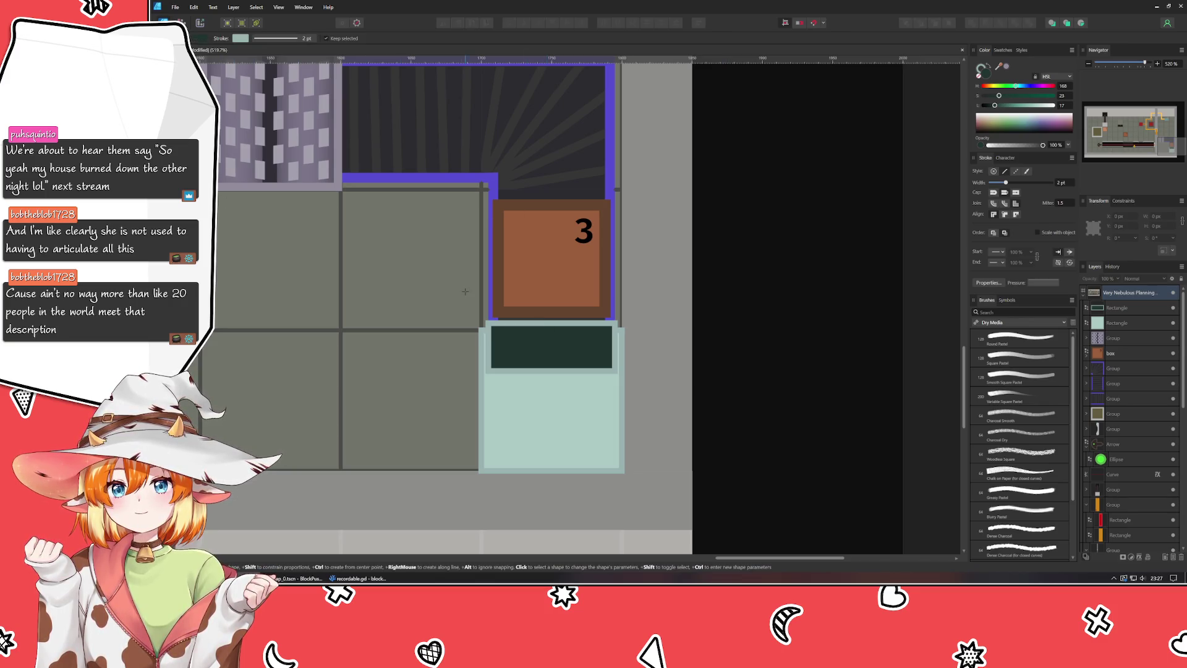
Step: Draw a four-node unfilled path forming two slanted lines on the teal tile, below the rectangle
key(p)
click(495, 429)
click(487, 370)
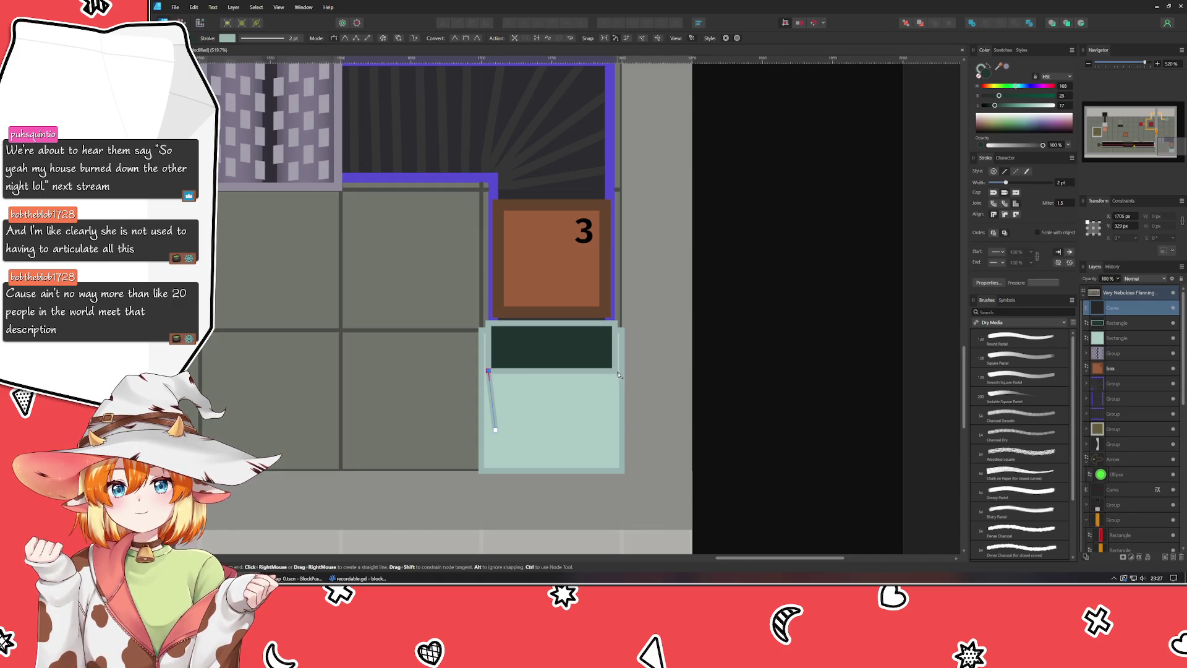
click(614, 371)
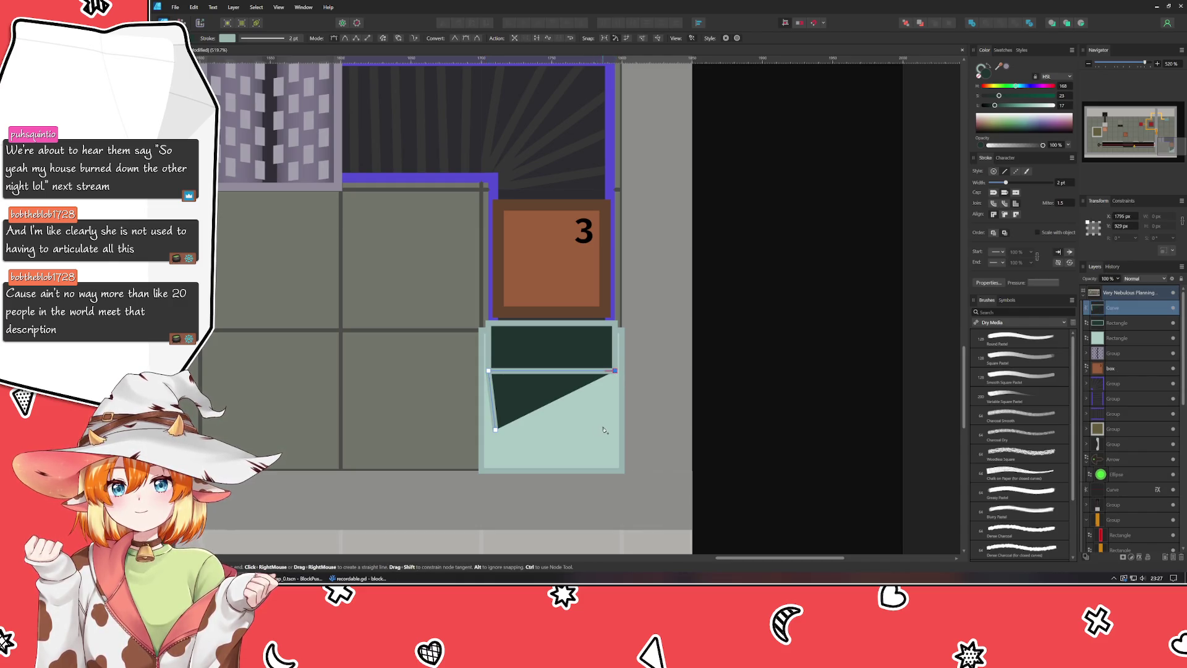
click(606, 430)
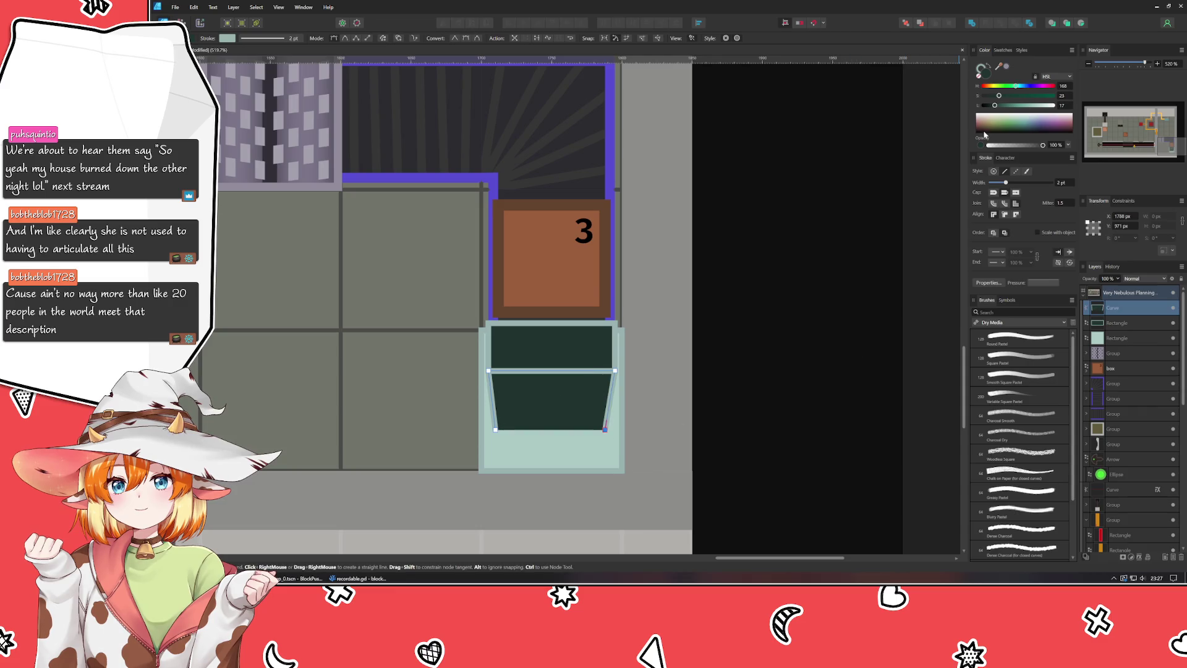
click(985, 71)
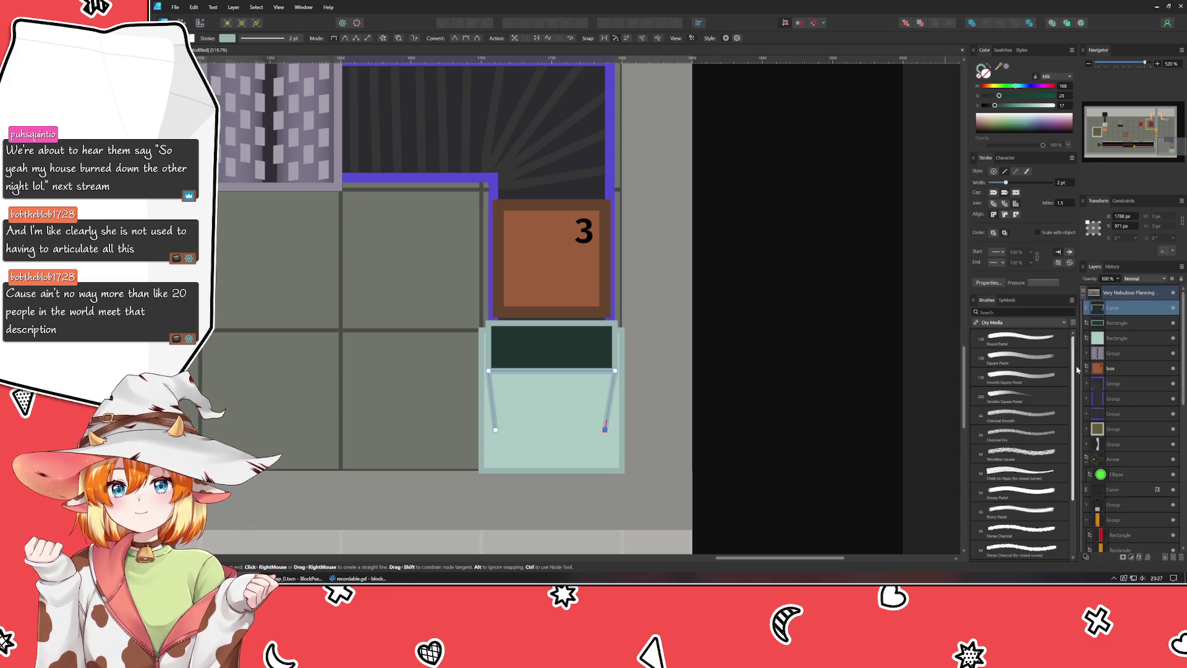
drag(1122, 323, 1121, 336)
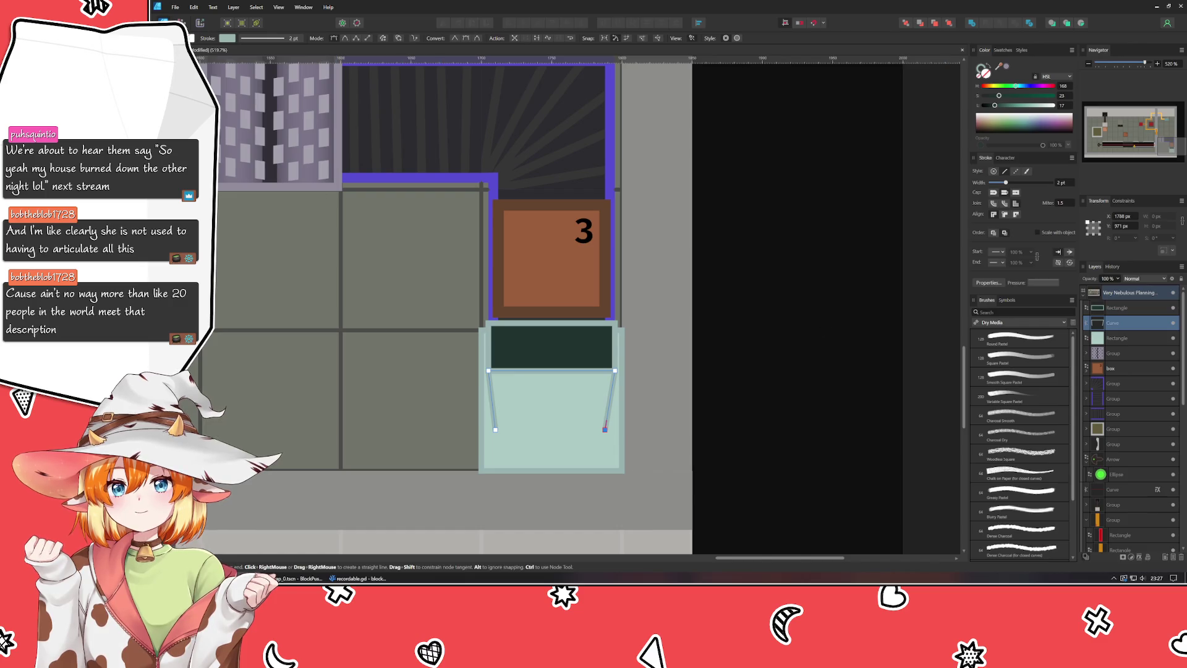
Step: Group the teal tile, its dark green strip and the new slanted lines
key(a)
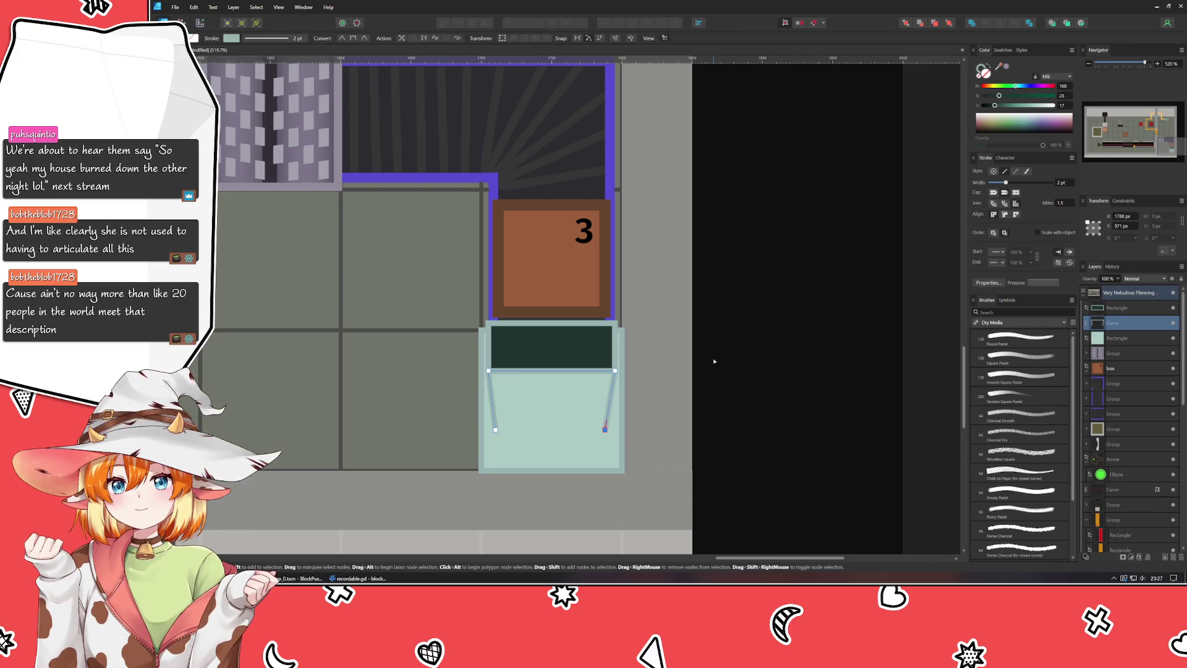
key(ctrl+d)
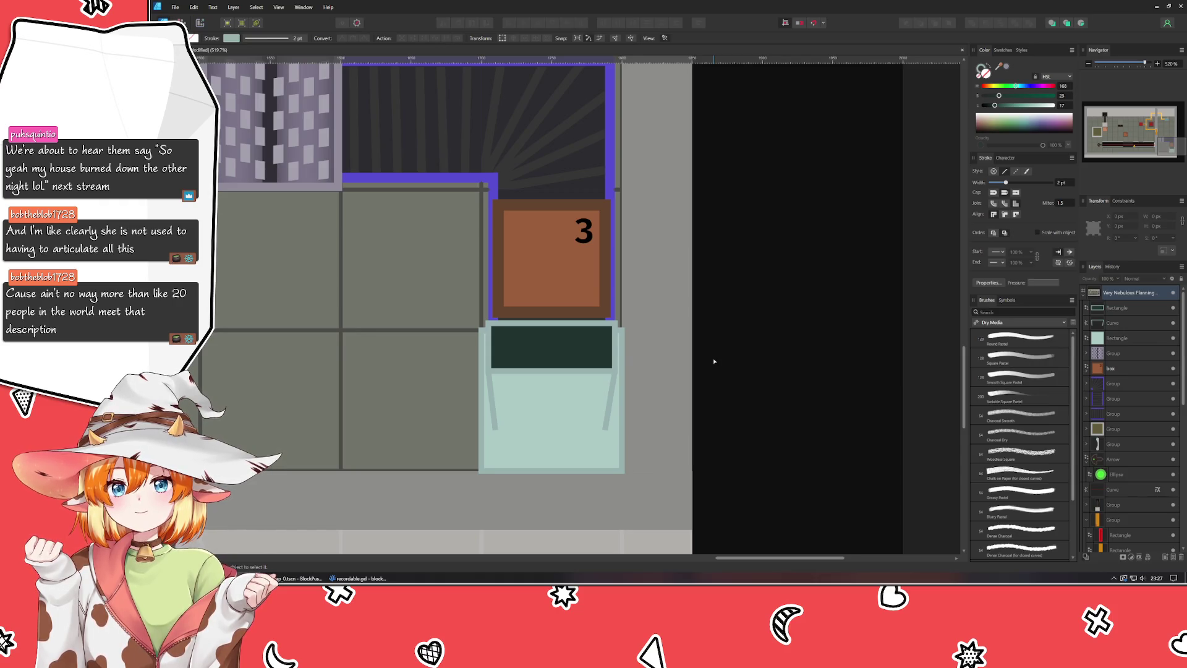
click(1132, 338)
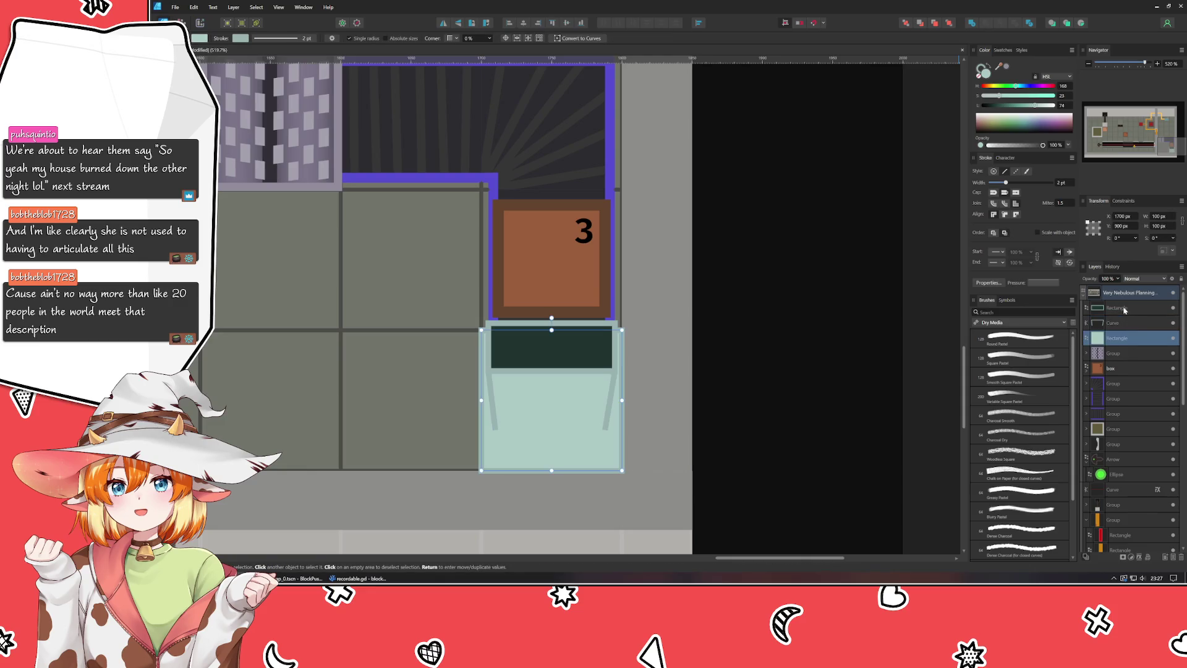
shift+click(1124, 309)
key(ctrl+g)
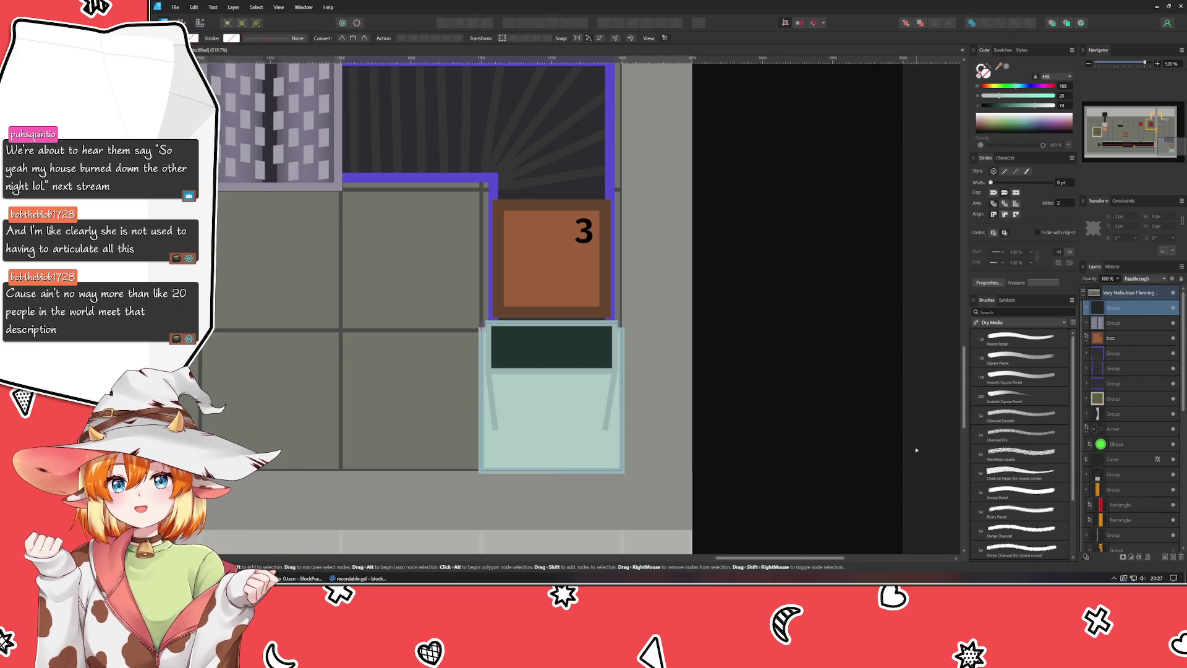
key(ctrl+d)
scroll(846, 458, down, 5)
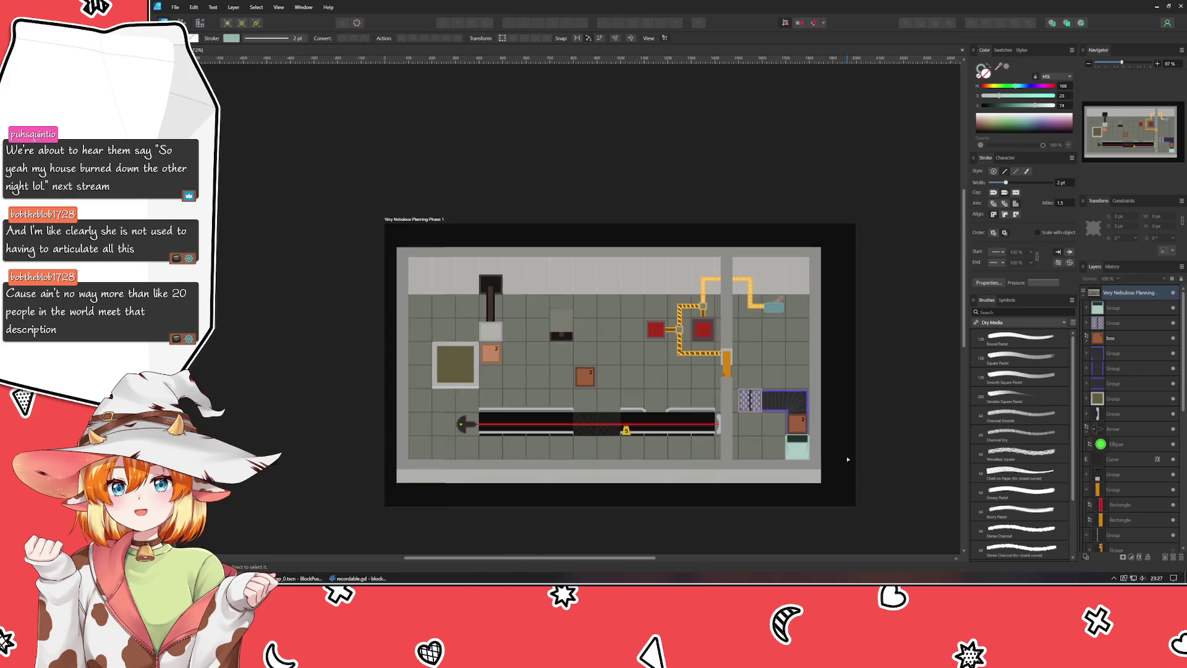
Step: Duplicate the small red marker from the orange piece and place the copy on the teal tile's left edge
scroll(848, 459, up, 2)
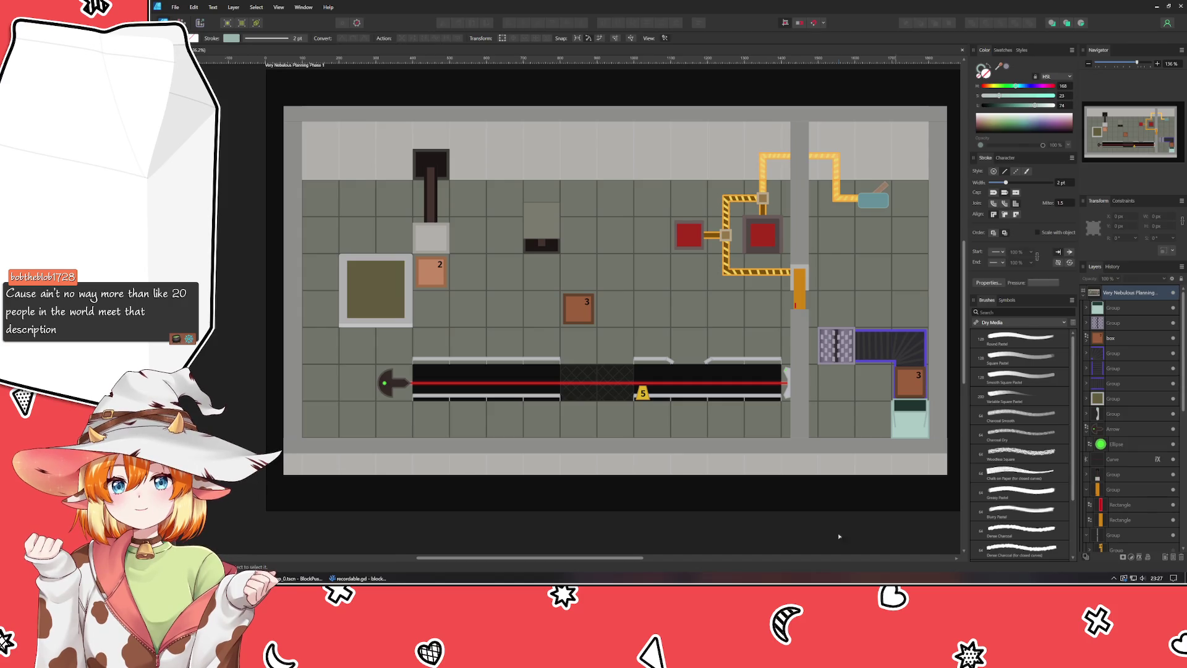
scroll(910, 449, up, 8)
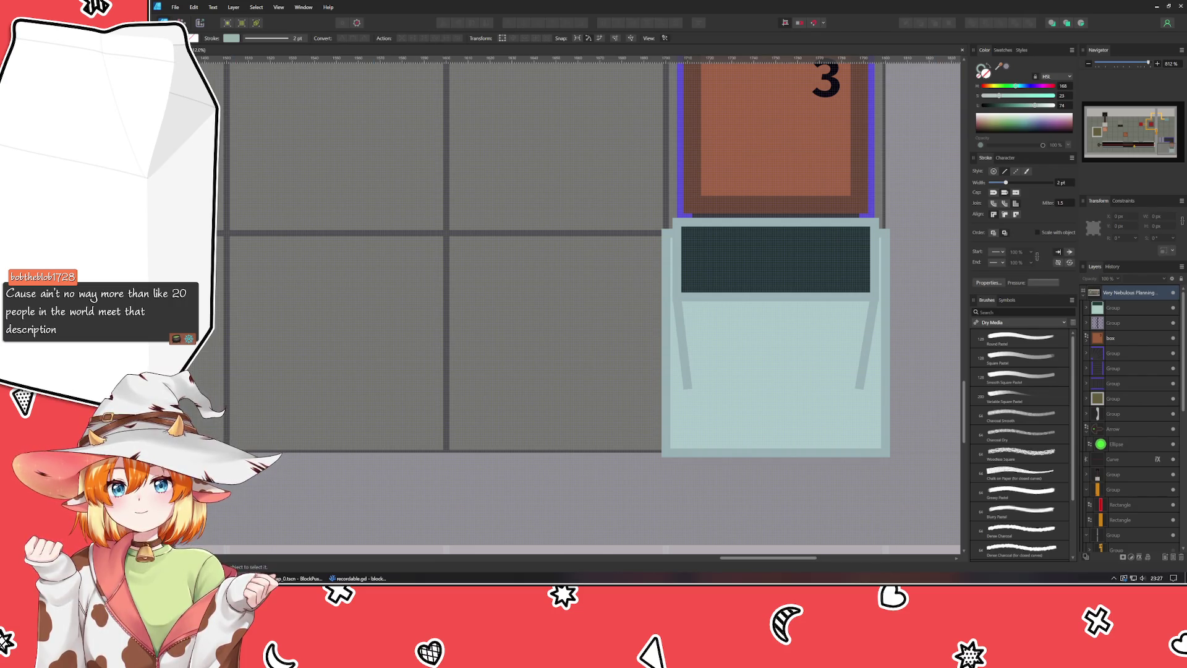
scroll(366, 180, left, 10)
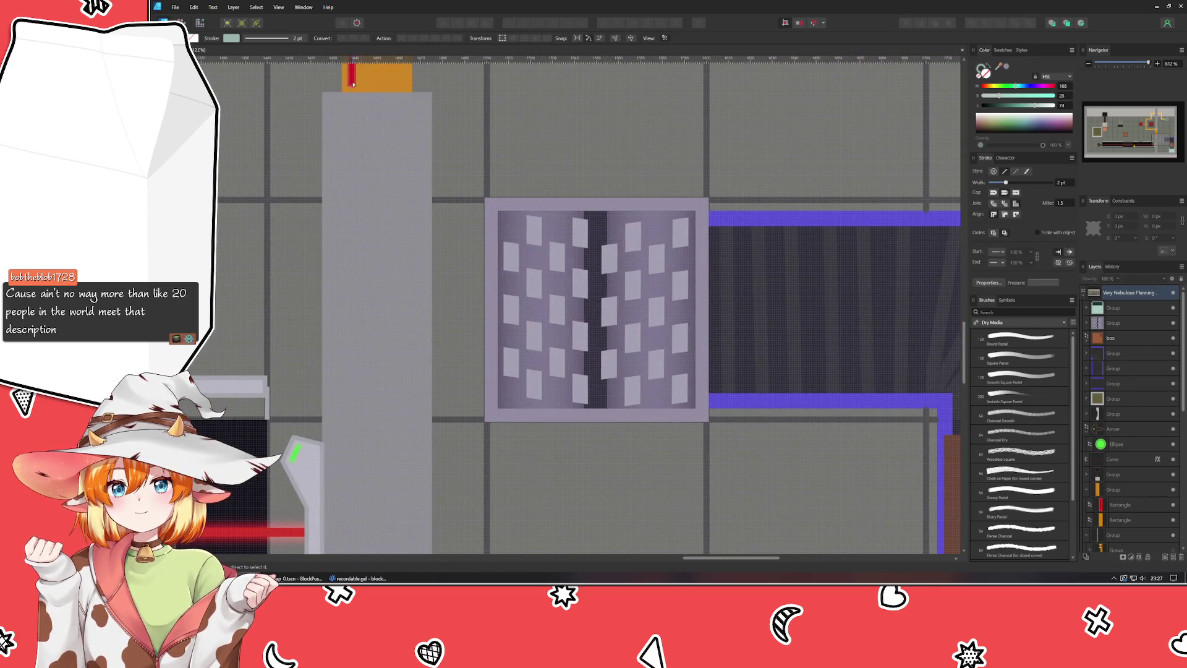
click(353, 83)
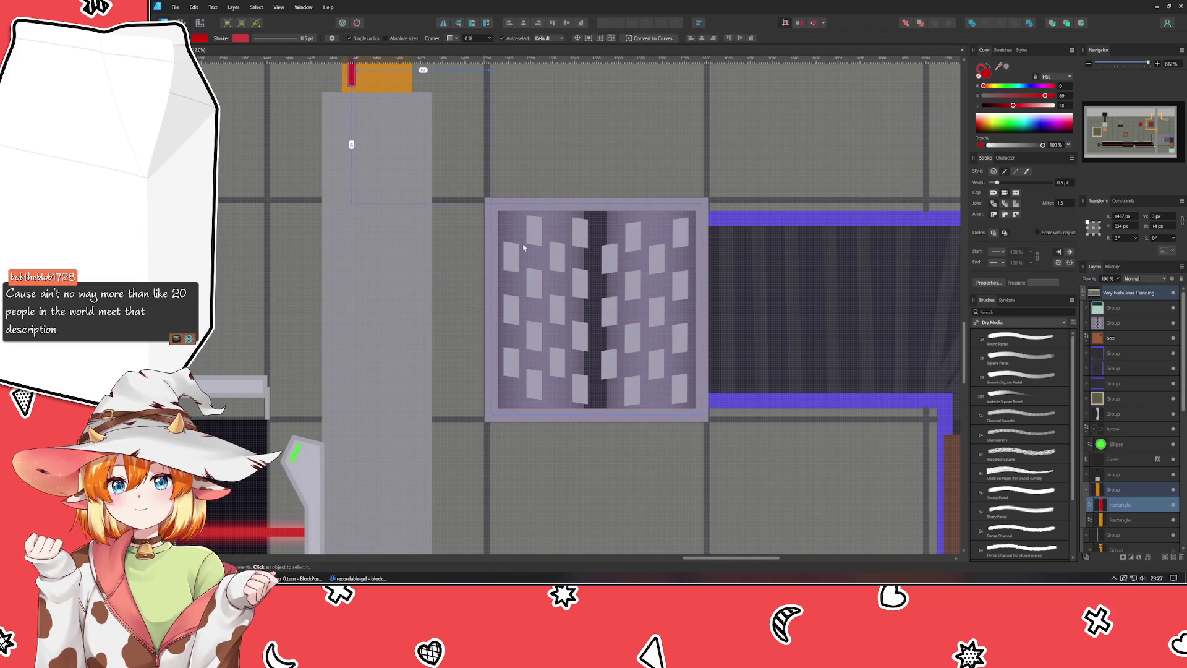
scroll(677, 354, down, 10)
scroll(676, 353, right, 10)
key(ctrl+v)
scroll(669, 364, down, 5)
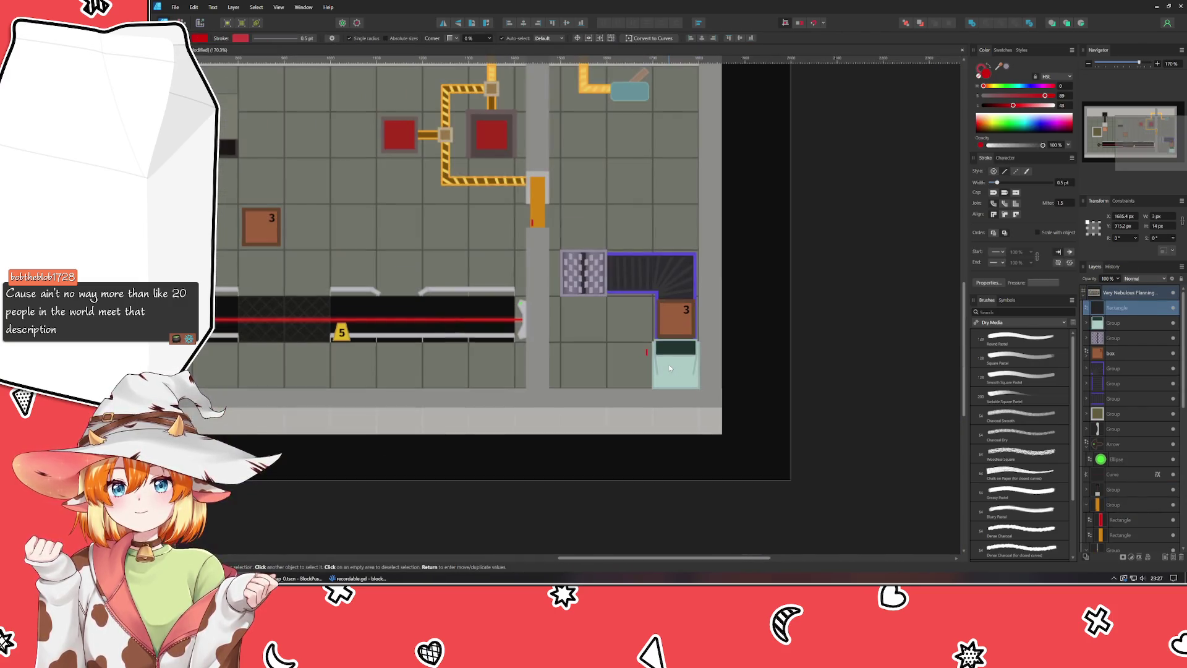
scroll(669, 365, up, 5)
drag(607, 335, 632, 436)
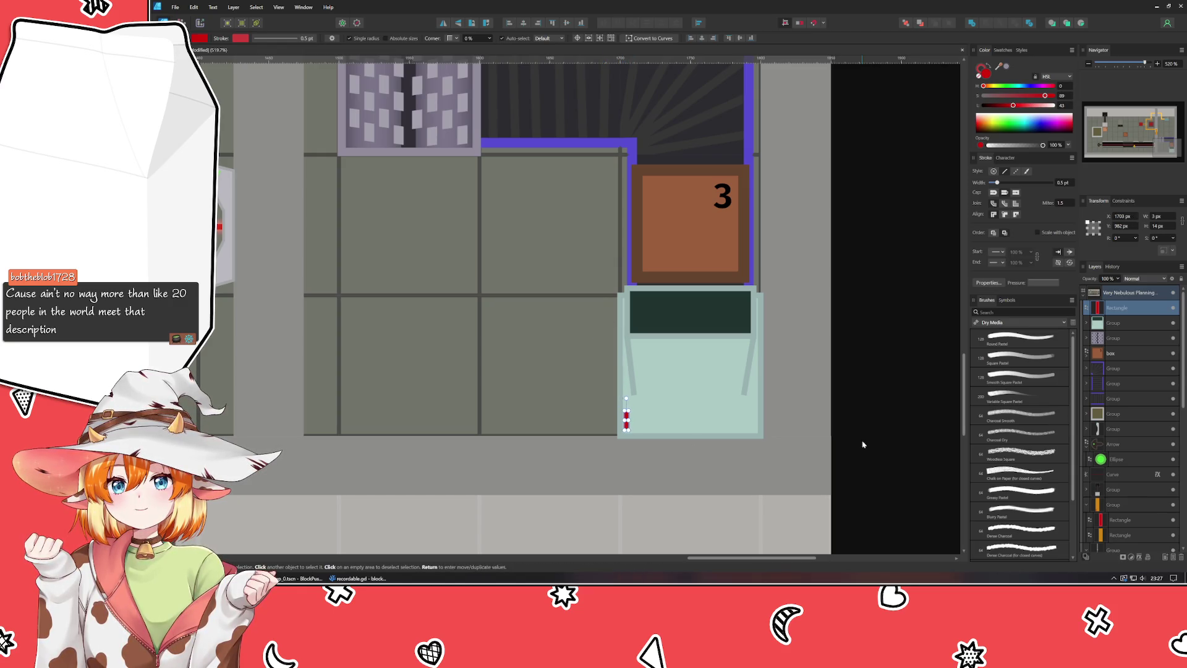
click(863, 444)
scroll(863, 444, down, 5)
scroll(859, 444, left, 2)
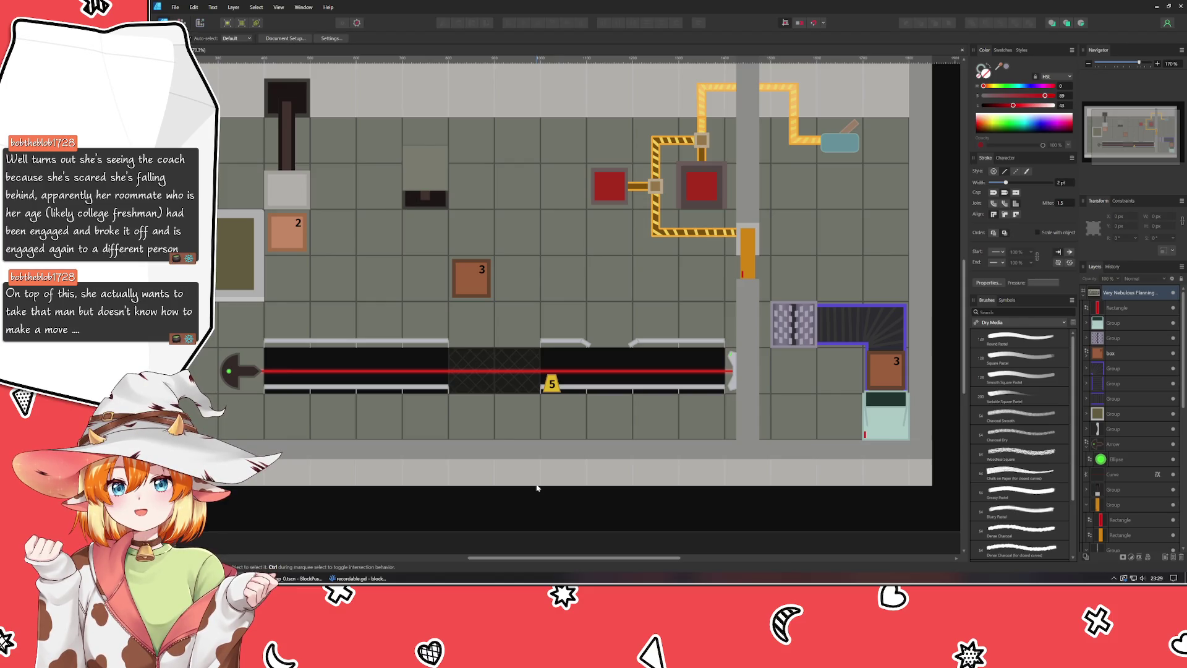
mouse_move(359, 527)
mouse_down()
mouse_move(592, 484)
mouse_move(606, 458)
mouse_move(735, 434)
mouse_up()
drag(580, 510, 523, 508)
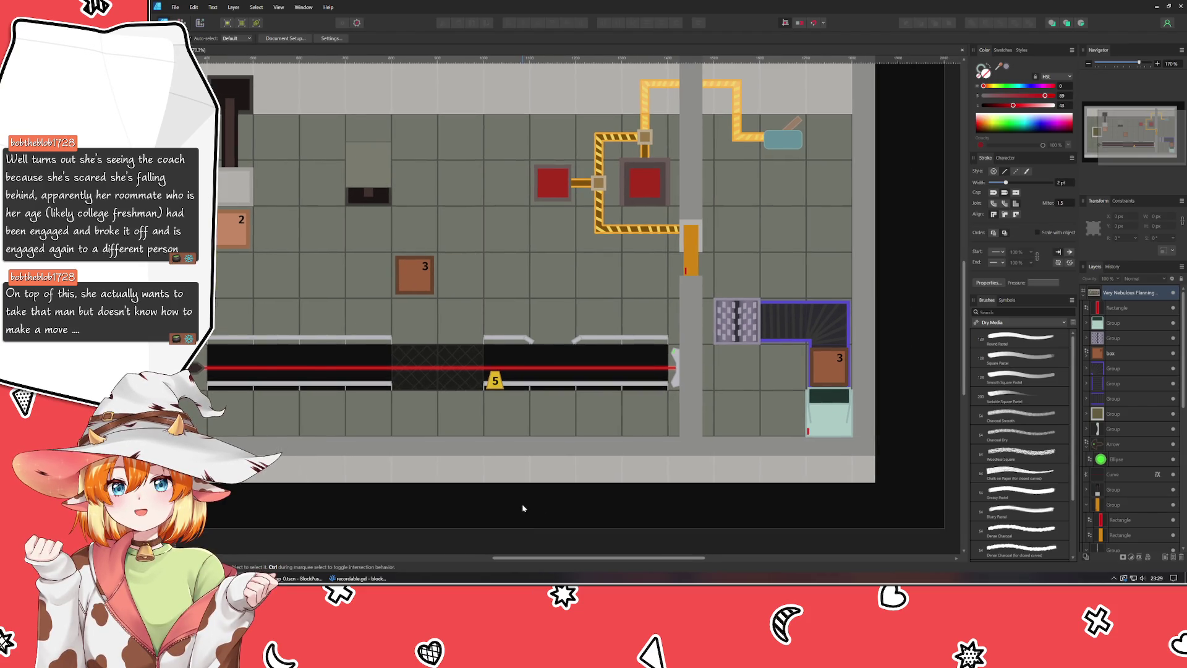
mouse_move(784, 235)
mouse_down()
mouse_move(707, 373)
mouse_move(707, 408)
mouse_move(887, 336)
mouse_move(891, 295)
mouse_up()
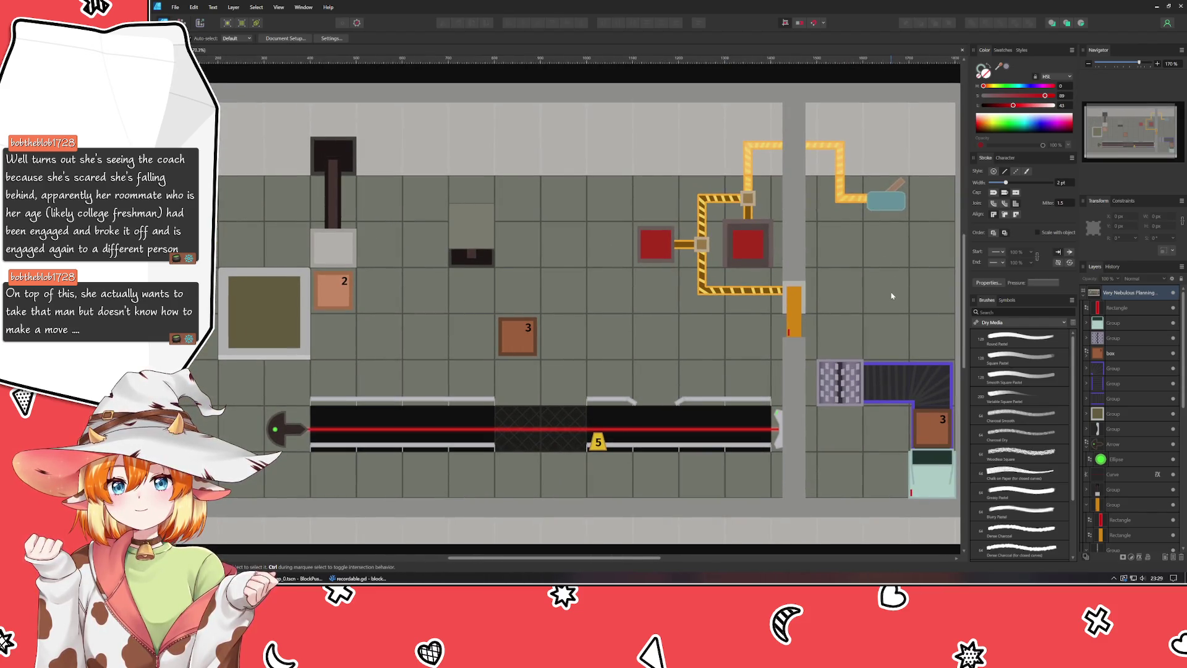
click(839, 155)
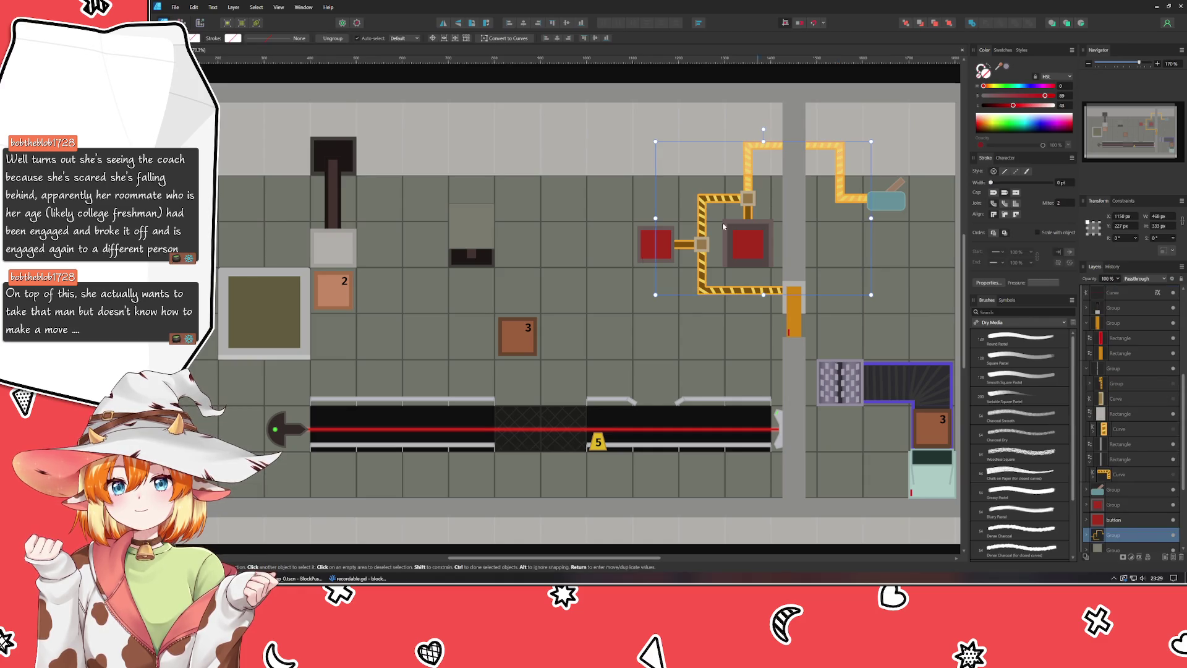
key(ctrl+d)
scroll(549, 266, down, 3)
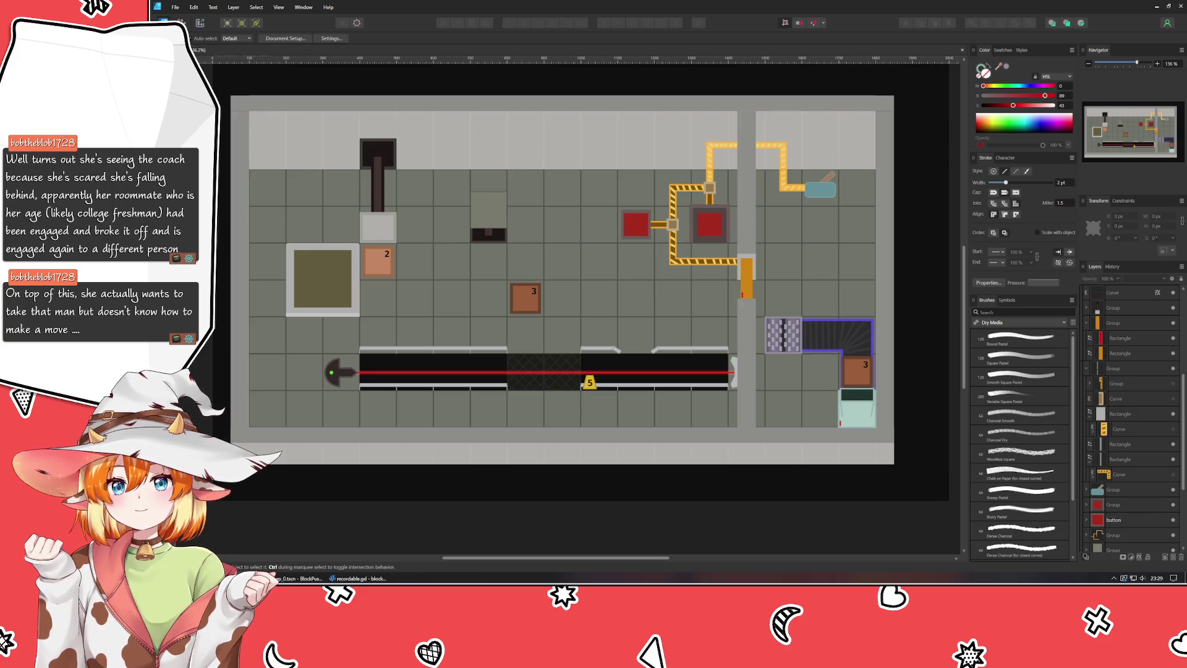
Step: Start a pen outline above the level, tracing the claw's left side, top and right side
click(207, 179)
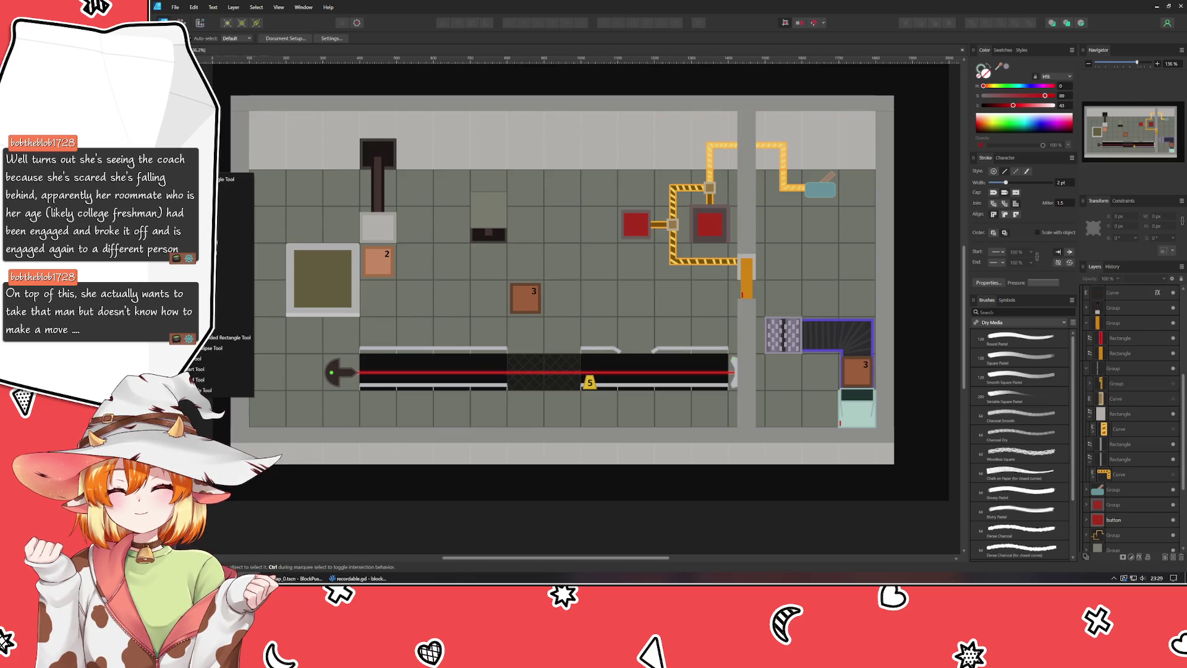
click(204, 369)
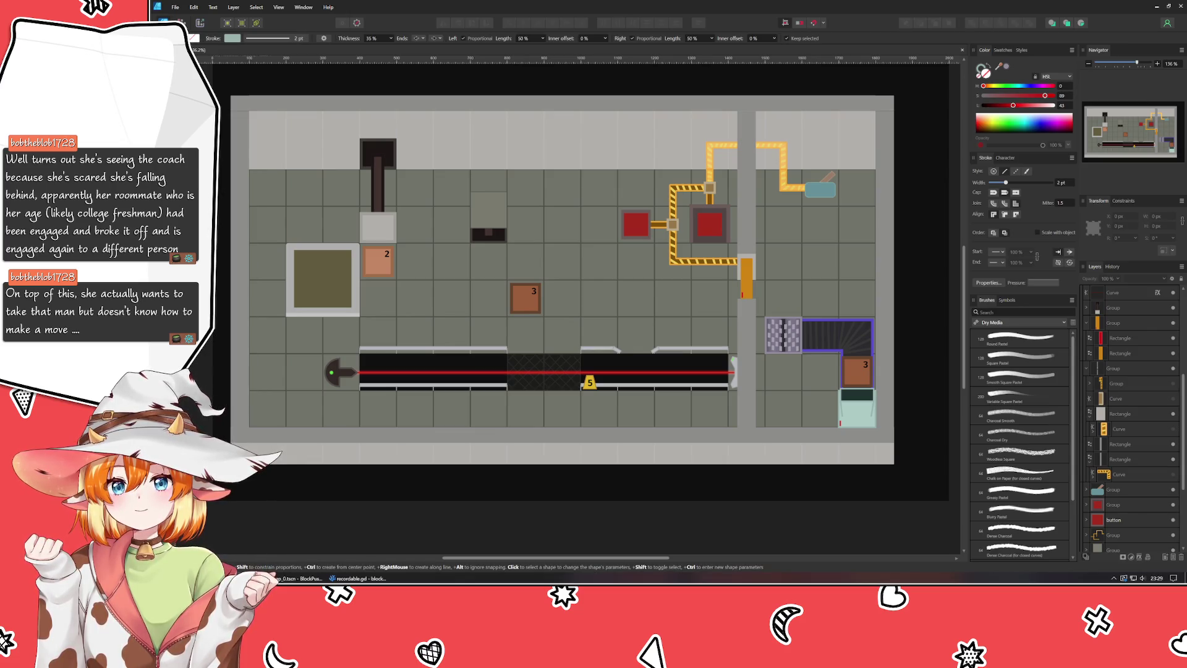
key(p)
scroll(345, 314, up, 3)
scroll(345, 314, right, 3)
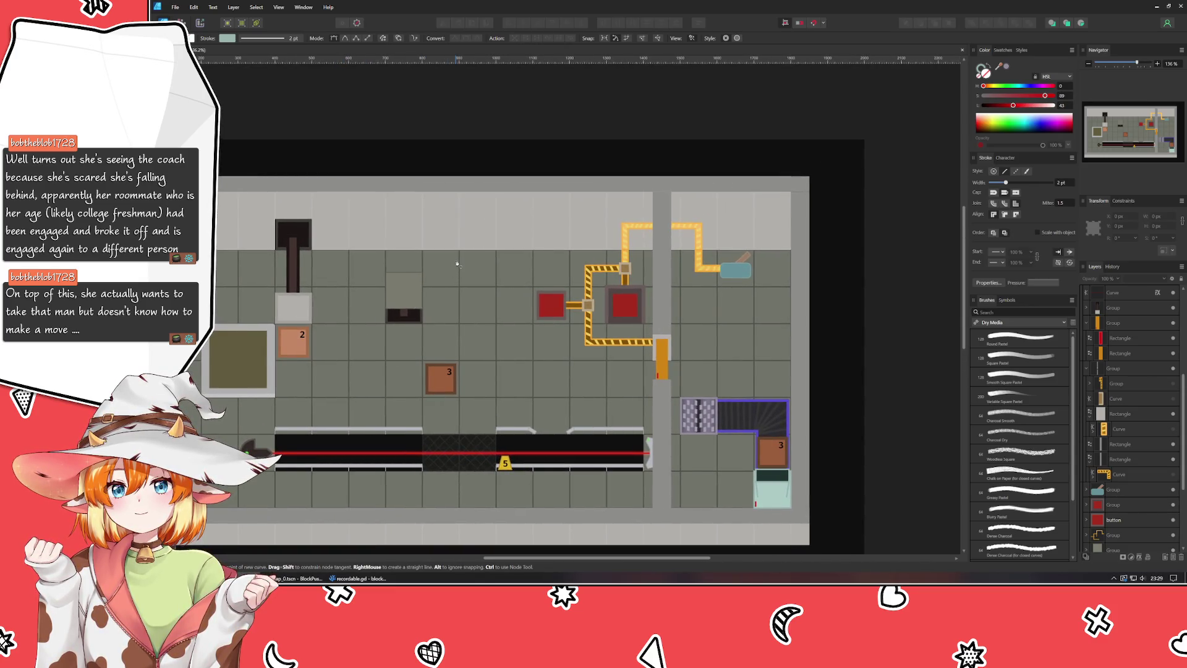
scroll(476, 194, up, 5)
drag(467, 309, 476, 303)
click(469, 275)
click(493, 253)
click(505, 253)
click(522, 273)
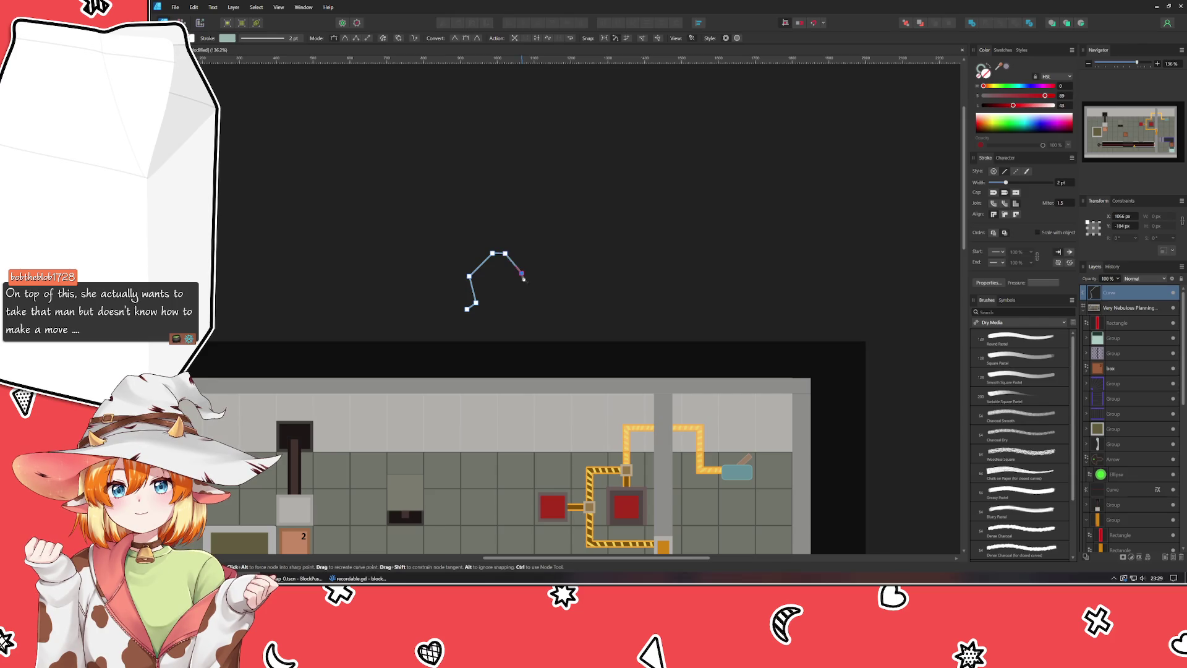
click(518, 301)
click(527, 308)
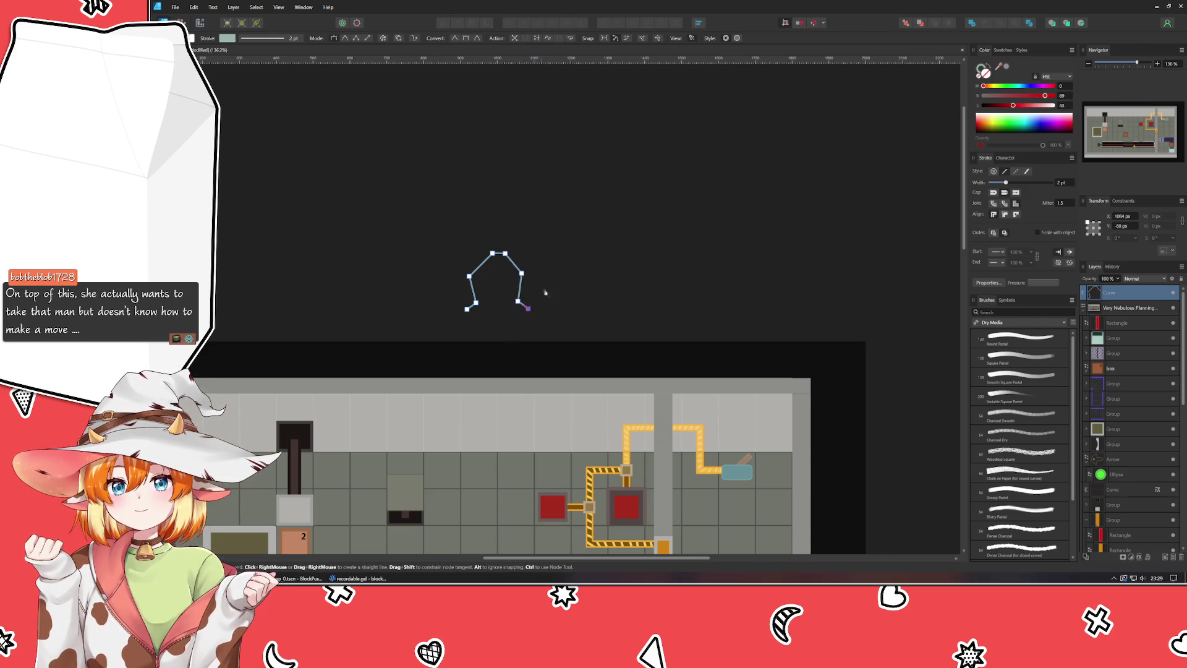
Step: Trace the right arm, a small top stem and the left arm, closing the claw outline
click(541, 272)
click(515, 235)
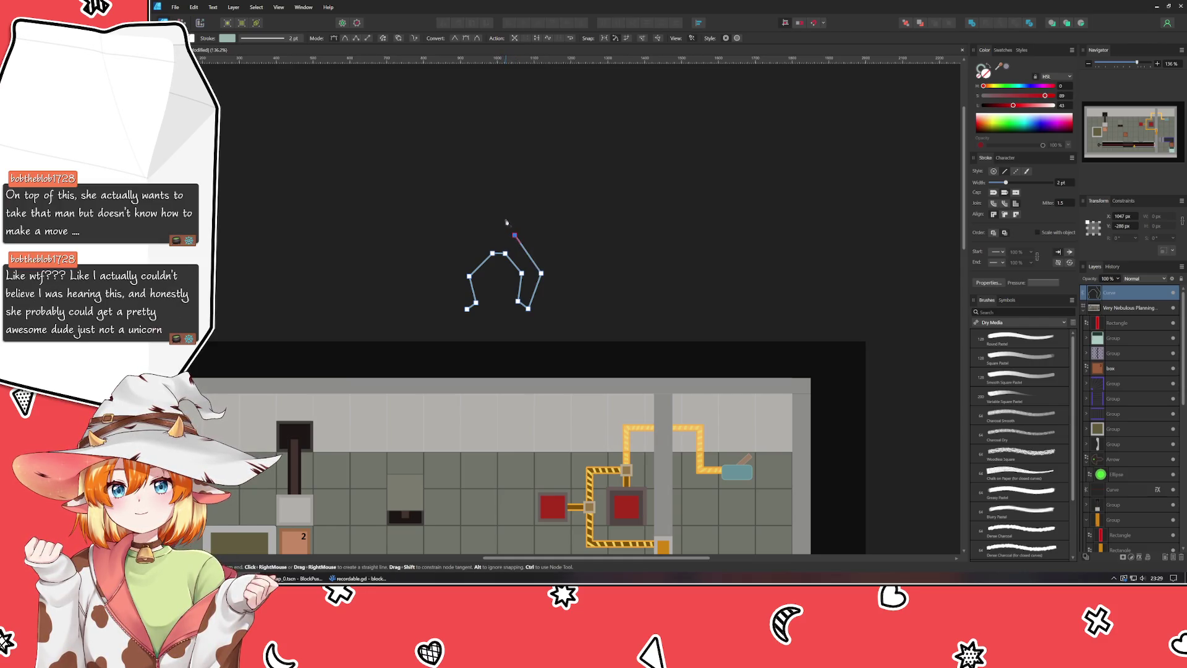
click(506, 232)
click(505, 217)
click(490, 217)
click(490, 233)
click(478, 234)
click(451, 275)
click(467, 308)
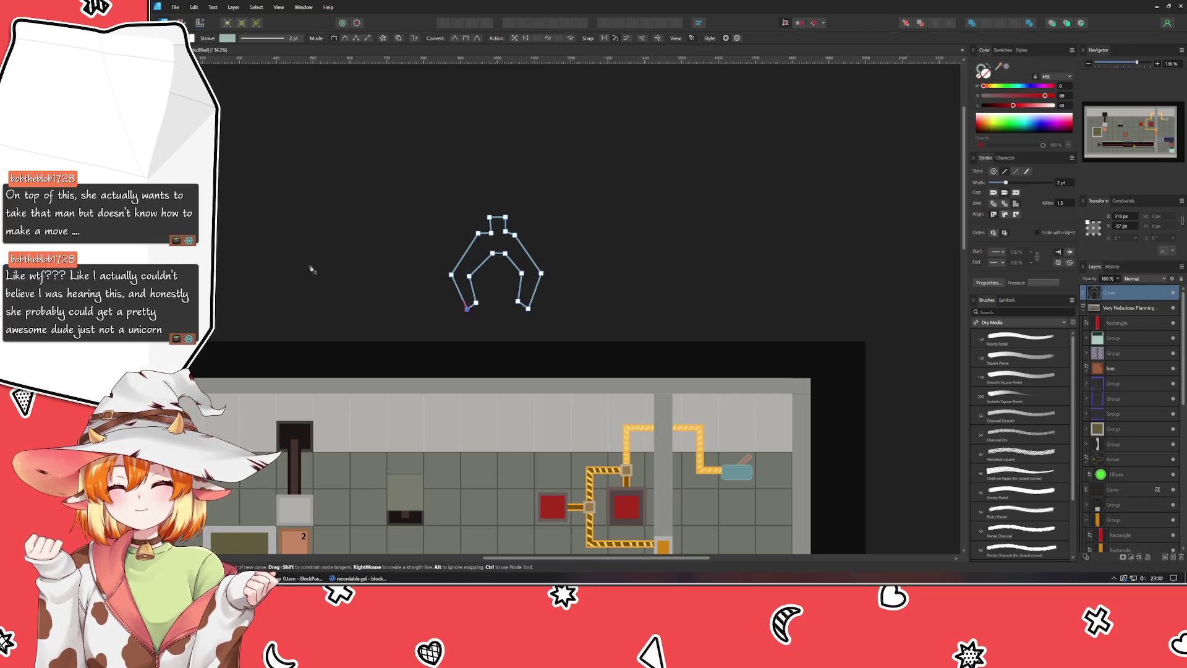
key(v)
click(433, 276)
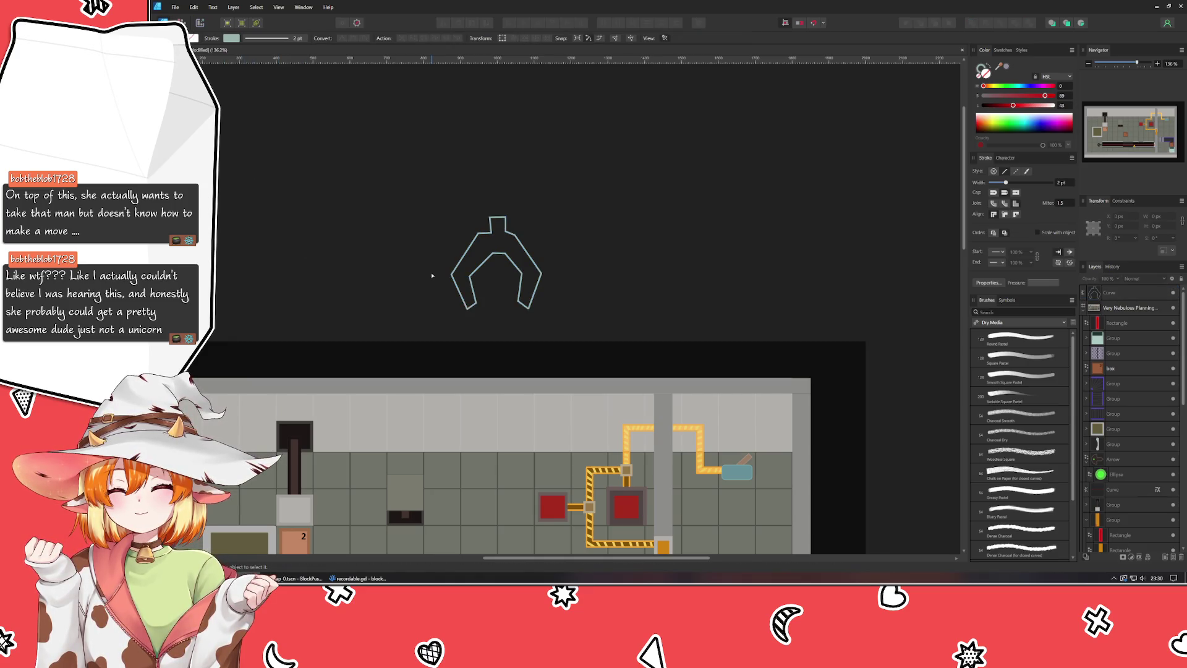
Step: Fill the claw shape with grey-purple
scroll(432, 275, up, 3)
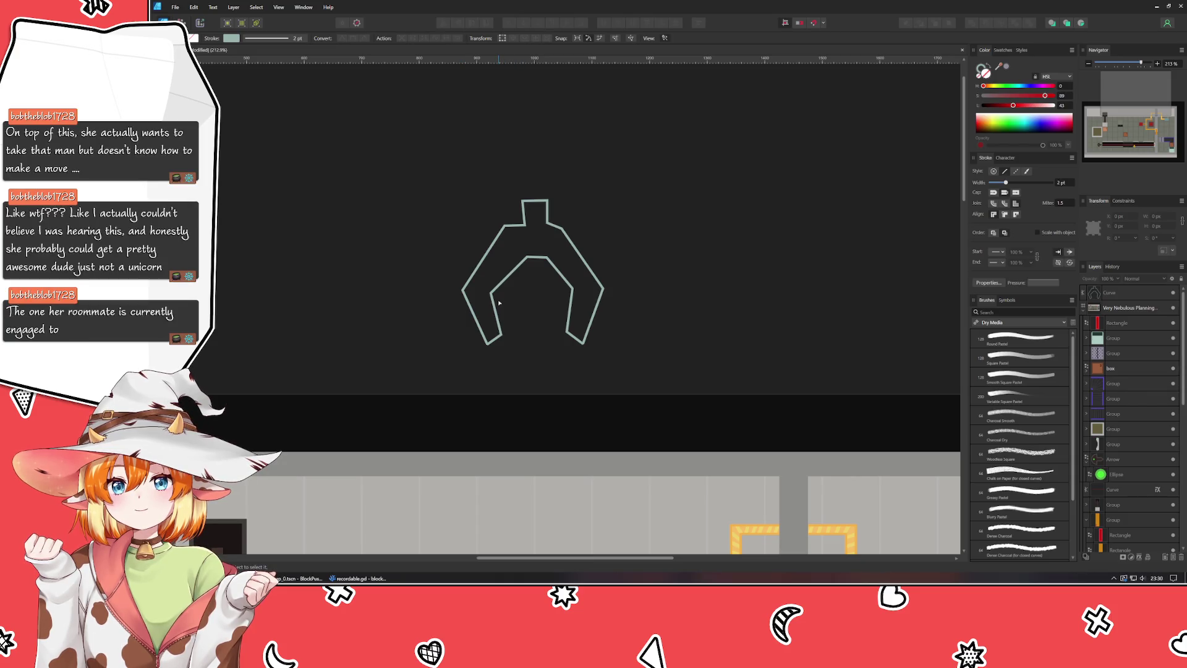
click(549, 263)
click(1002, 70)
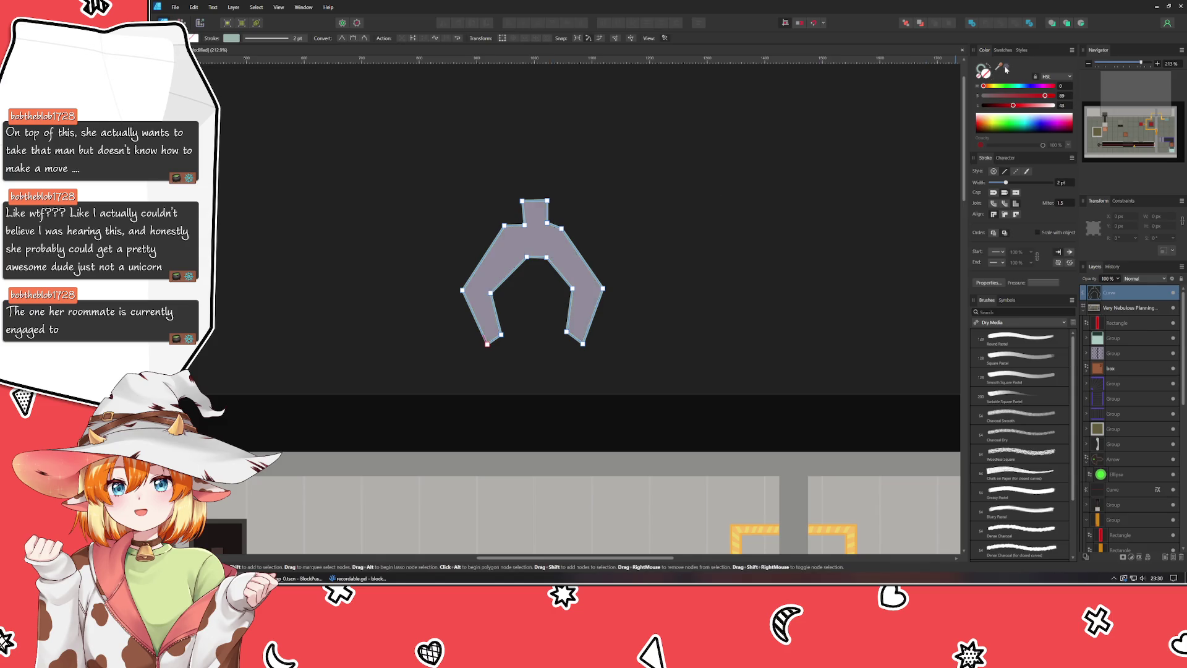
click(583, 223)
scroll(537, 250, up, 2)
scroll(536, 251, up, 2)
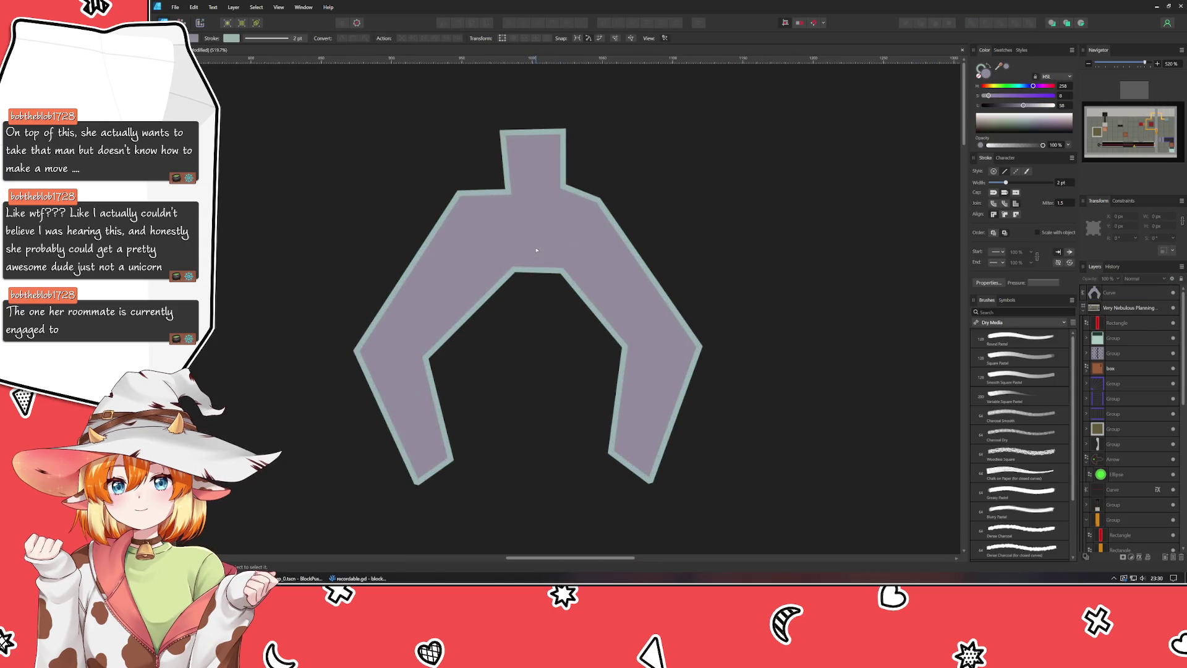
Step: Lower the upper-right notch point and adjust both upper shoulder points of the claw
click(566, 189)
mouse_move(564, 187)
mouse_down()
mouse_move(567, 203)
mouse_move(512, 197)
mouse_up()
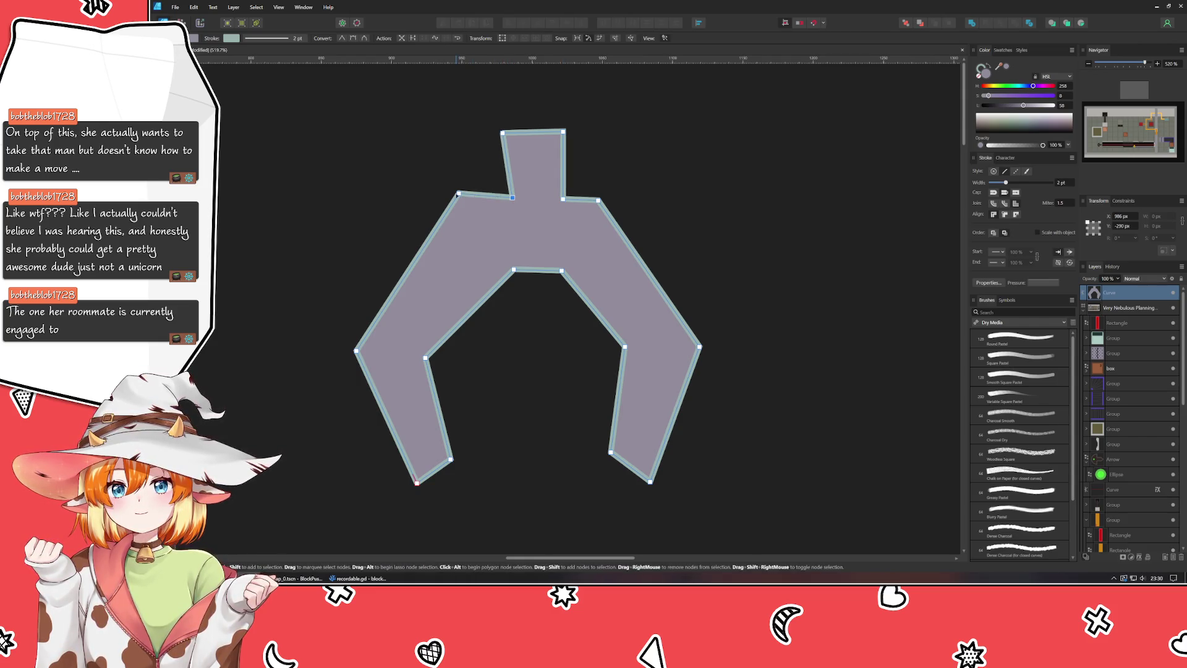
drag(458, 194, 458, 199)
drag(598, 200, 621, 199)
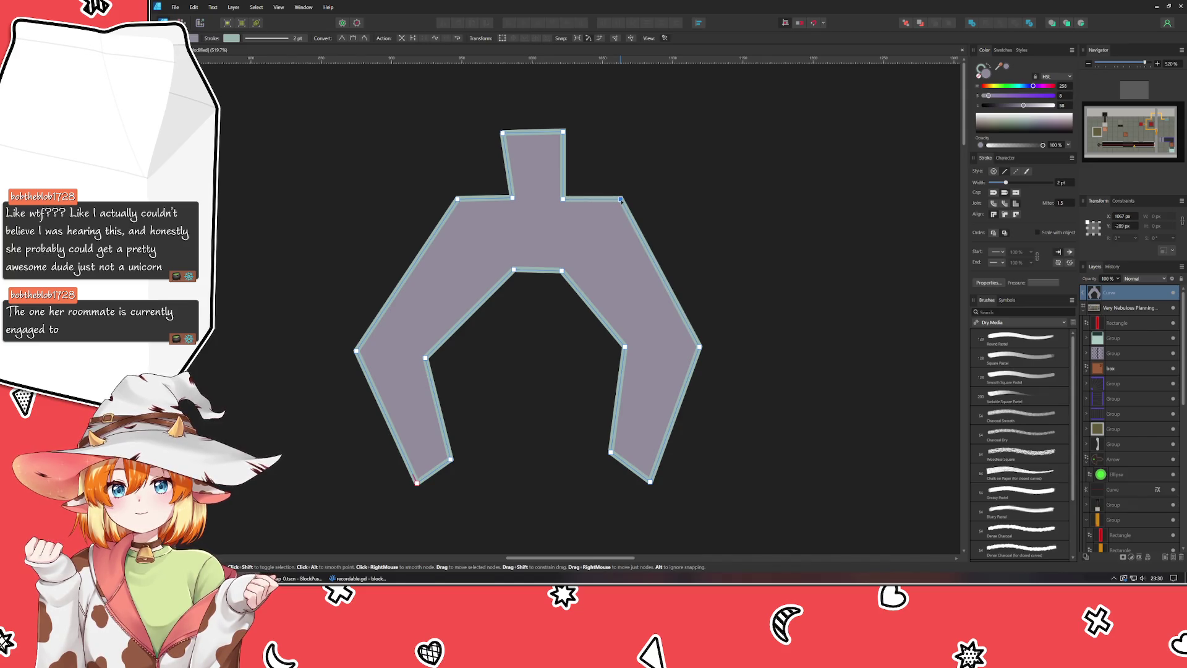
scroll(555, 170, up, 3)
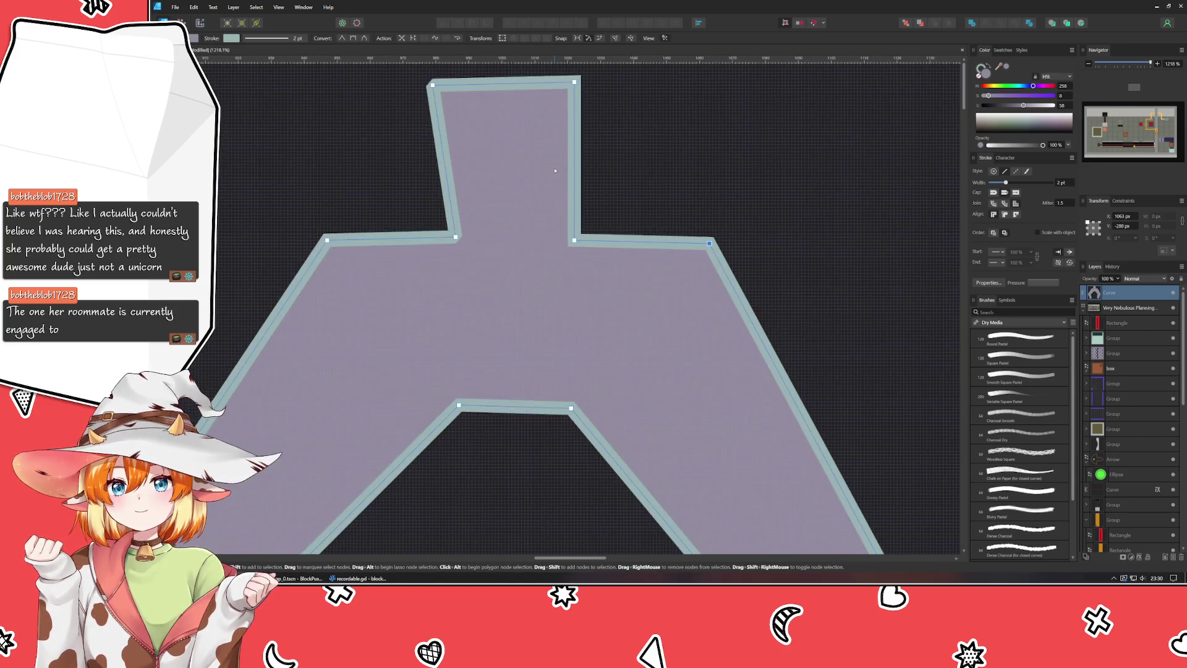
Step: Pull the stem's top corners inward to taper the claw's top stem
scroll(555, 171, up, 1)
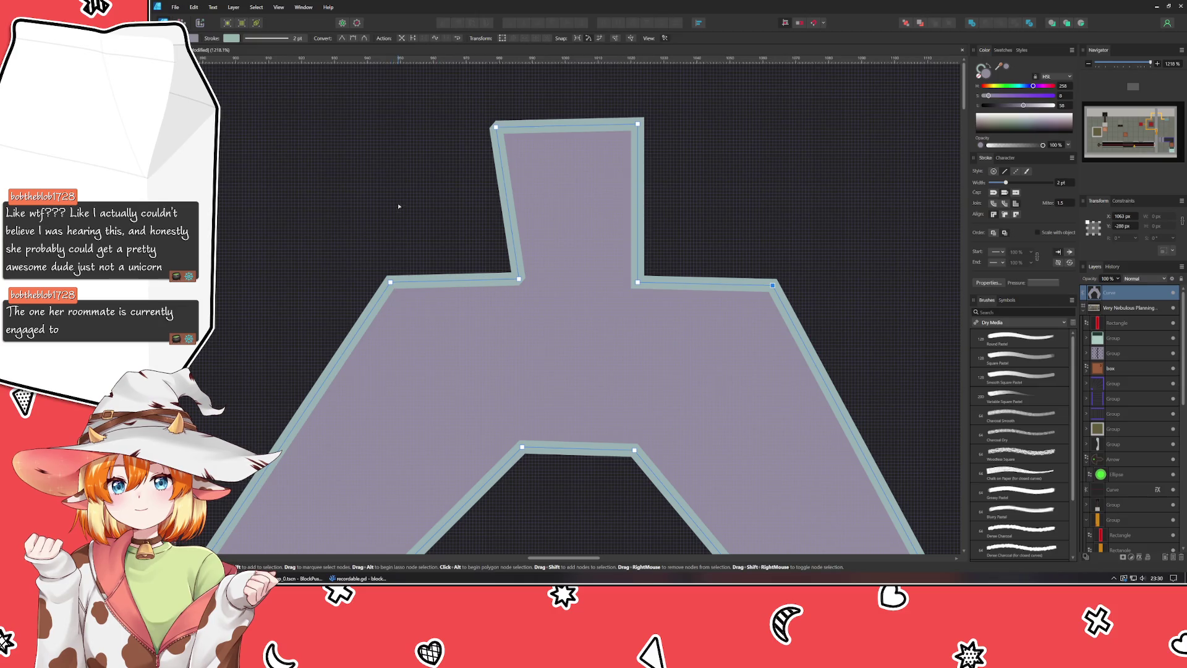
drag(495, 126, 538, 135)
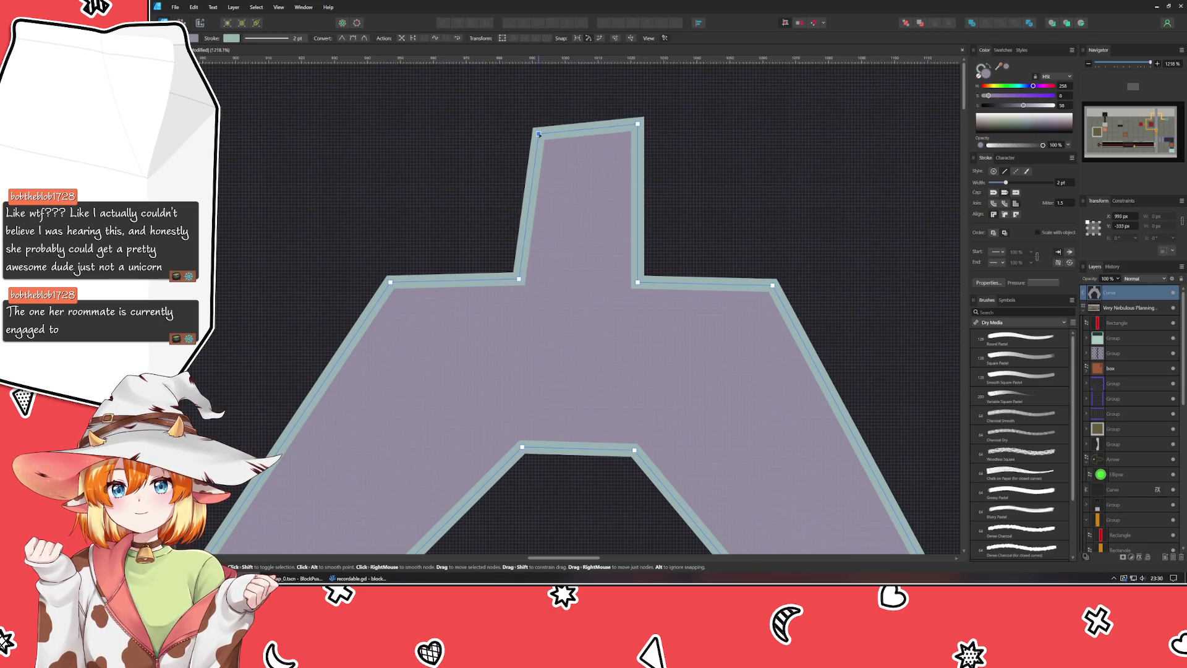
drag(637, 124, 621, 135)
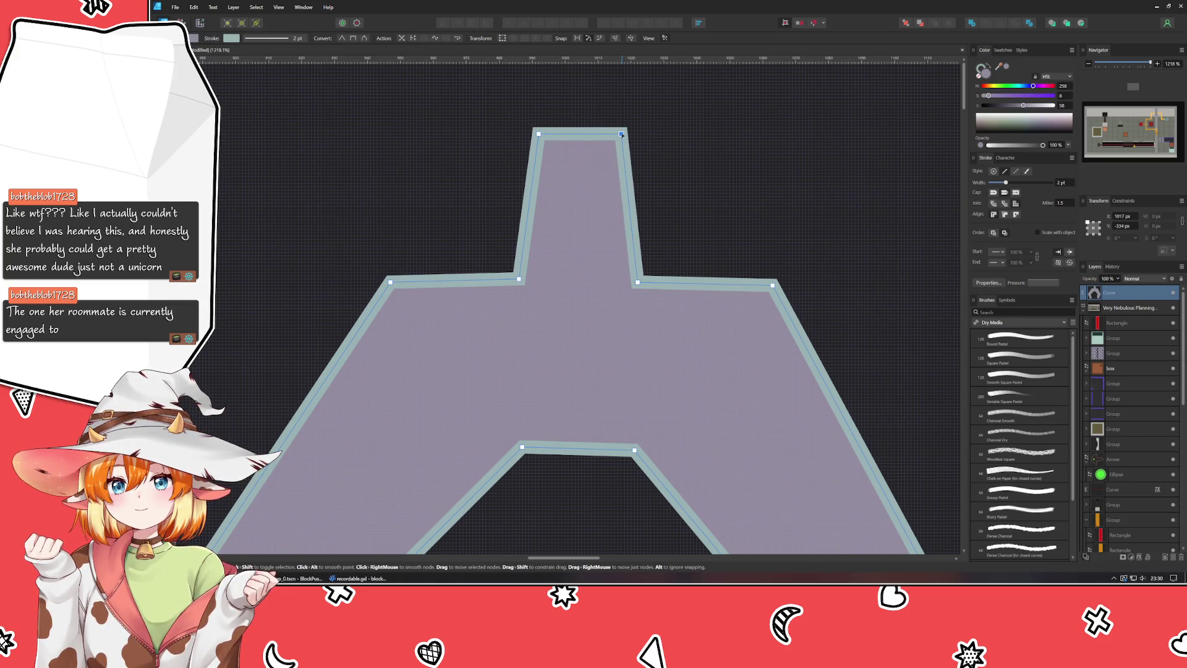
drag(539, 134, 532, 135)
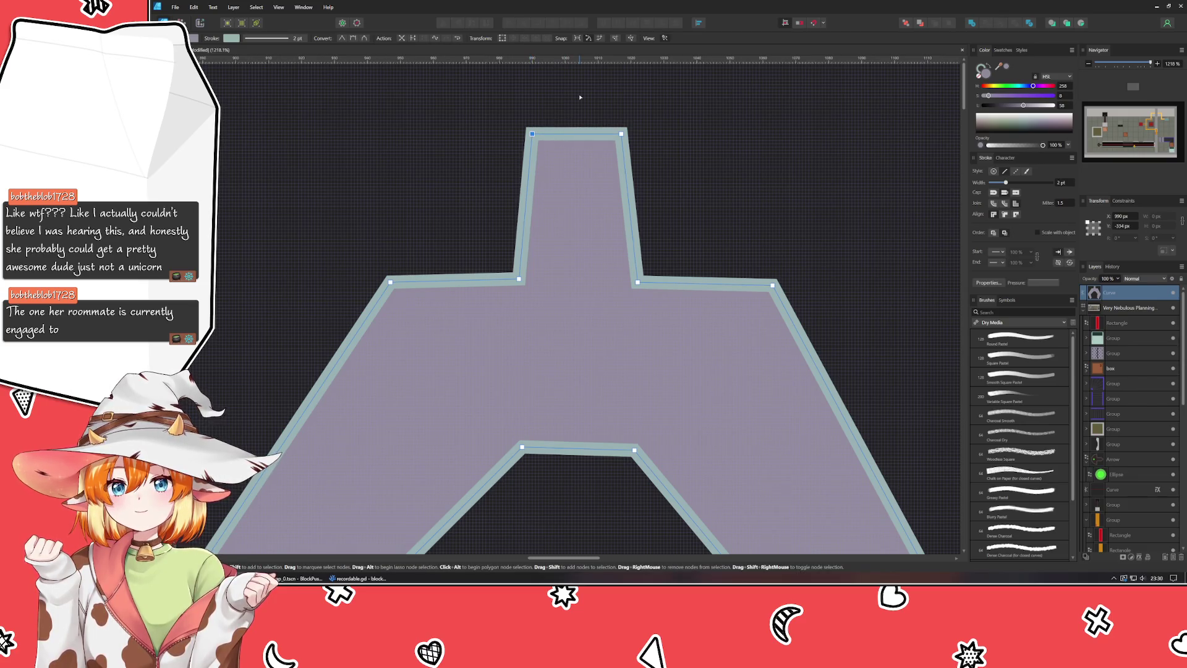
Step: Add horizontal guides at shoulder height and snap both shoulder points onto them
drag(535, 60, 536, 283)
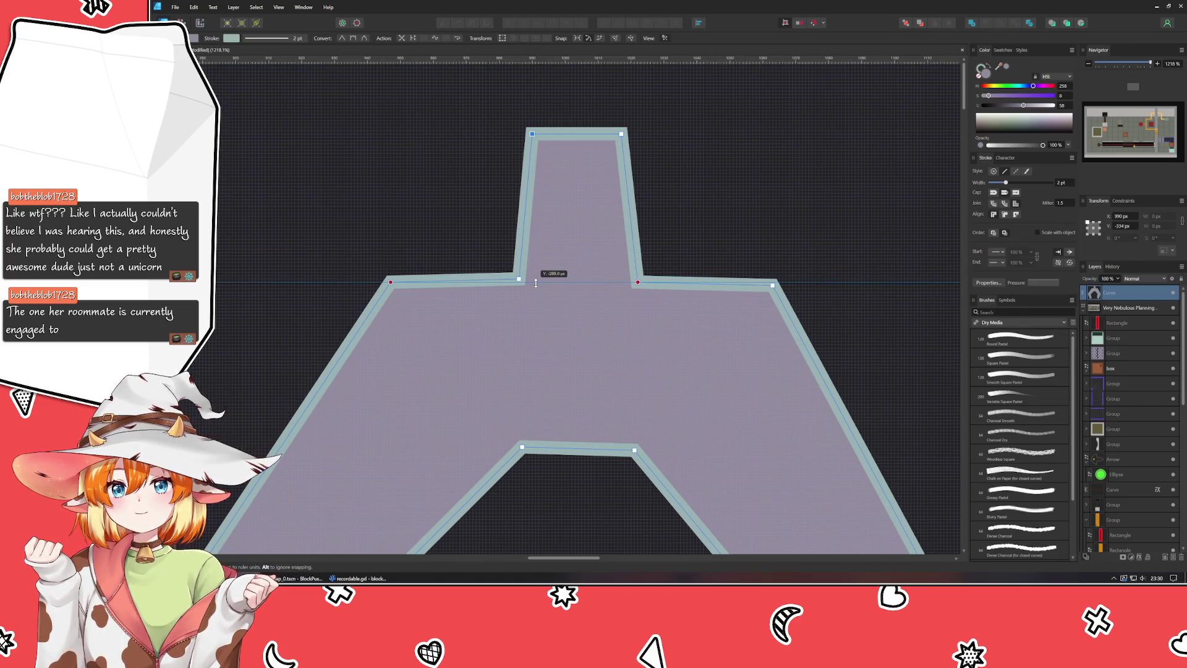
drag(536, 283, 536, 282)
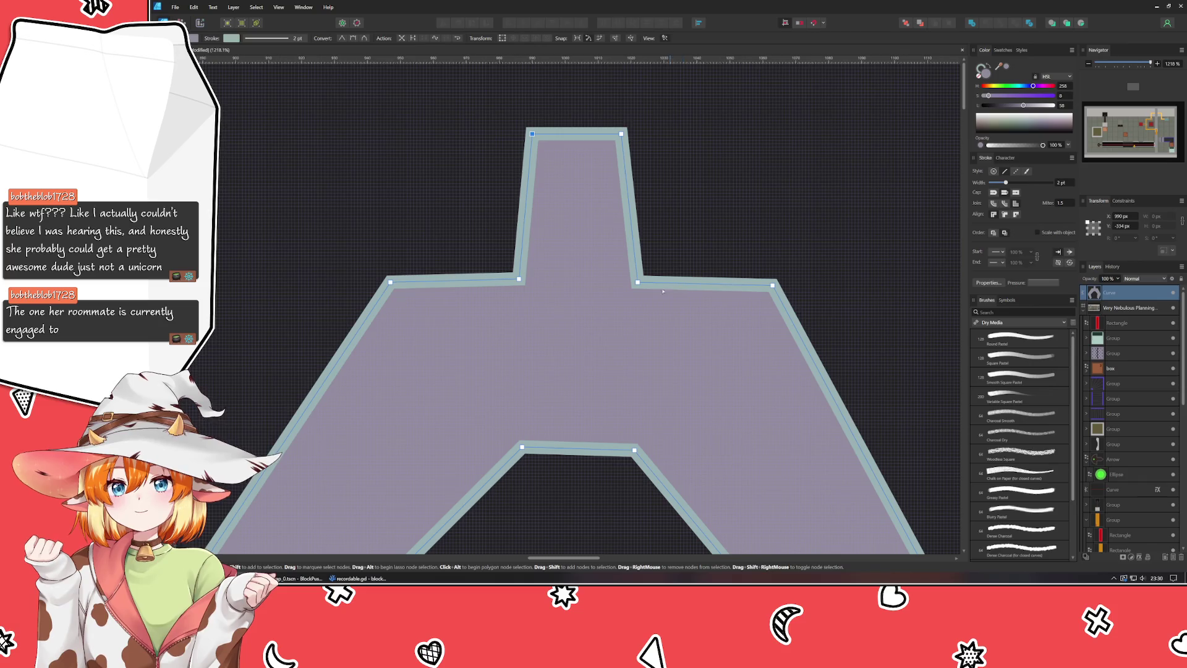
drag(638, 283, 638, 279)
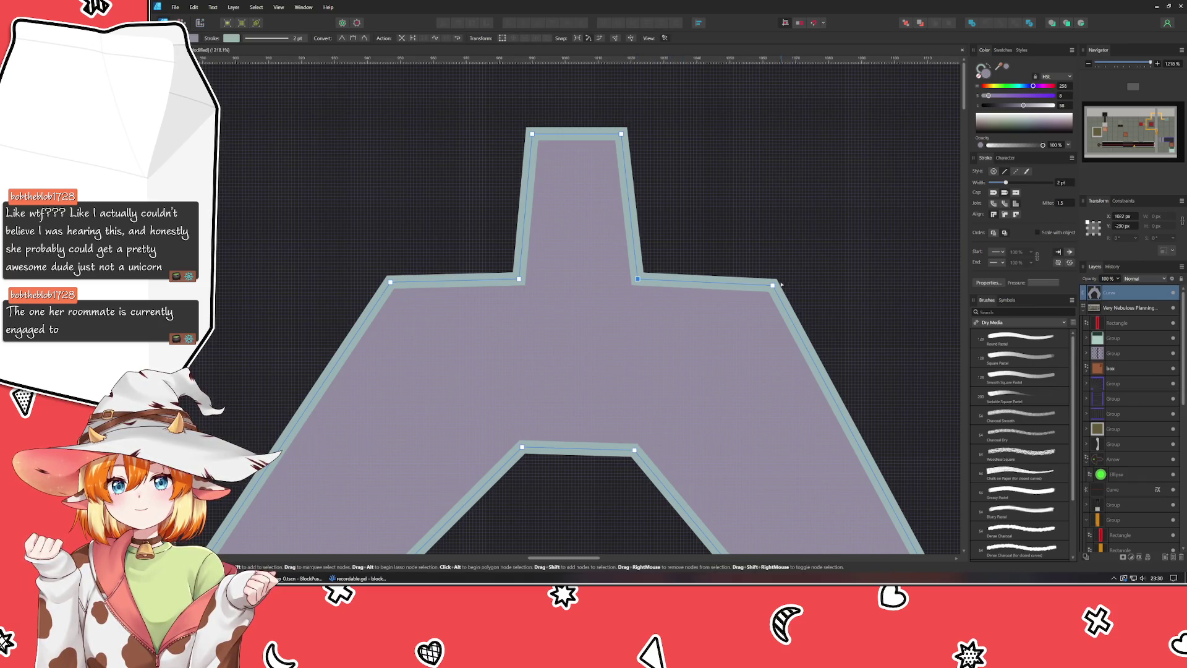
drag(773, 285, 773, 282)
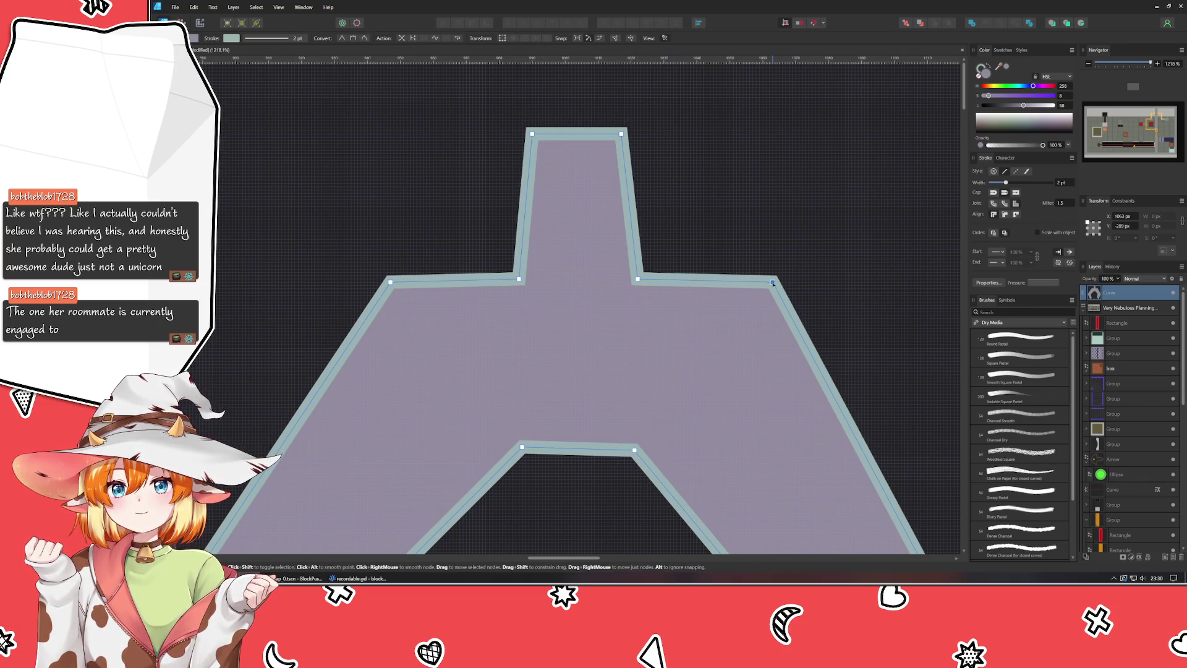
mouse_move(592, 64)
mouse_down()
mouse_move(583, 257)
mouse_move(559, 282)
mouse_up()
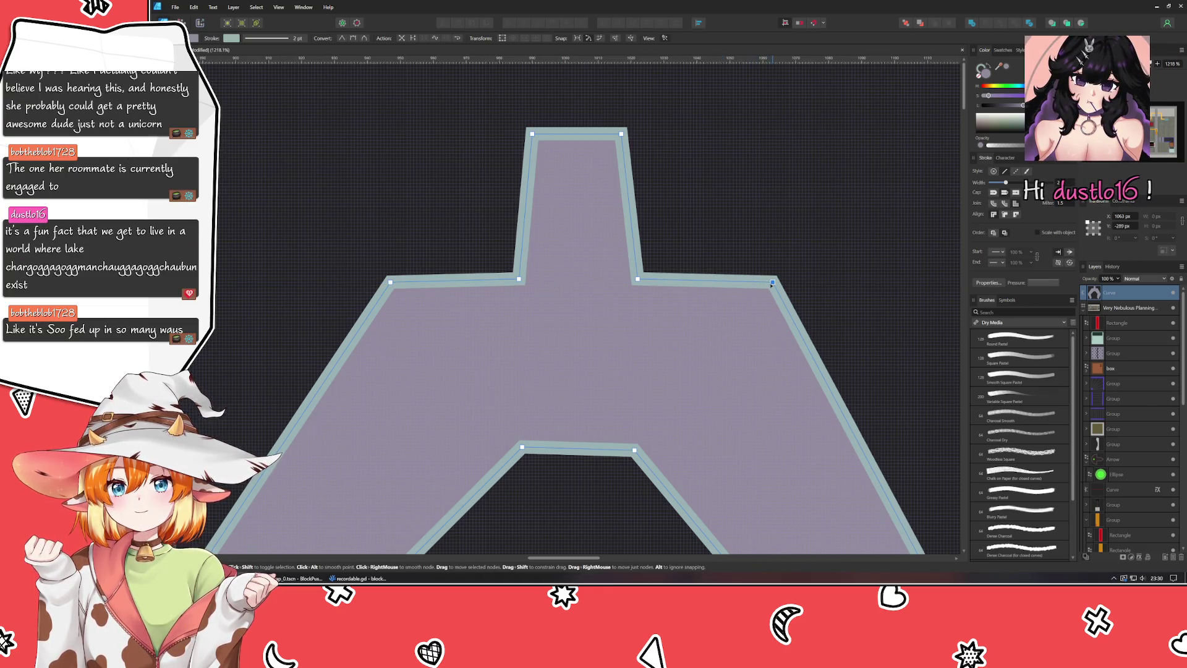
click(739, 221)
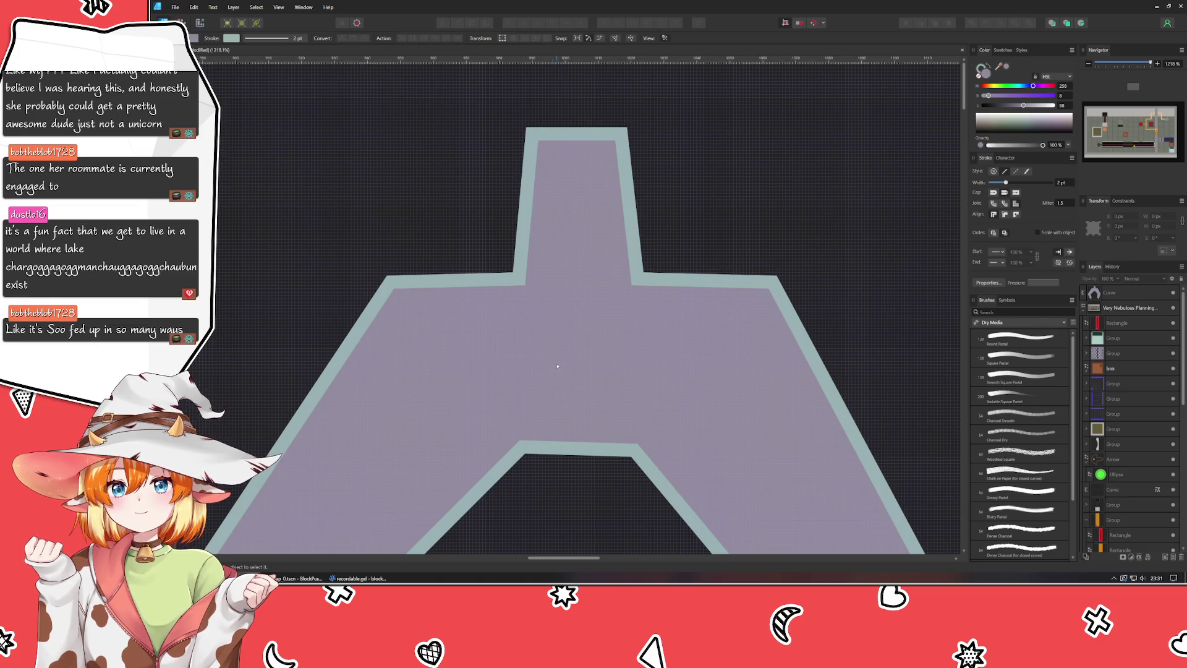
Step: Raise the claw's inner top edge and shift its left point leftward
scroll(606, 410, down, 5)
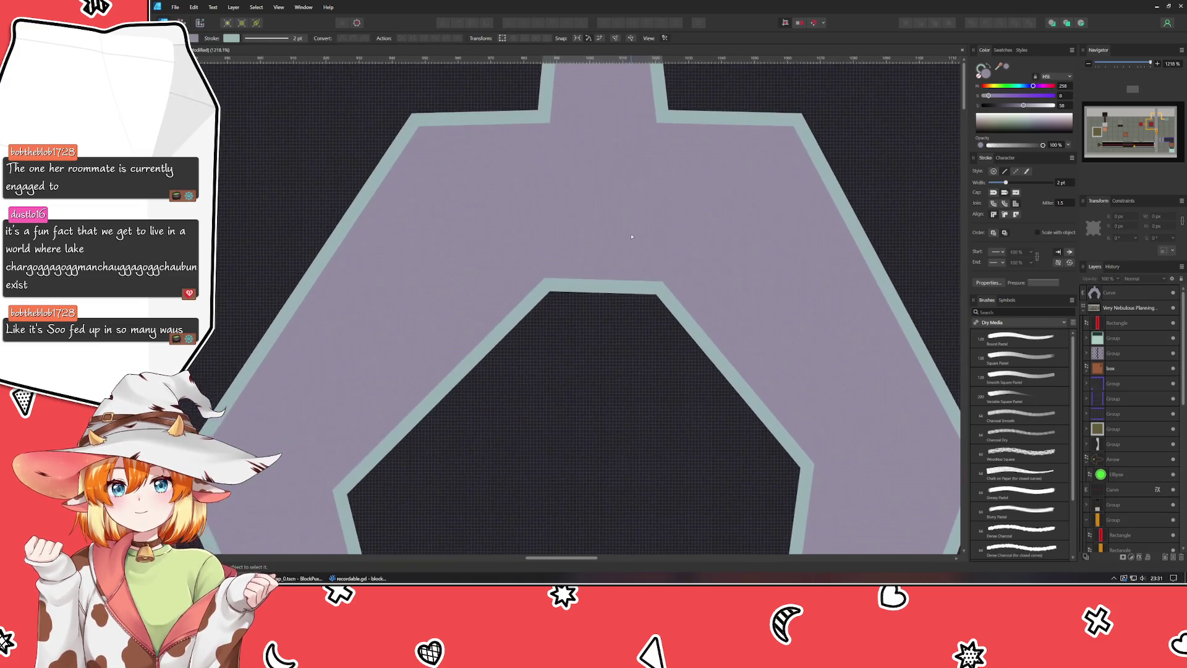
click(620, 278)
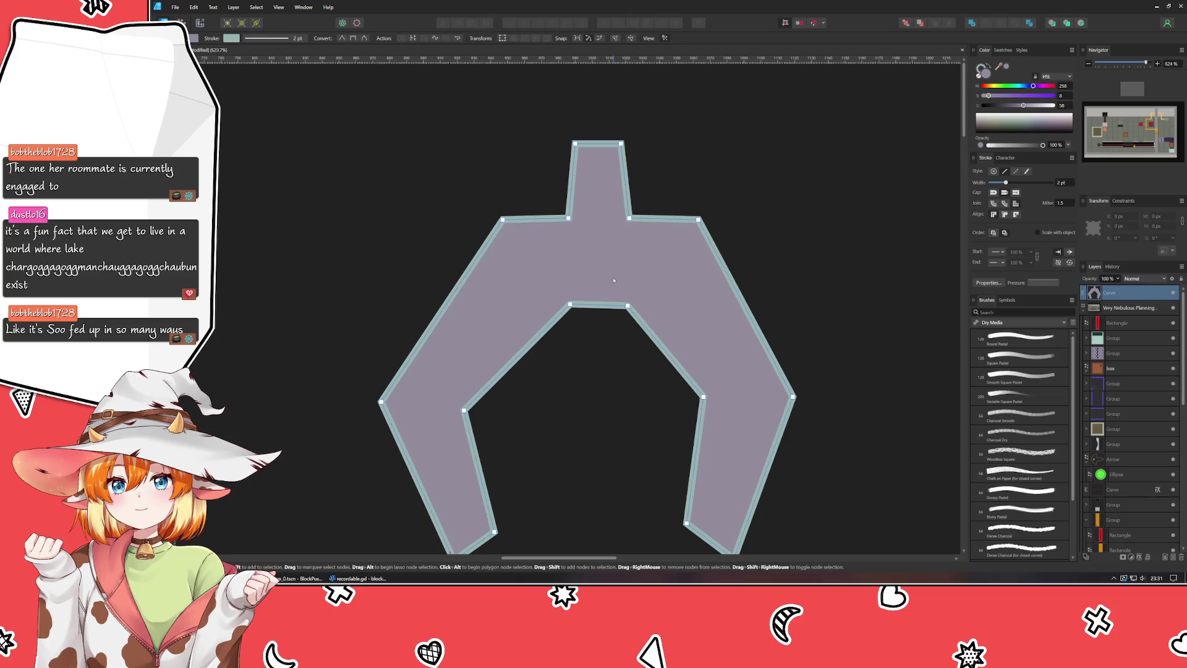
click(619, 303)
mouse_move(627, 305)
mouse_down()
mouse_move(622, 284)
mouse_move(624, 297)
mouse_move(638, 290)
mouse_up()
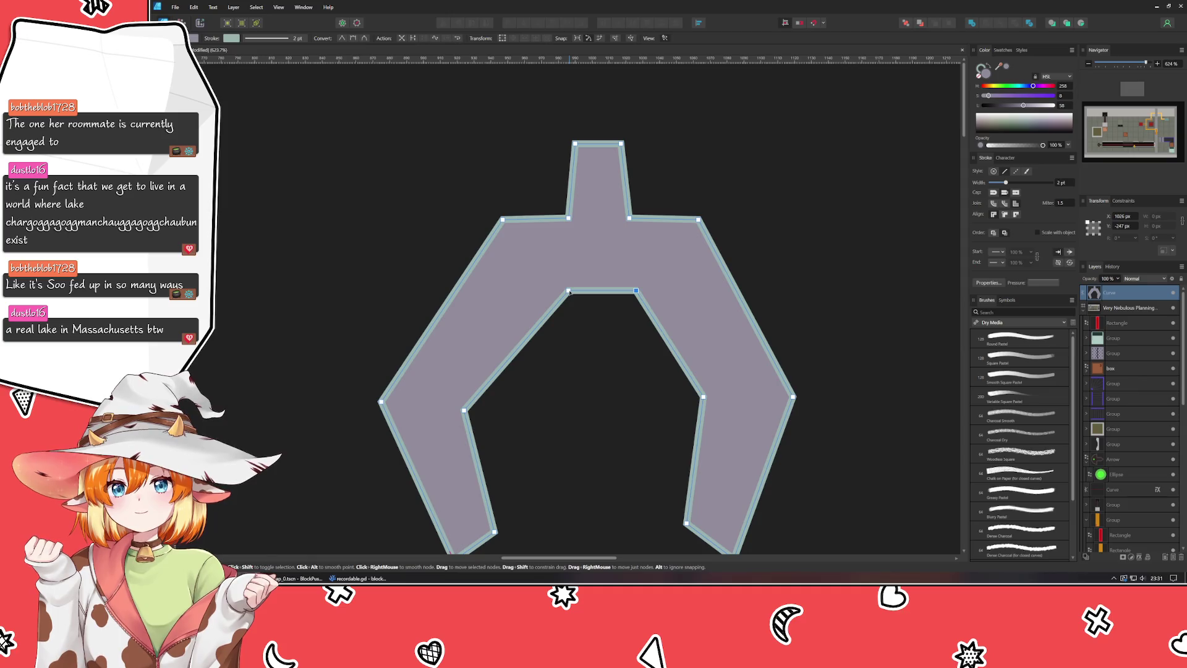
drag(569, 292, 564, 292)
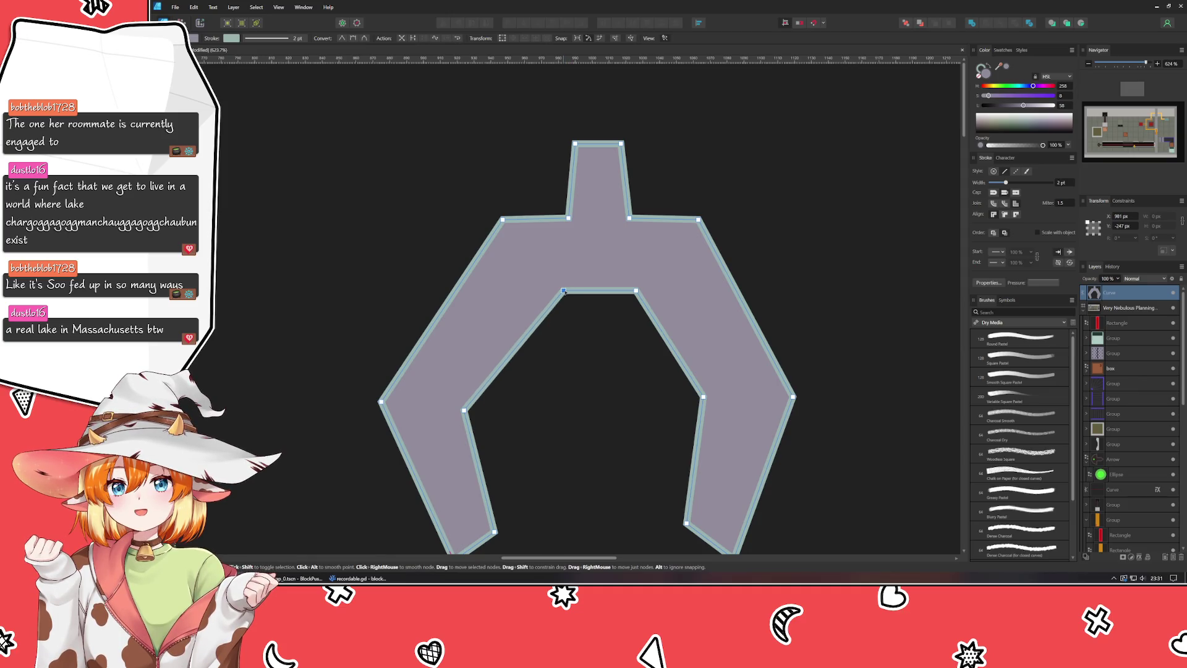
click(609, 352)
click(753, 346)
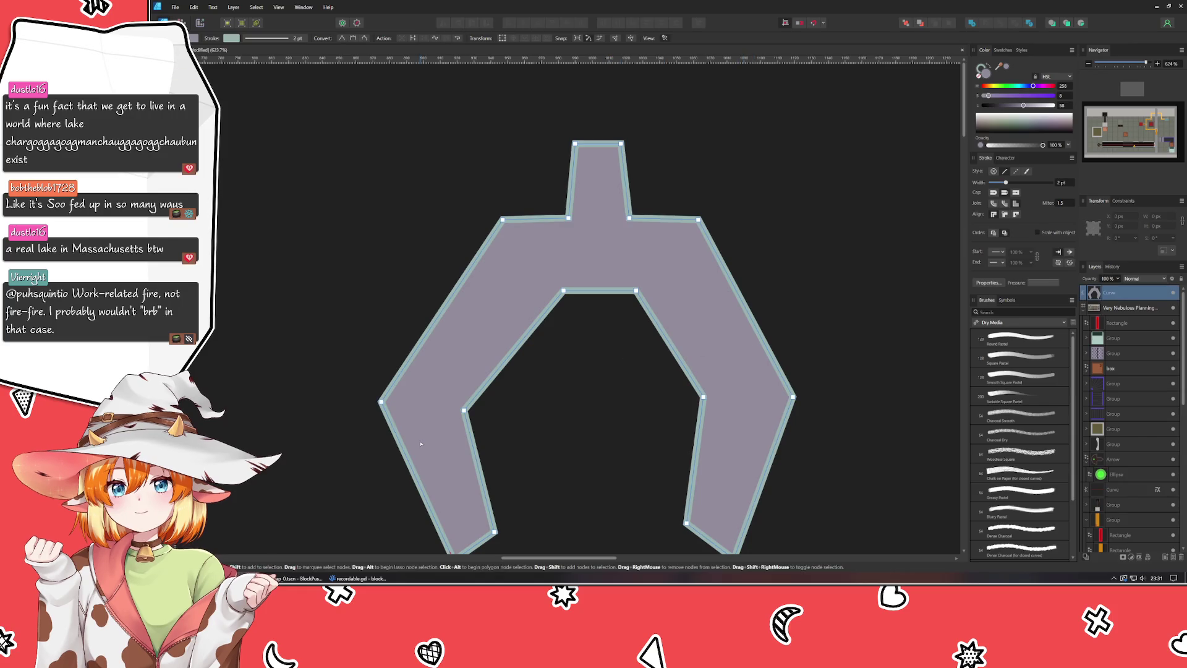
Step: Move the left arm's inner point up and out, raise its outer corner, and nudge left inner nodes left
drag(428, 455, 393, 440)
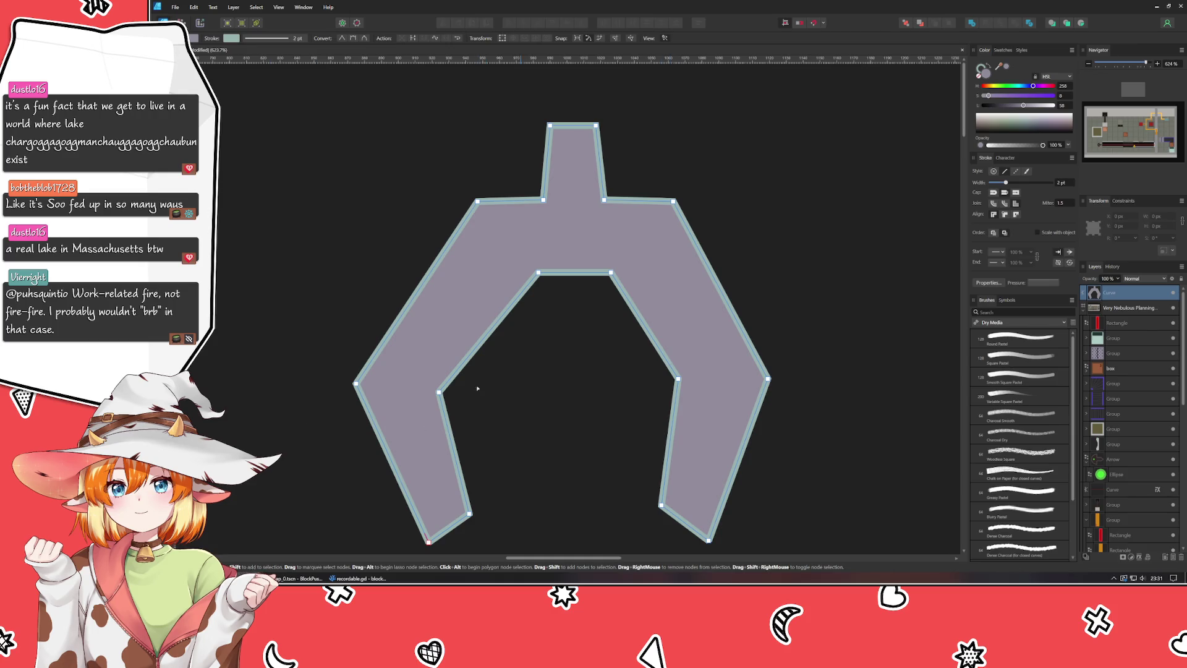
drag(438, 391, 460, 379)
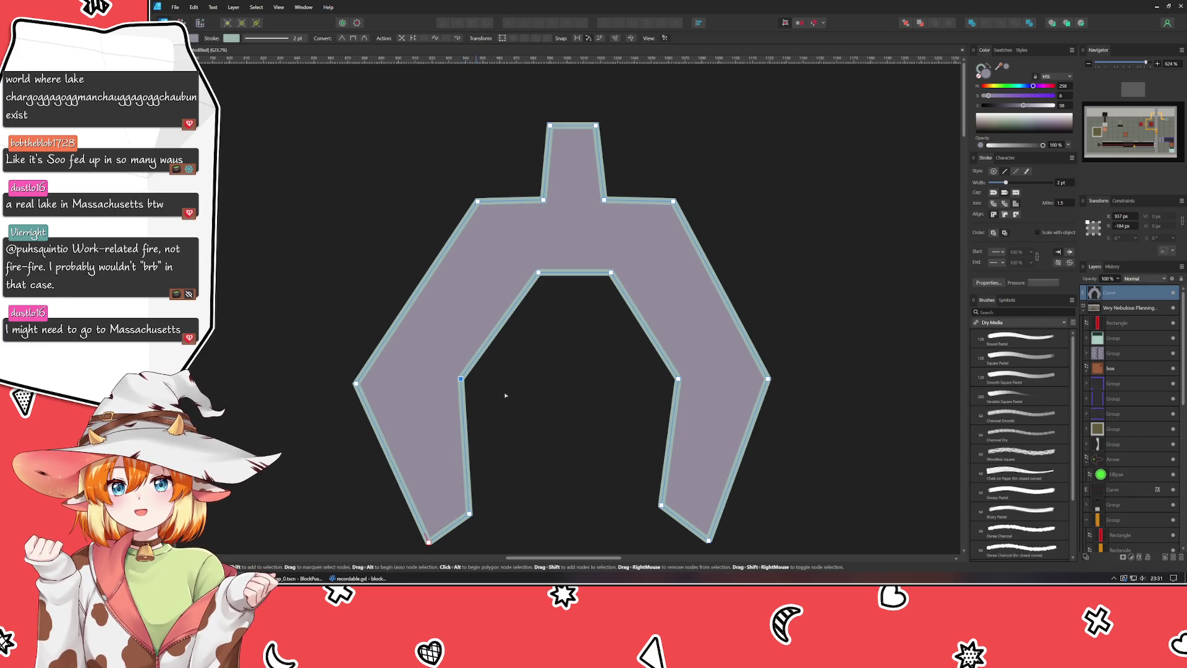
mouse_move(356, 383)
mouse_down()
mouse_move(386, 354)
mouse_move(368, 353)
mouse_up()
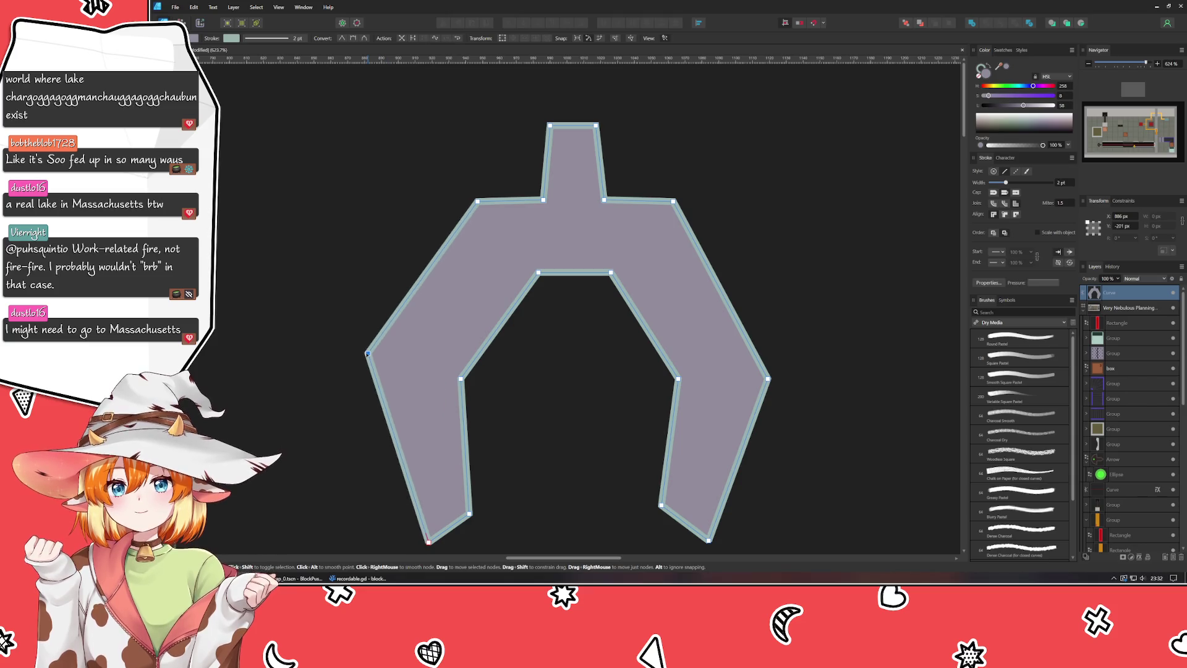
mouse_move(458, 258)
mouse_down()
mouse_move(653, 395)
mouse_move(590, 415)
mouse_up()
key(Left)
key(Left)
key(Left)
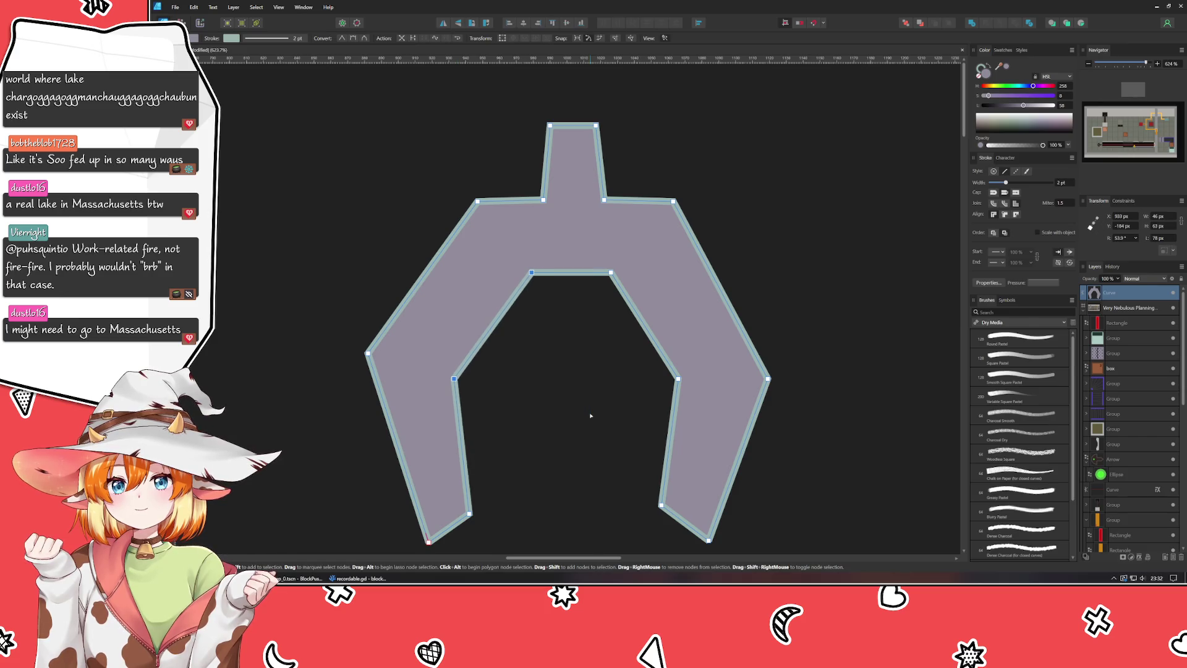
Step: Nudge the right inner nodes outward and pull the right arm's outer corner up and out
drag(586, 255, 682, 411)
key(Right)
key(Right)
key(Right)
key(Right)
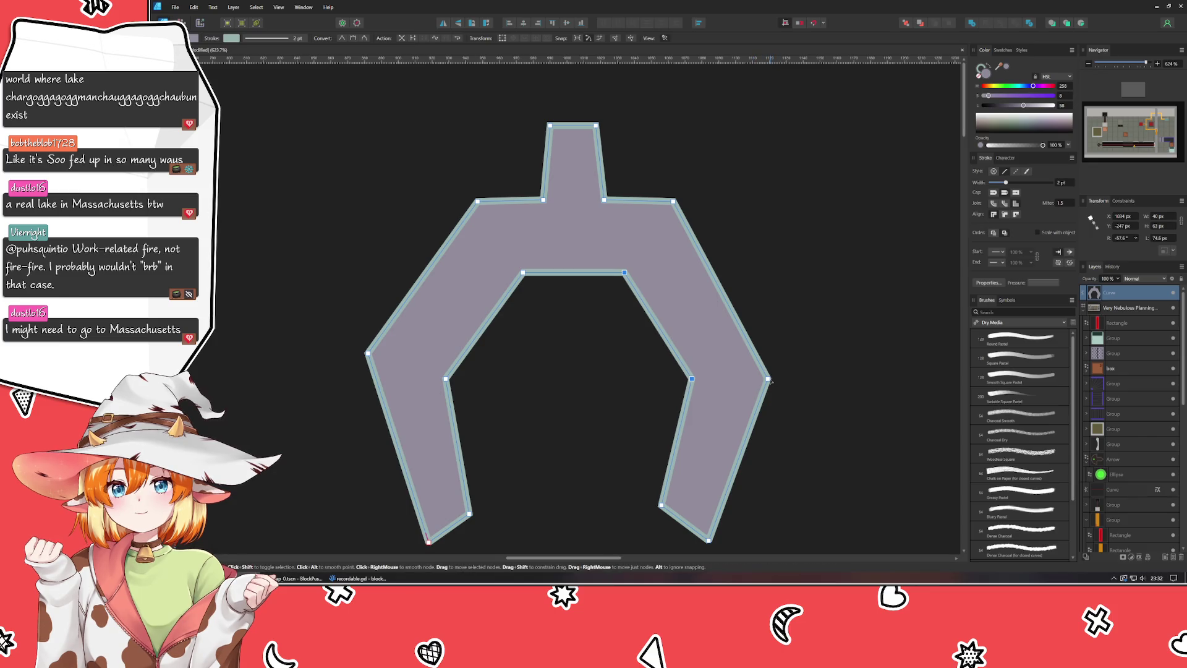
drag(768, 379, 792, 358)
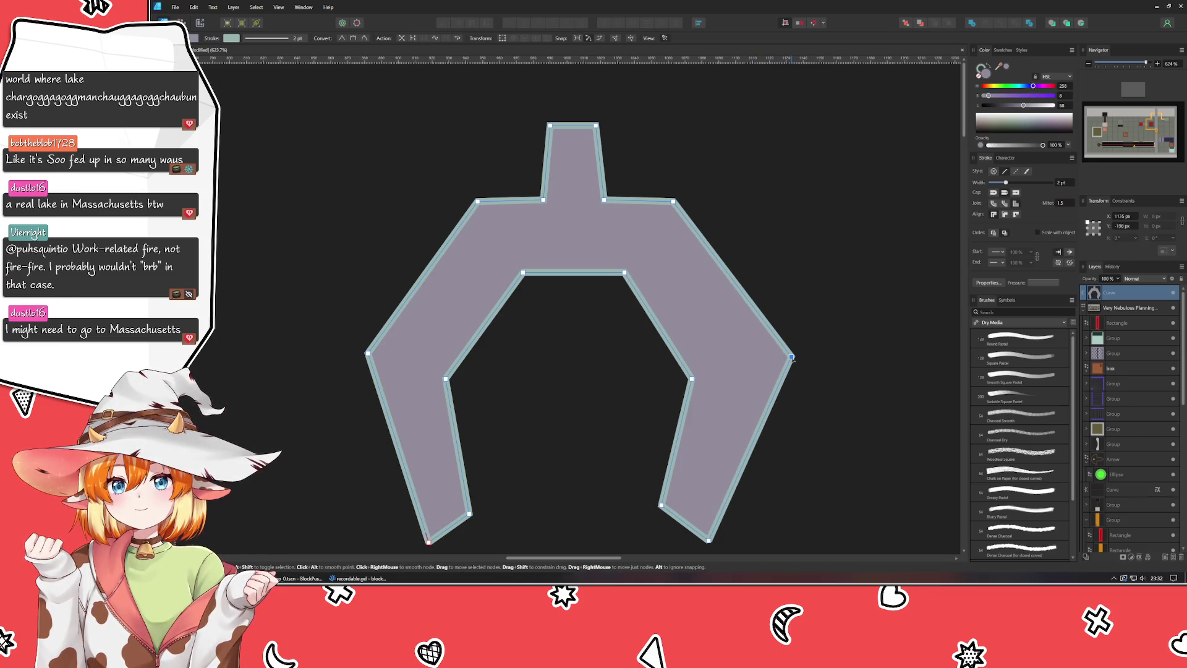
drag(792, 358, 777, 370)
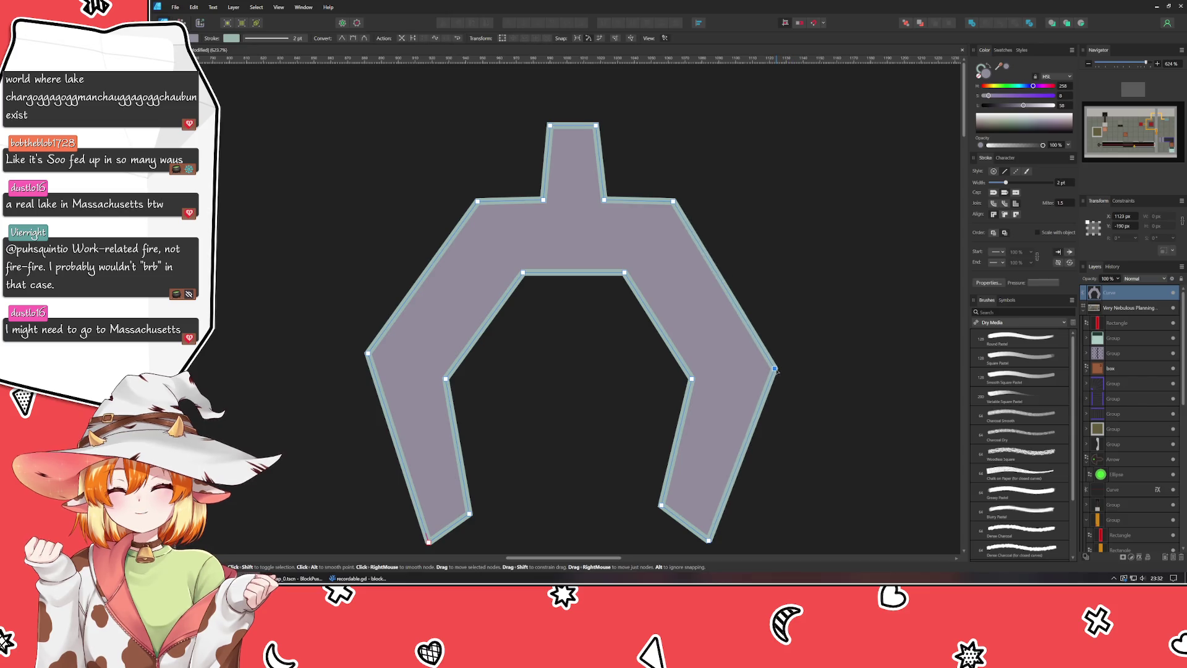
Step: Move the right arm's outer corner inward and raise and widen both inner arch corners
scroll(667, 369, down, 3)
scroll(618, 371, left, 1)
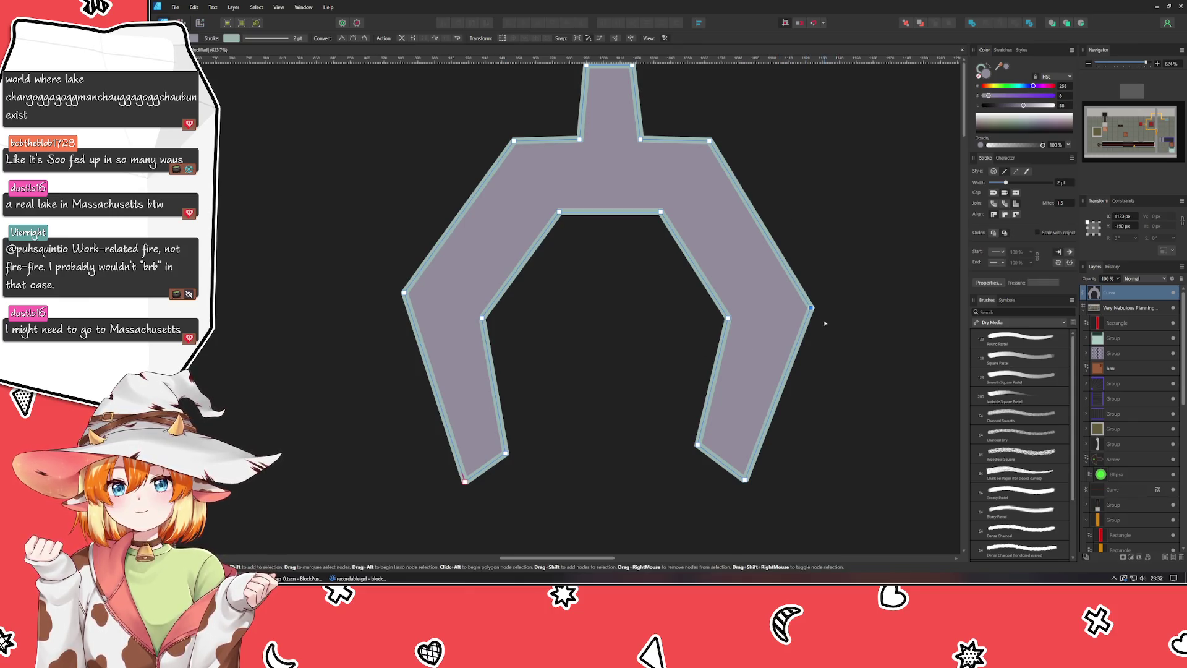
drag(811, 308, 779, 312)
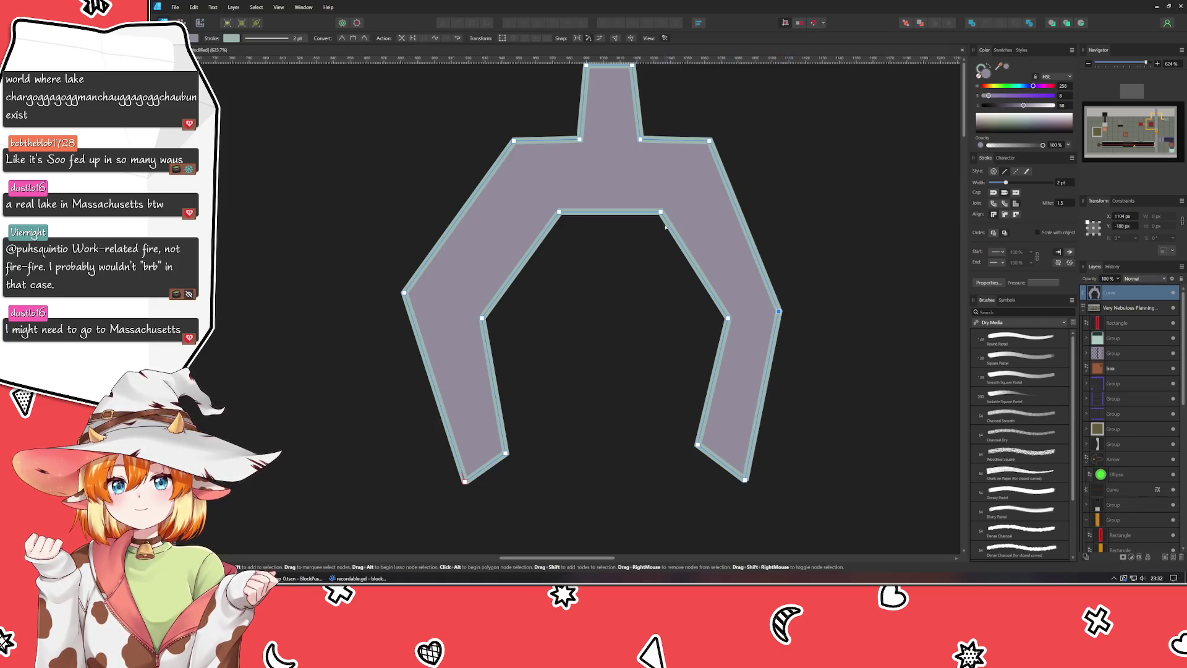
drag(661, 212, 671, 200)
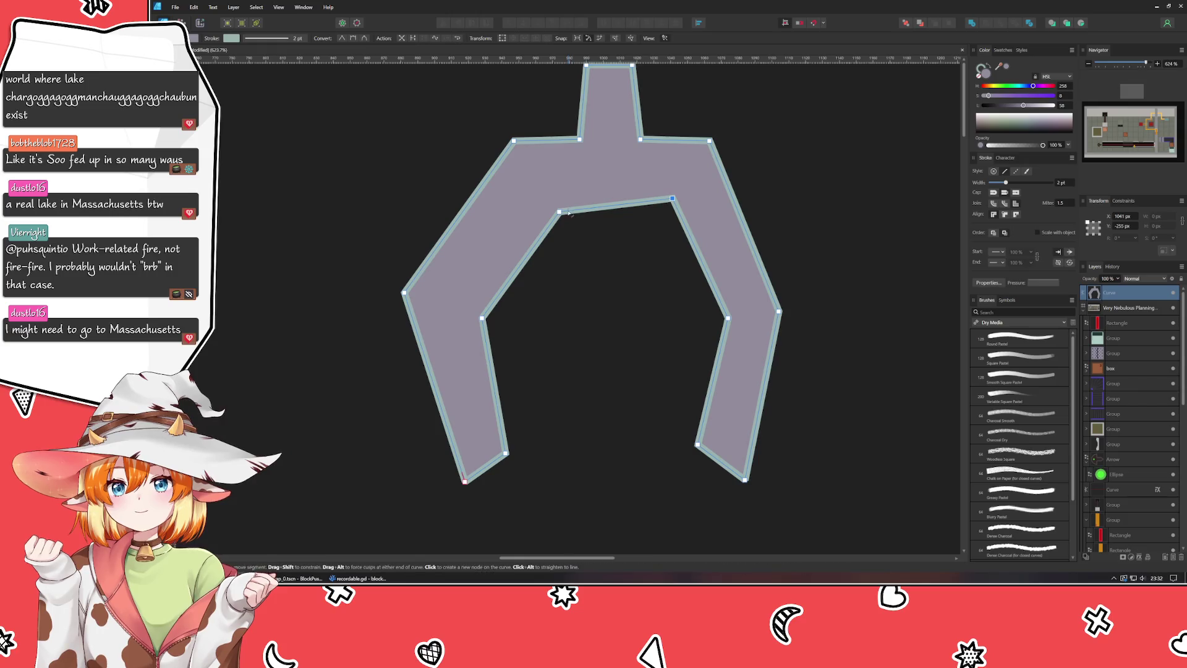
drag(559, 212, 535, 199)
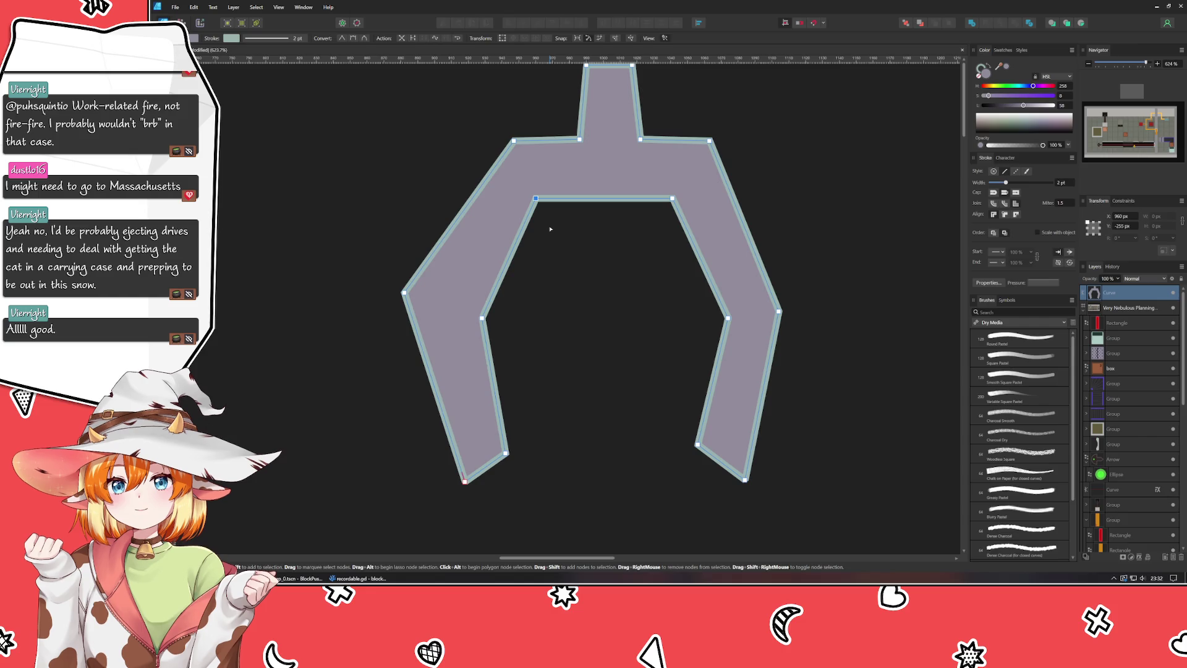
Step: Widen the inner arch and right arm, aligning the right outer corner to a new horizontal guide
scroll(619, 339, up, 2)
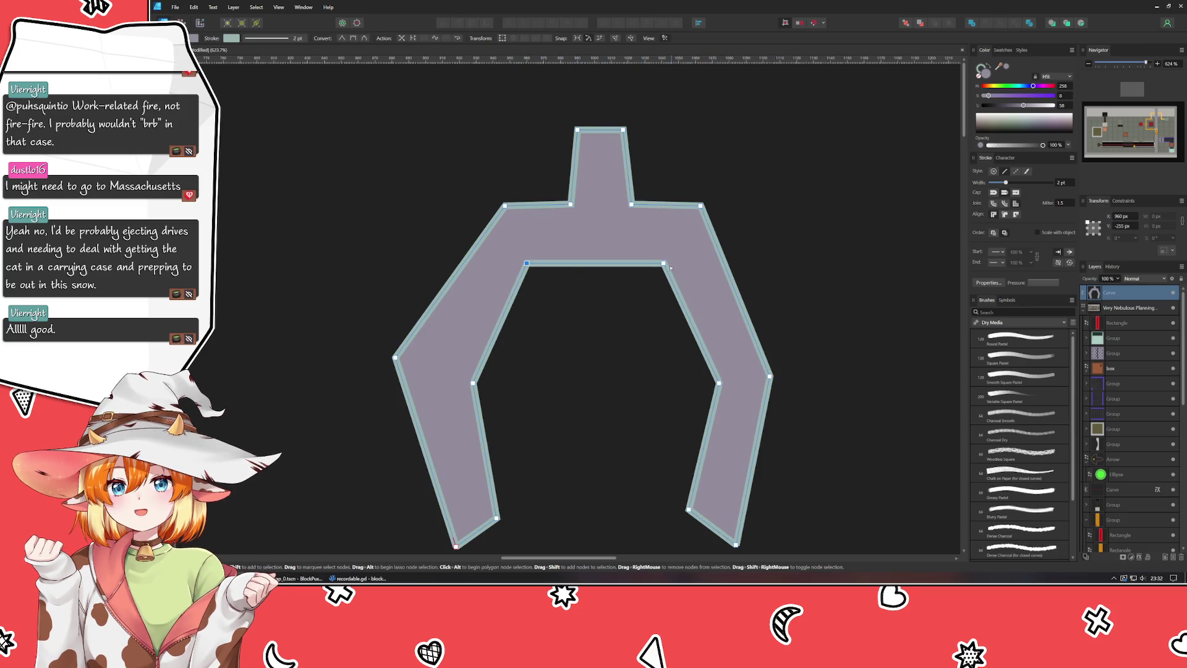
drag(663, 263, 671, 263)
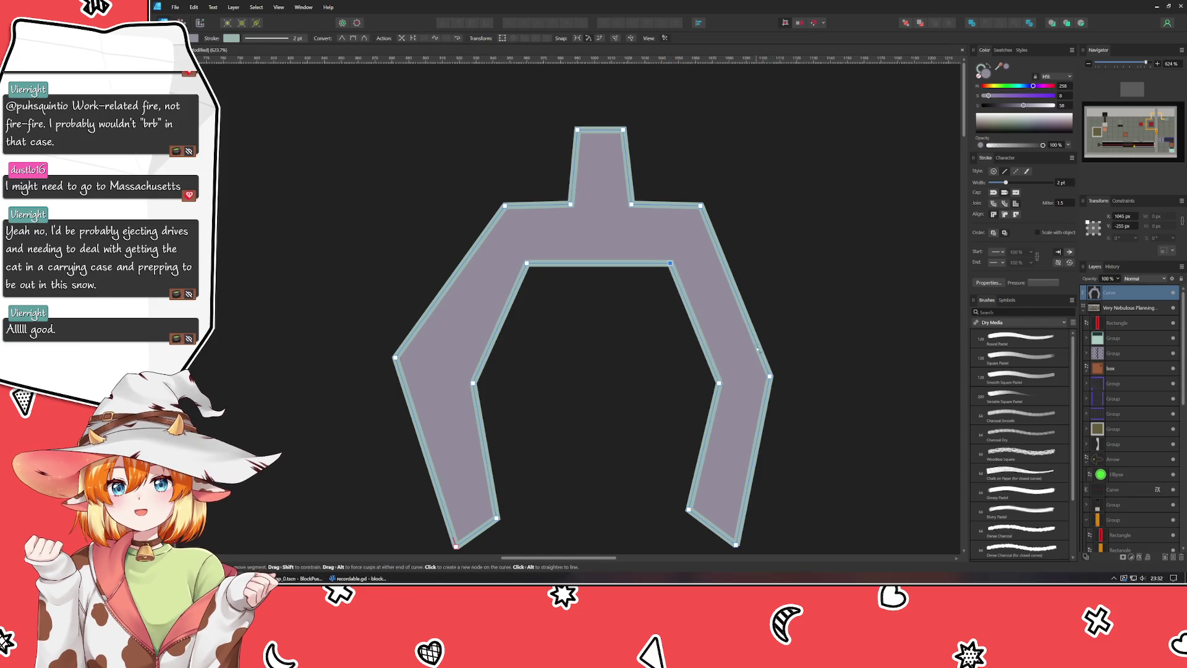
mouse_move(758, 348)
mouse_down()
mouse_move(777, 349)
mouse_move(785, 366)
mouse_up()
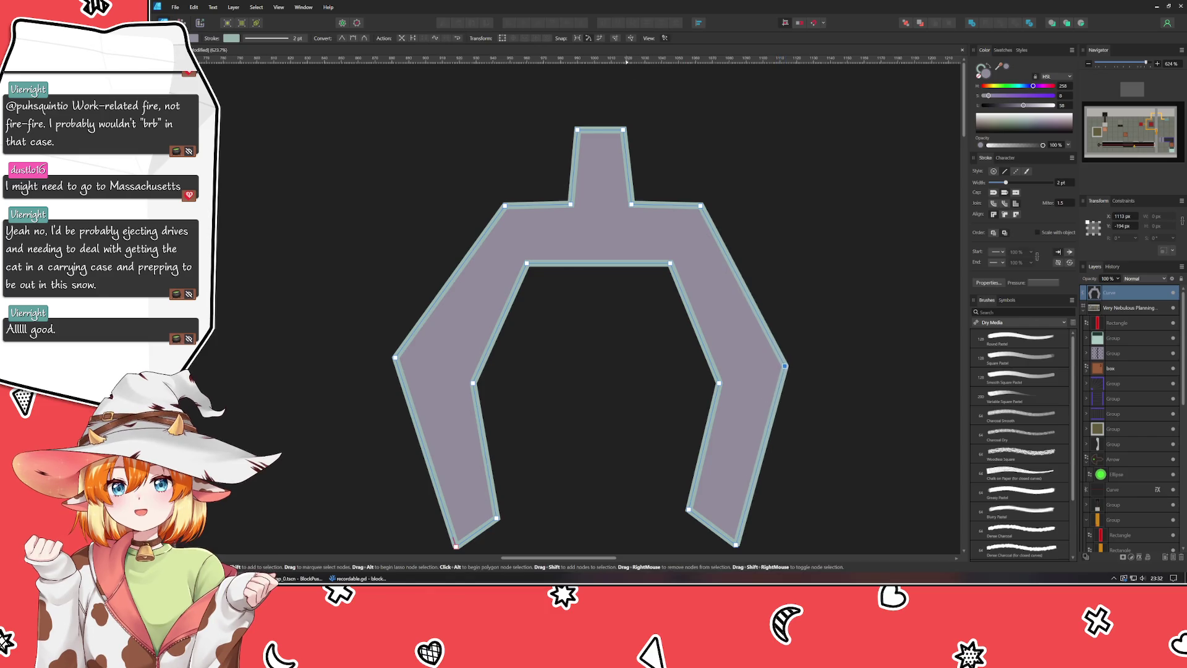
click(623, 129)
drag(635, 59, 611, 357)
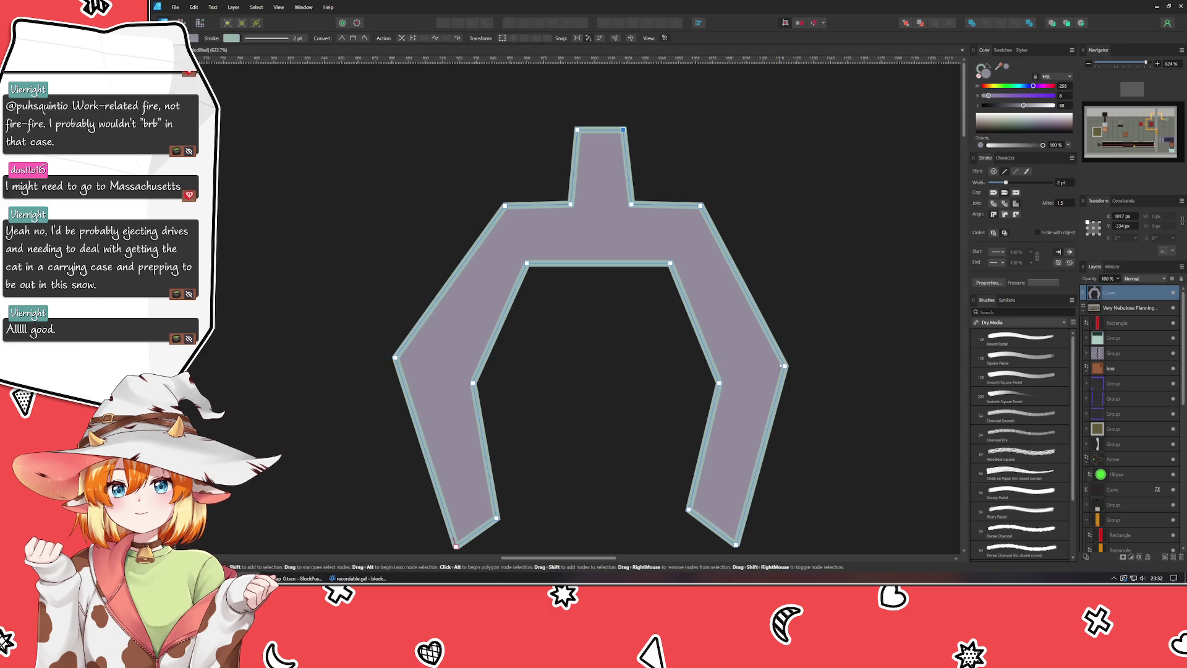
drag(785, 366, 786, 361)
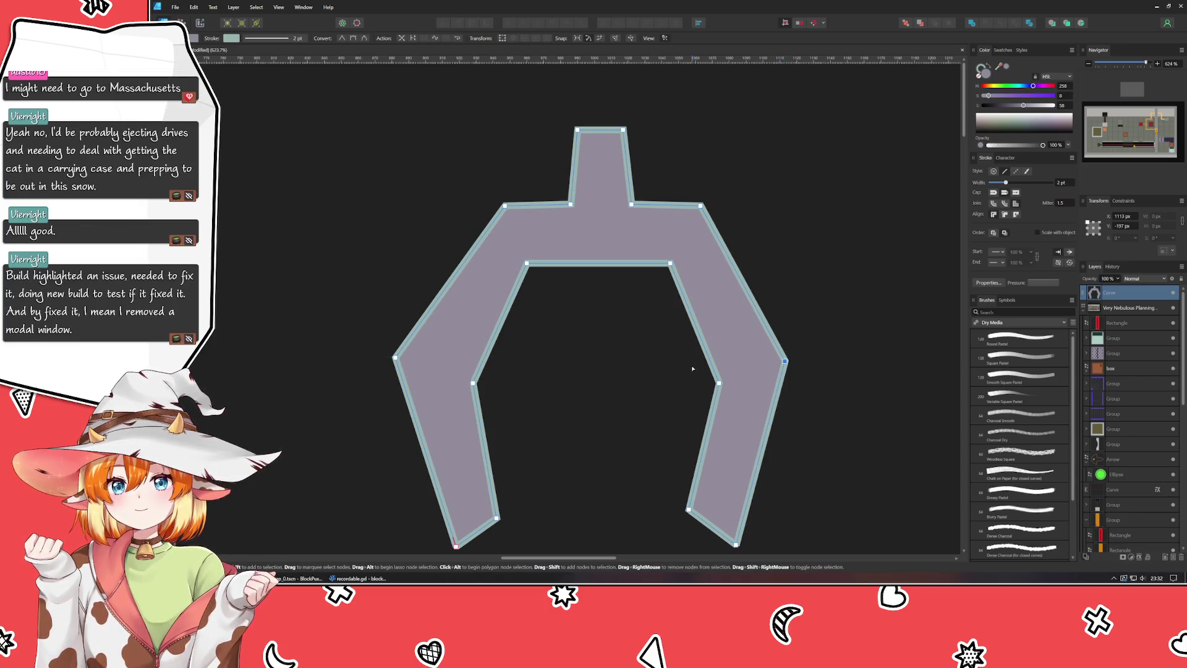
mouse_move(534, 318)
mouse_down()
mouse_move(509, 283)
mouse_move(479, 275)
mouse_move(484, 318)
mouse_move(459, 303)
mouse_up()
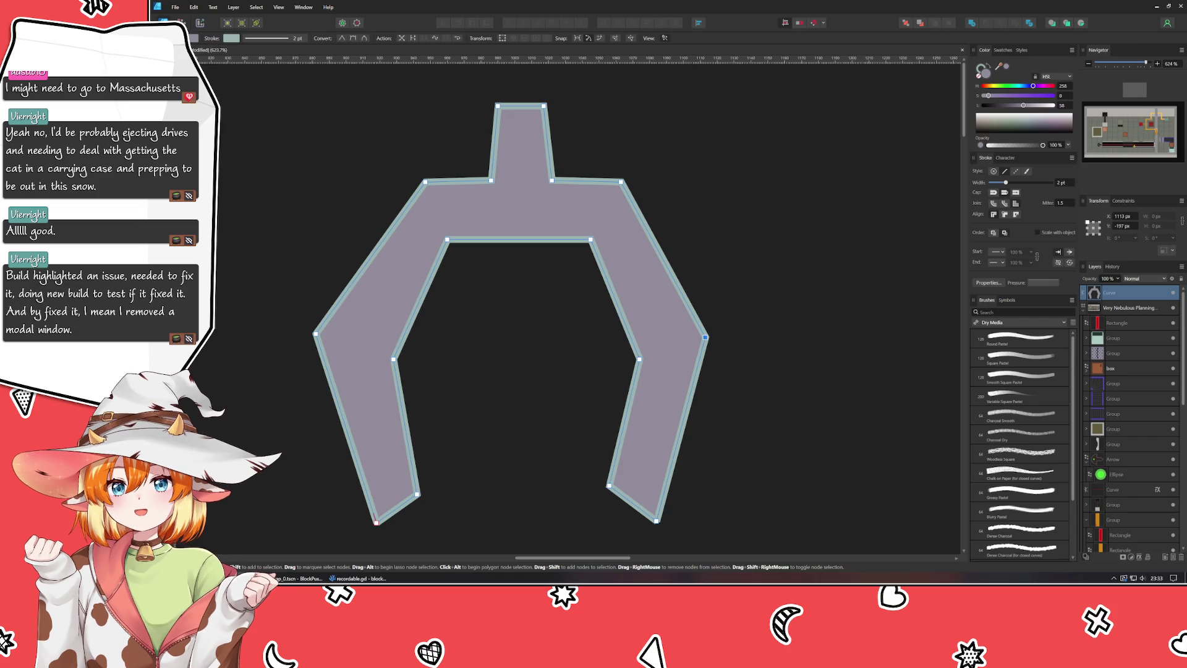
Step: Create an artboard around the claw and add three horizontal guides, including ones at 48 and 88 px
mouse_move(283, 95)
mouse_down()
mouse_move(694, 548)
mouse_move(741, 545)
mouse_up()
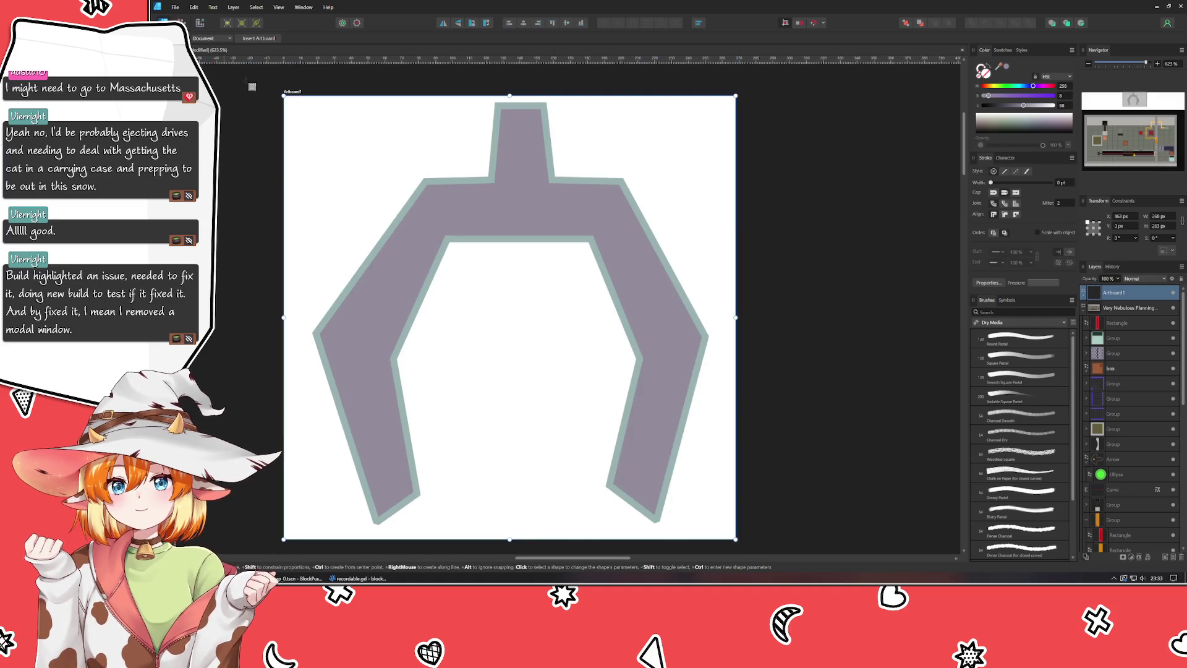
drag(390, 58, 360, 335)
drag(348, 59, 323, 177)
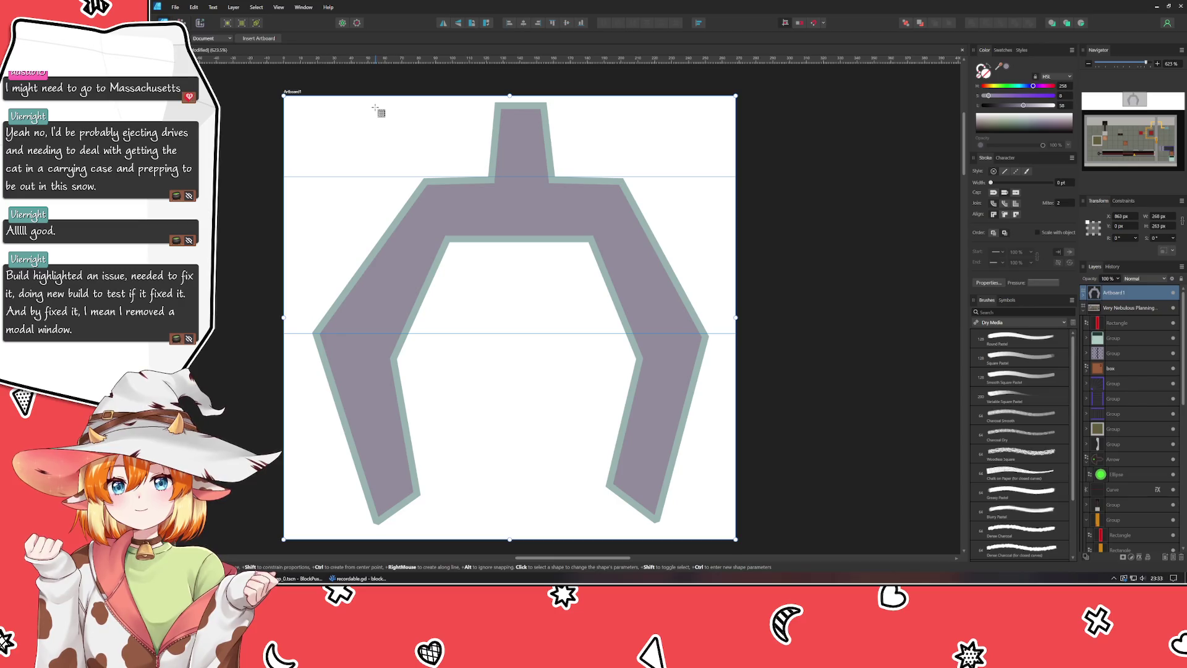
drag(375, 58, 371, 243)
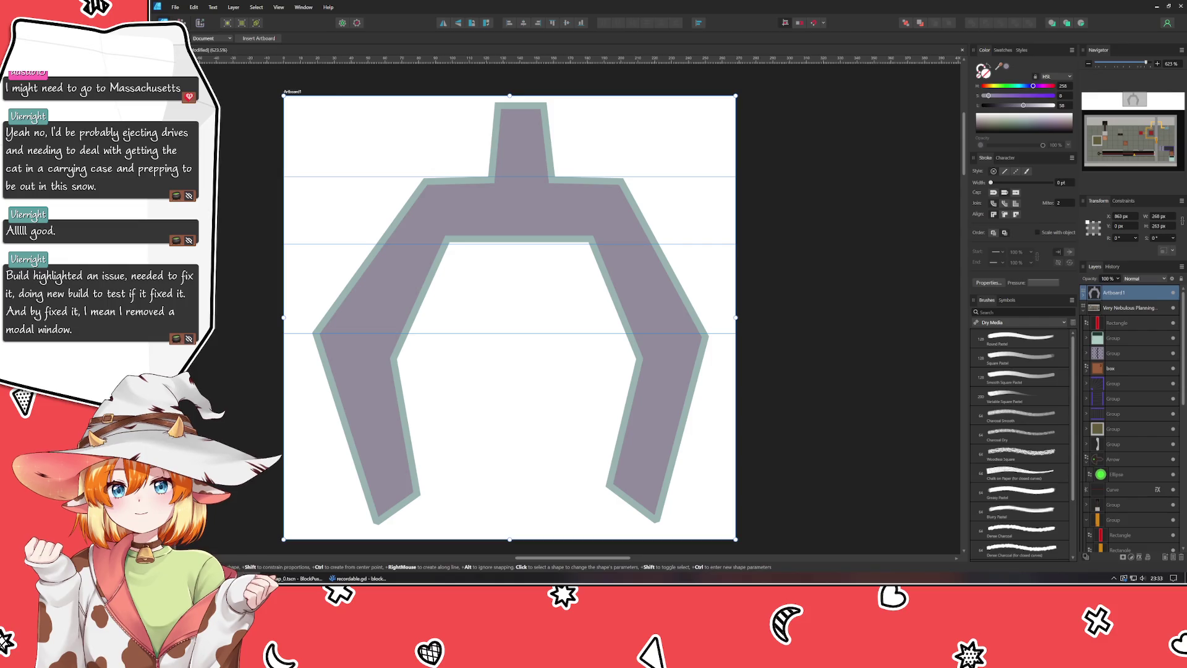
Step: Add a vertical guide through the centre of the claw's stem
mouse_move(199, 158)
mouse_down()
mouse_move(406, 159)
mouse_move(522, 168)
mouse_move(519, 180)
mouse_up()
key(m)
drag(523, 148, 521, 152)
key(Escape)
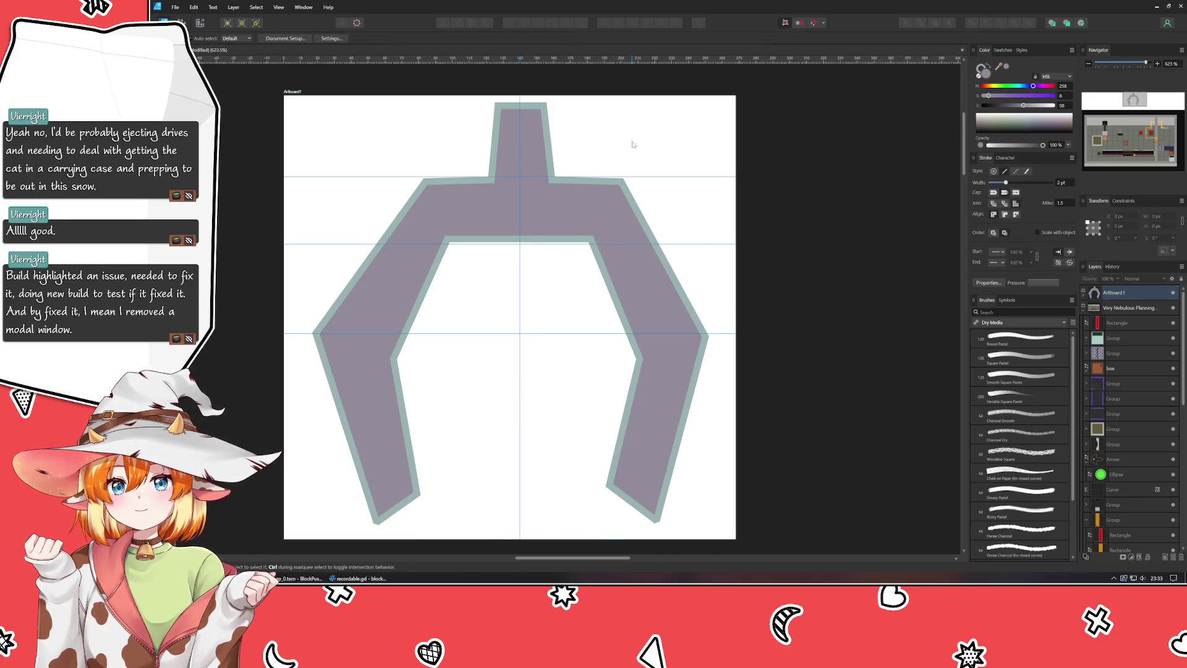
double_click(529, 181)
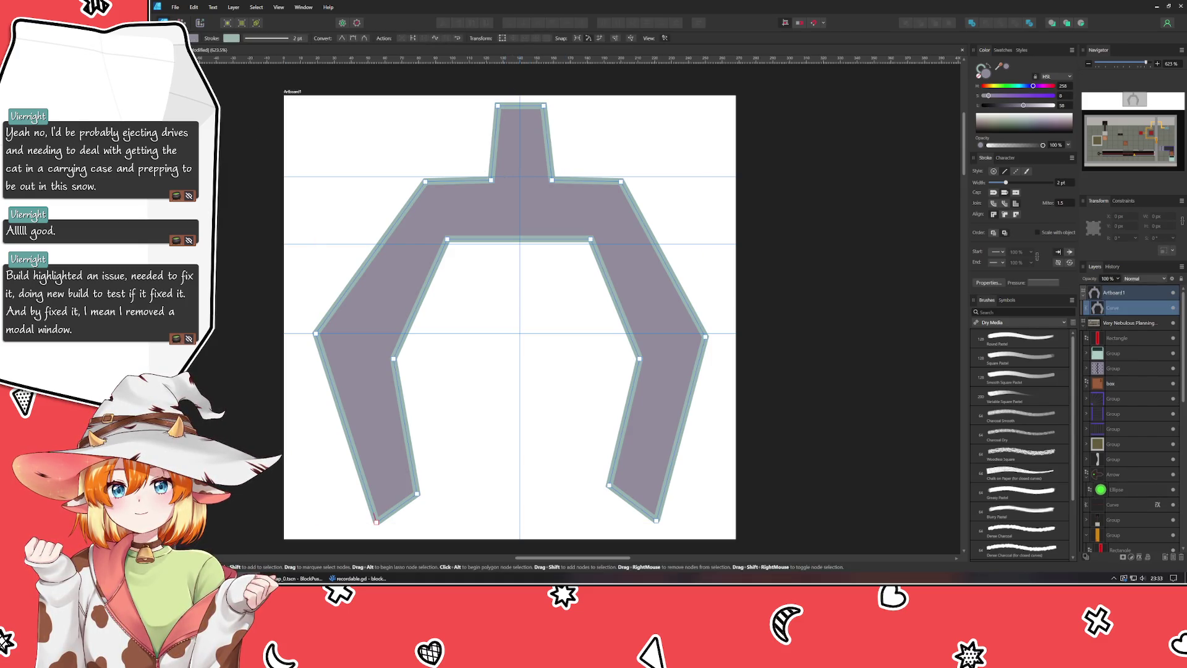
Step: Nudge the middle horizontal guide slightly lower
key(v)
drag(328, 178, 321, 179)
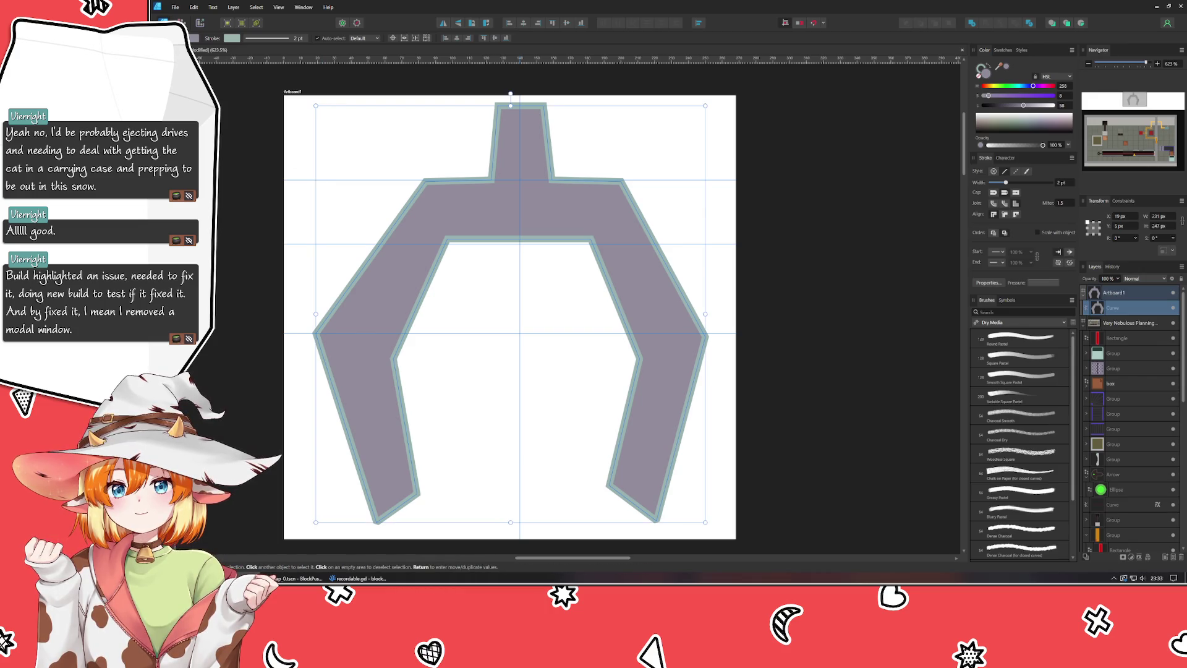
key(a)
Step: Raise both inner arch corners and shift the left arm's nodes inward to mirror the right arm
click(528, 320)
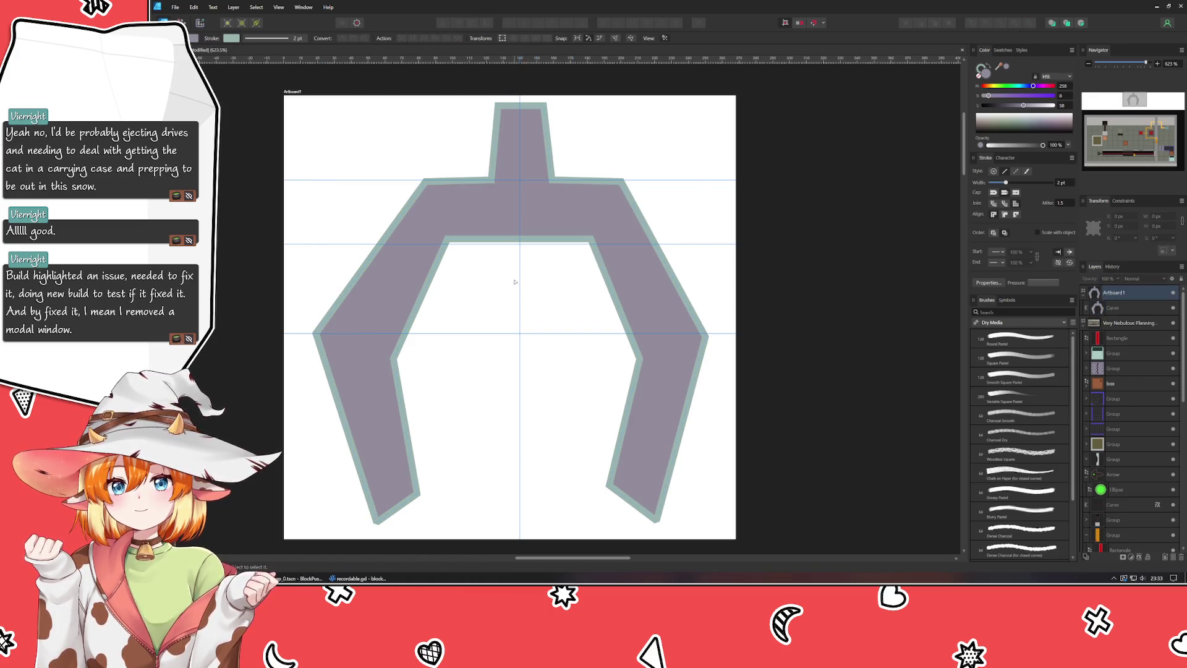
click(496, 210)
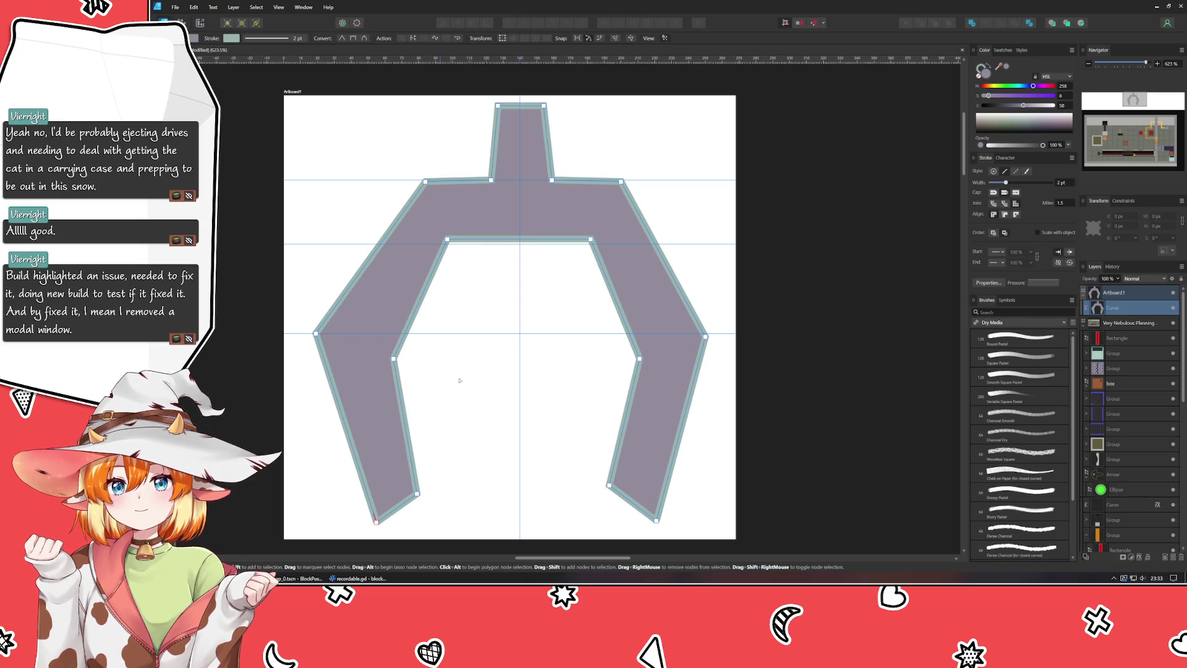
click(705, 335)
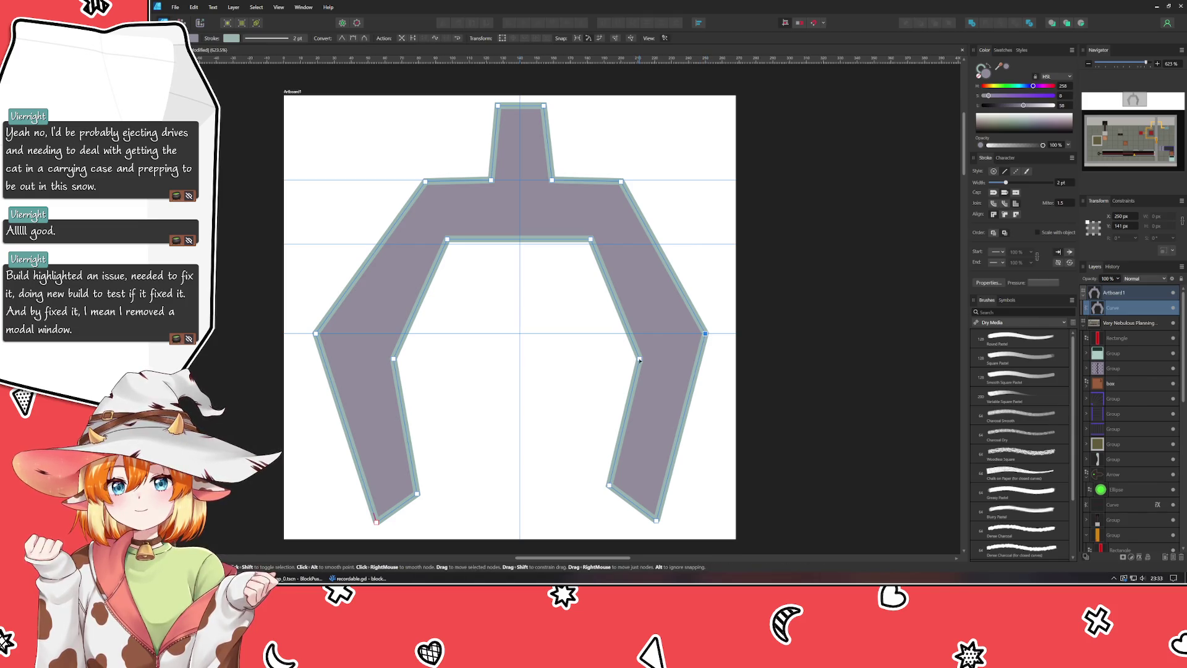
drag(639, 359, 641, 339)
drag(393, 360, 377, 340)
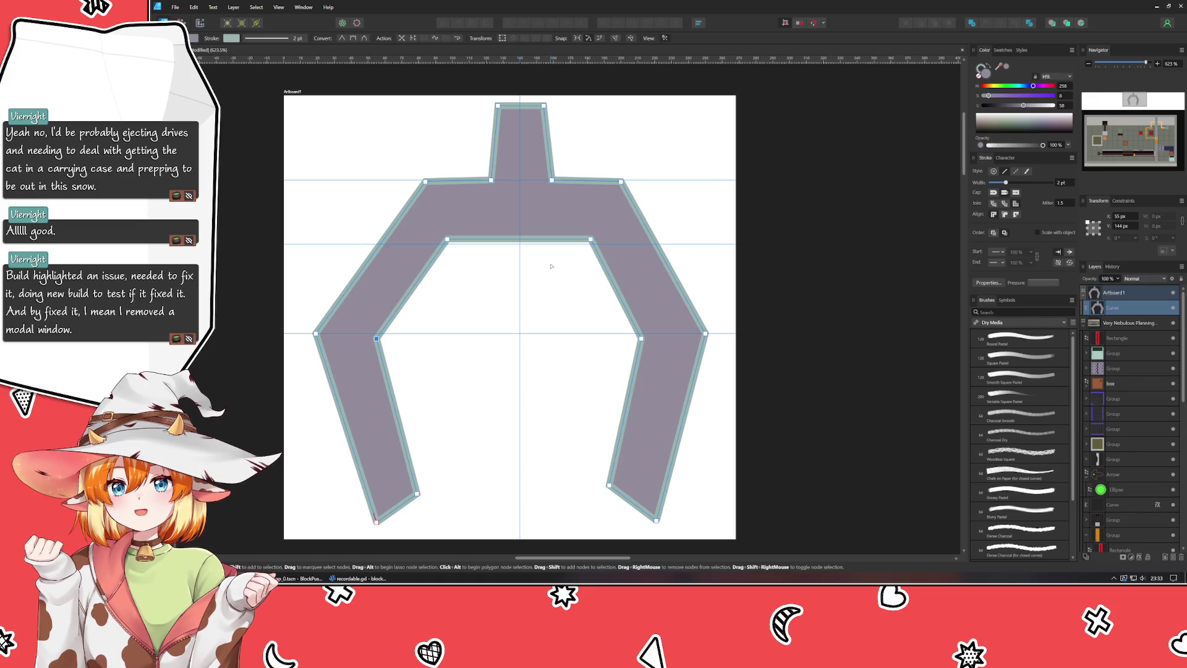
drag(299, 293, 497, 531)
key(Right)
key(Right)
key(Right)
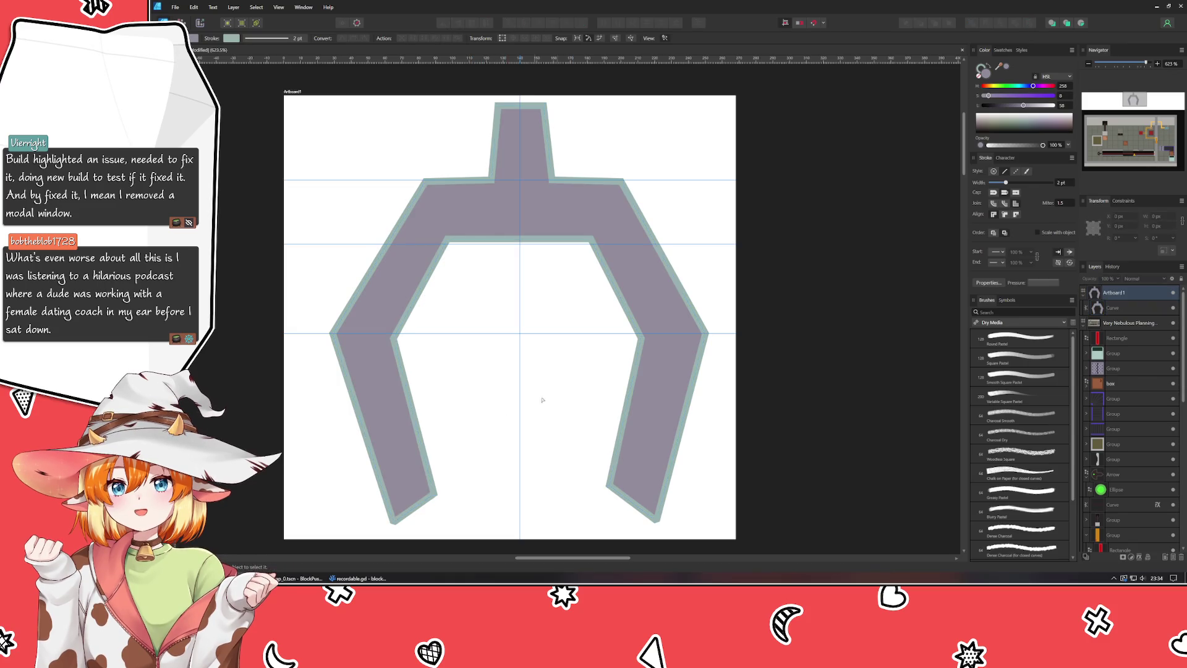
Step: Nudge the right arm's corner and tip nodes slightly left, twice
mouse_move(679, 282)
mouse_down()
mouse_move(712, 508)
mouse_move(668, 417)
mouse_up()
drag(652, 530, 798, 180)
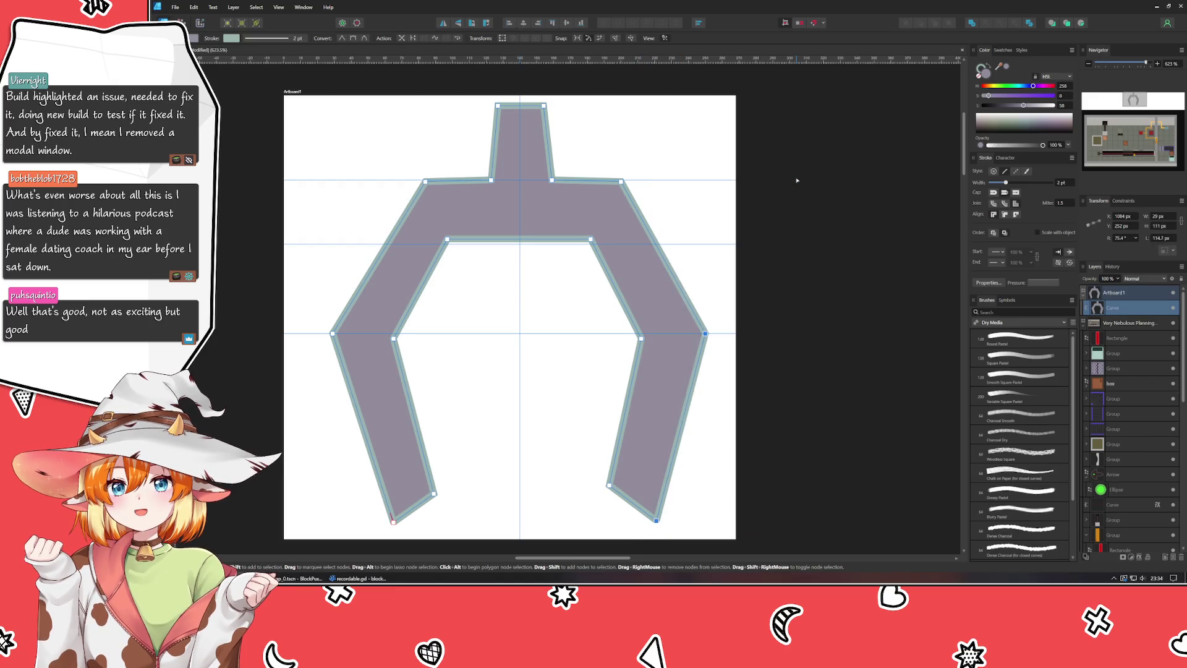
key(Left)
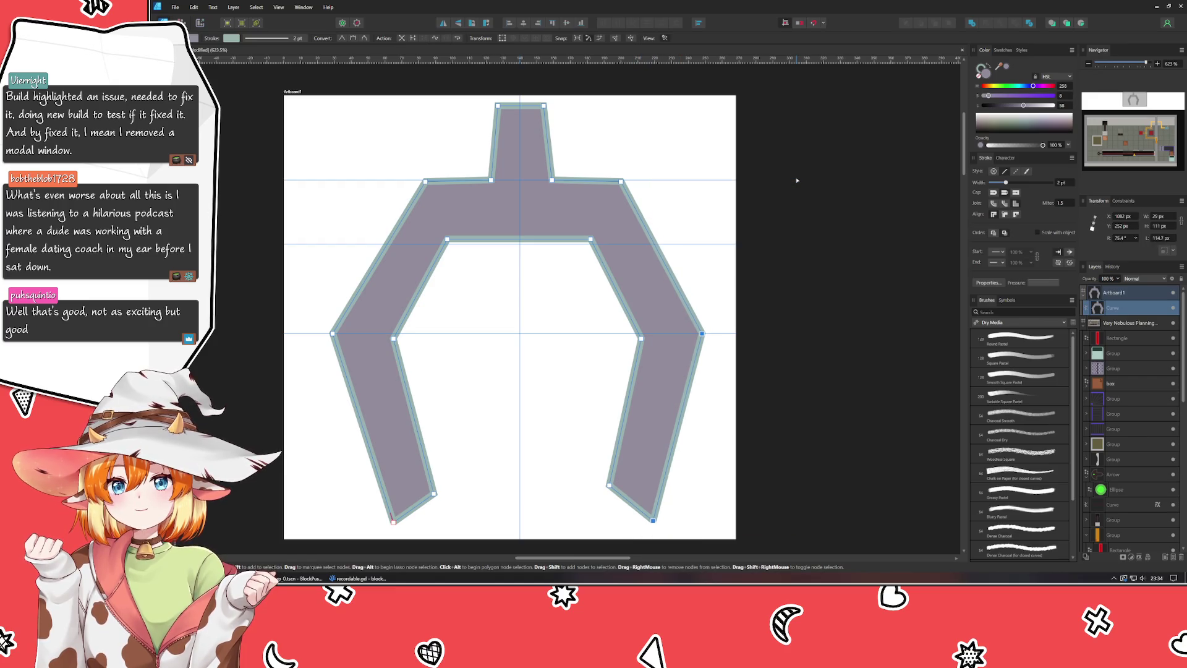
key(Escape)
click(668, 436)
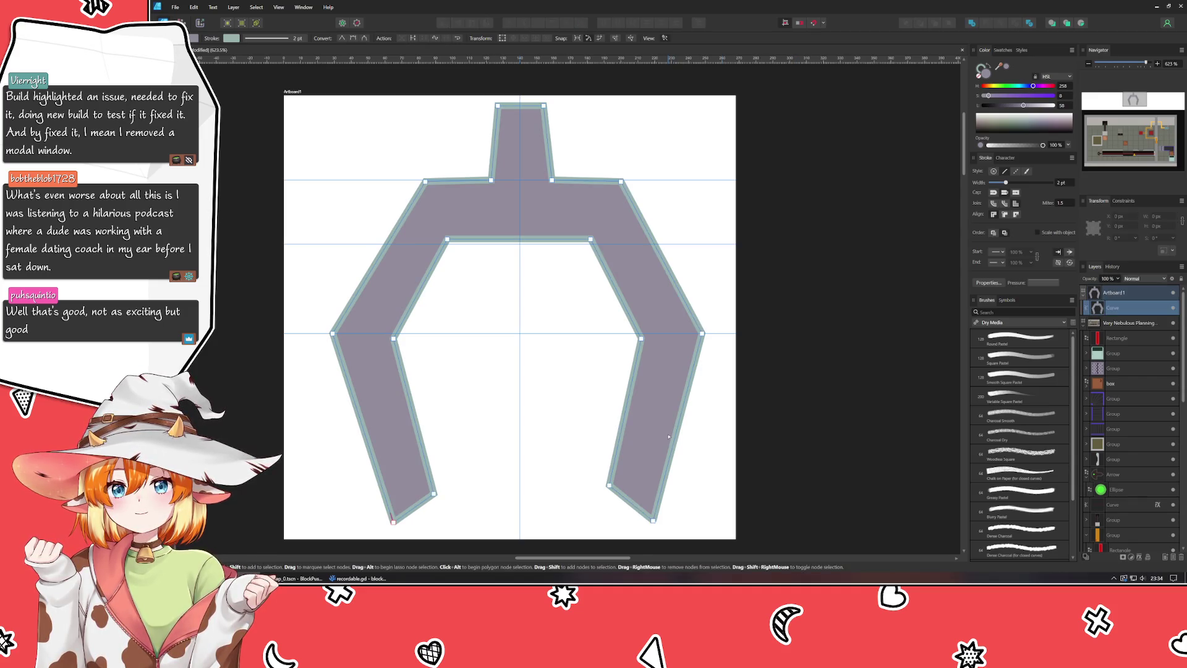
drag(645, 543, 812, 306)
key(Left)
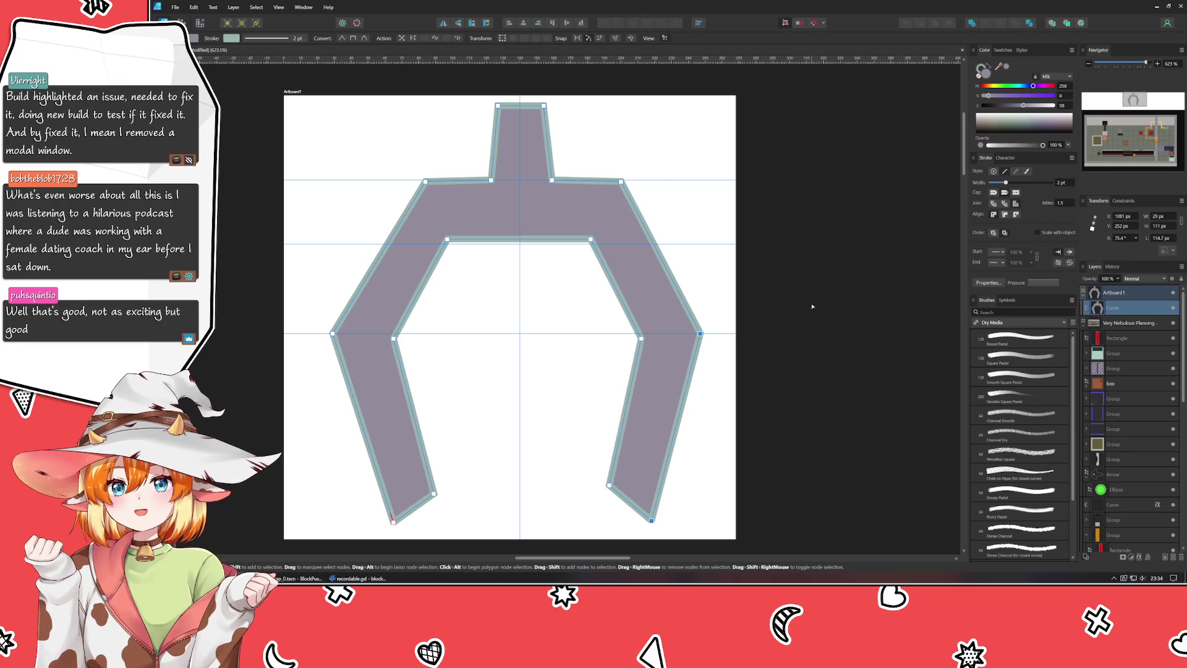
key(Escape)
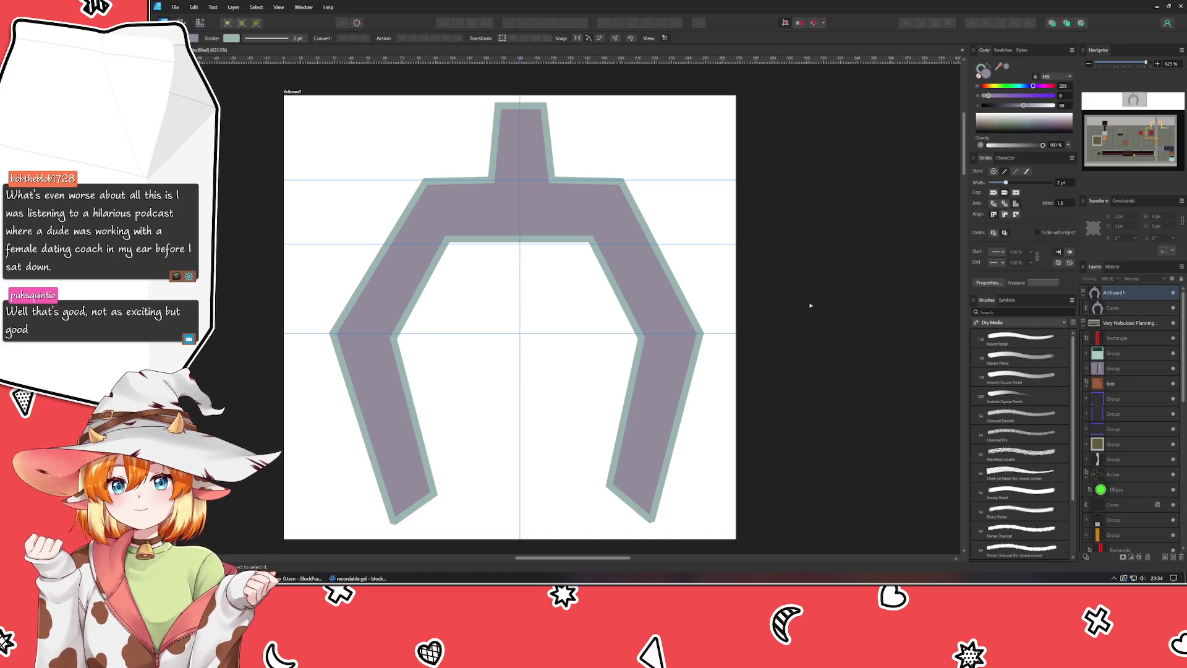
Step: Lower the claw's inner top edge slightly
click(554, 223)
mouse_move(436, 226)
mouse_down()
mouse_move(694, 279)
mouse_move(607, 278)
mouse_up()
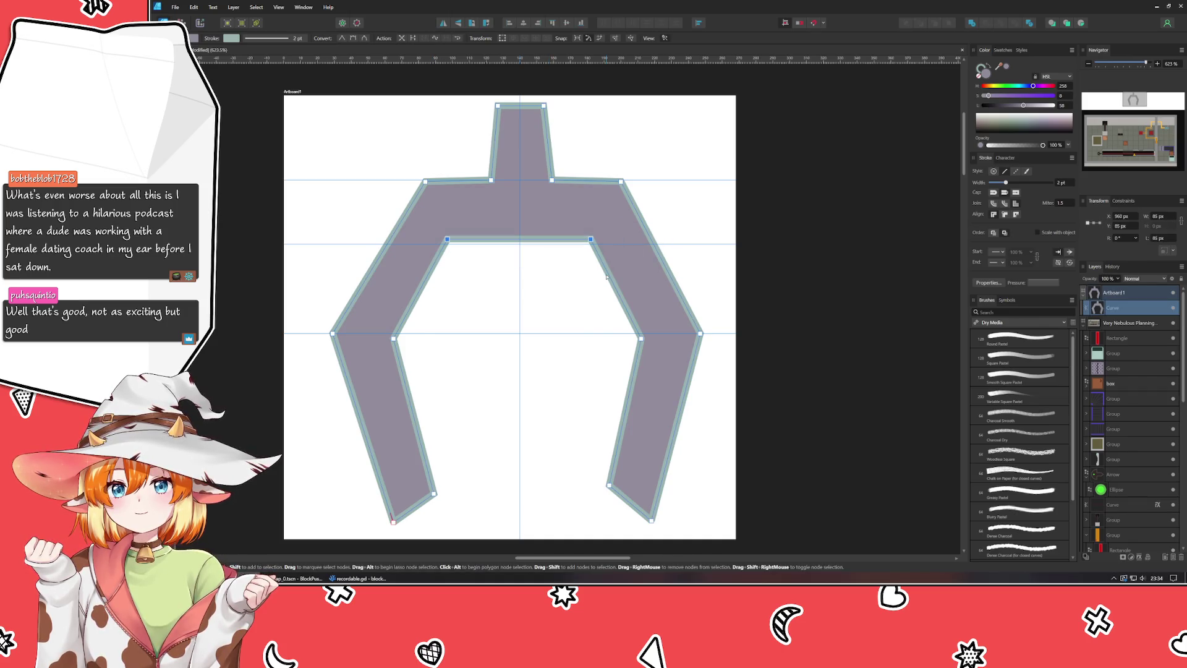
key(Down)
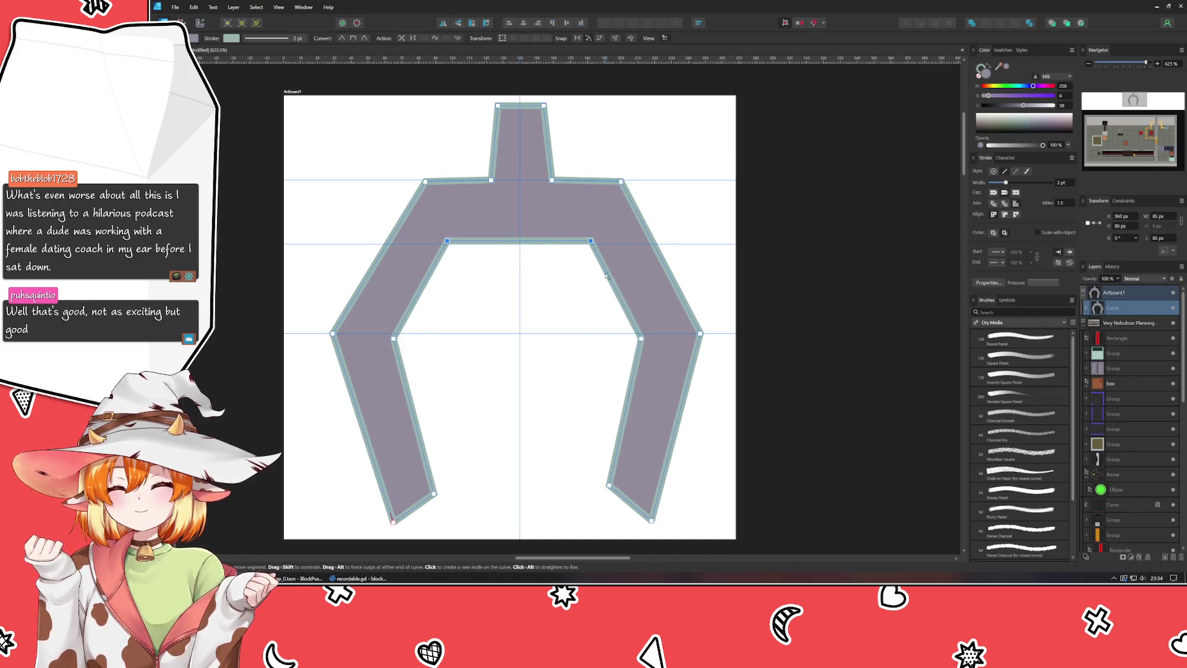
click(718, 196)
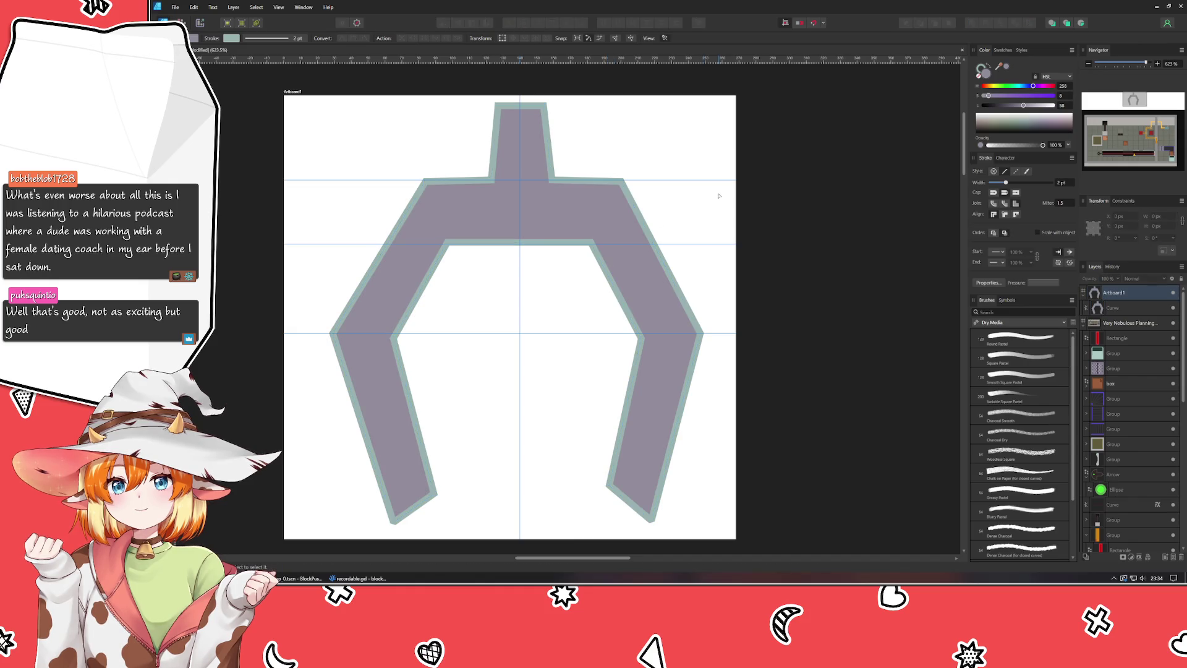
Step: Nudge the claw's top-left shoulder node outward to the left
click(588, 199)
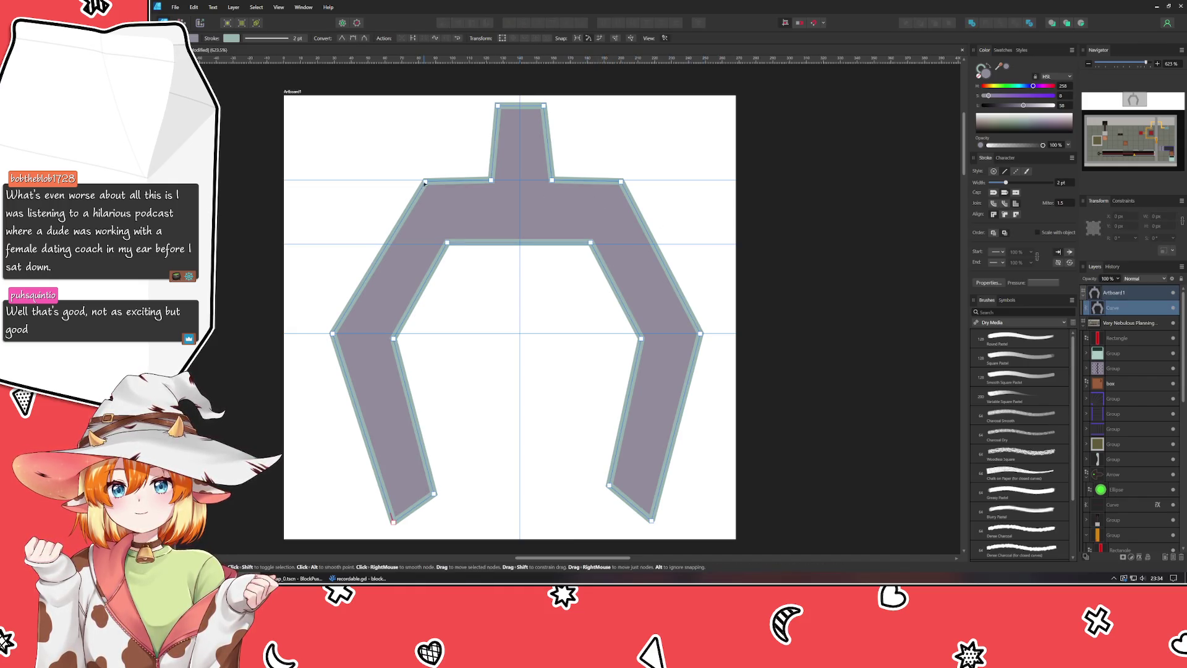
key(Left)
key(Left)
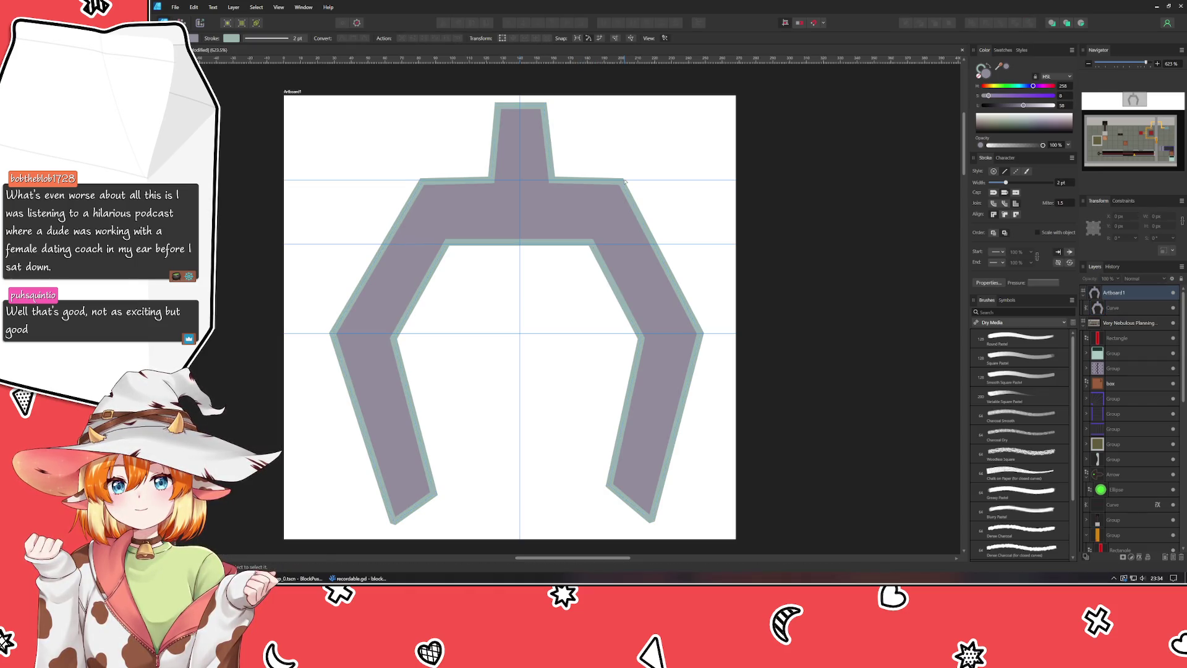
click(620, 182)
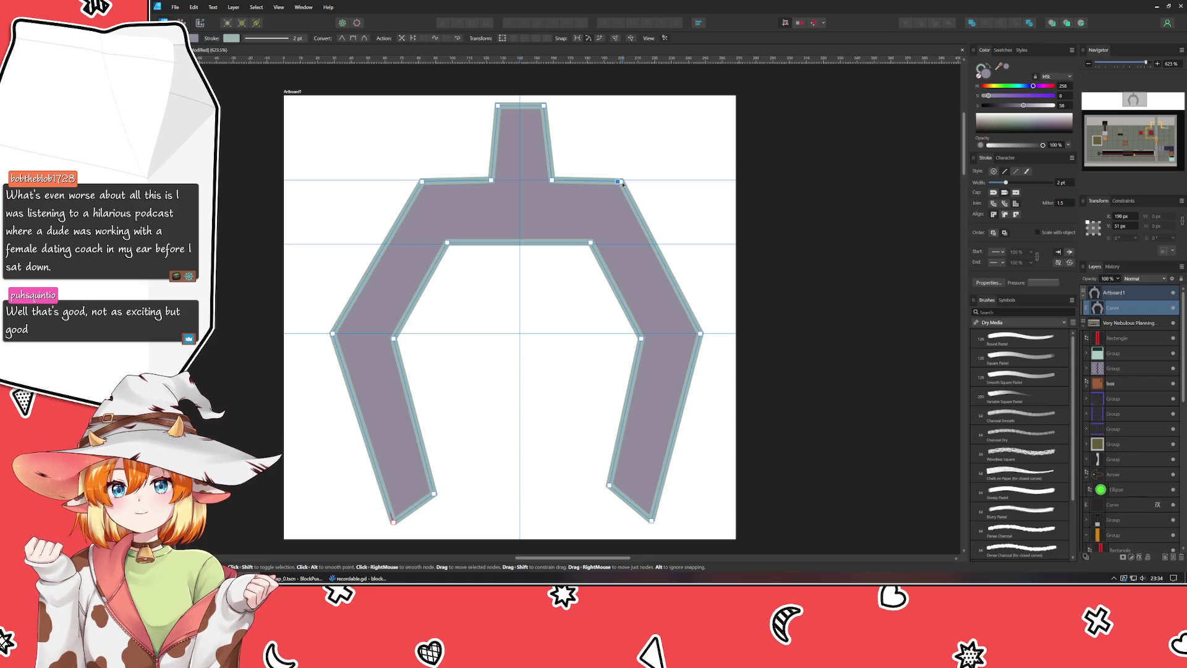
key(Escape)
mouse_move(463, 184)
mouse_down()
mouse_move(496, 102)
mouse_move(522, 96)
mouse_up()
click(600, 147)
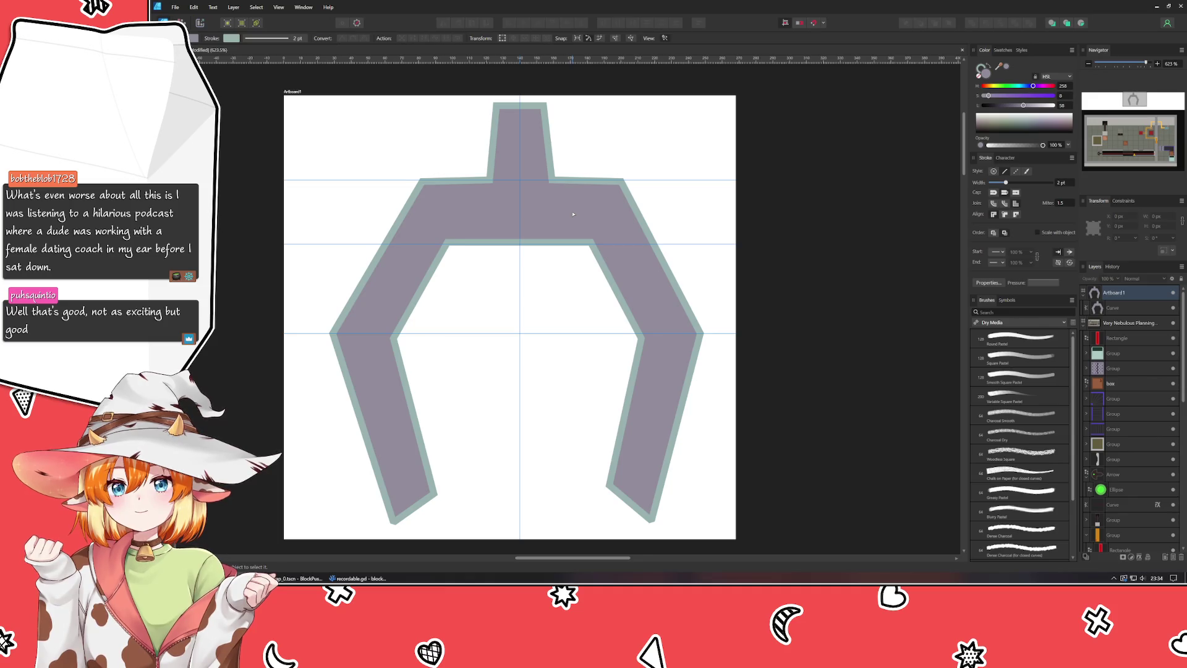
Step: Flip the claw horizontally and place two horizontal guides near its arm tips
key(v)
click(470, 217)
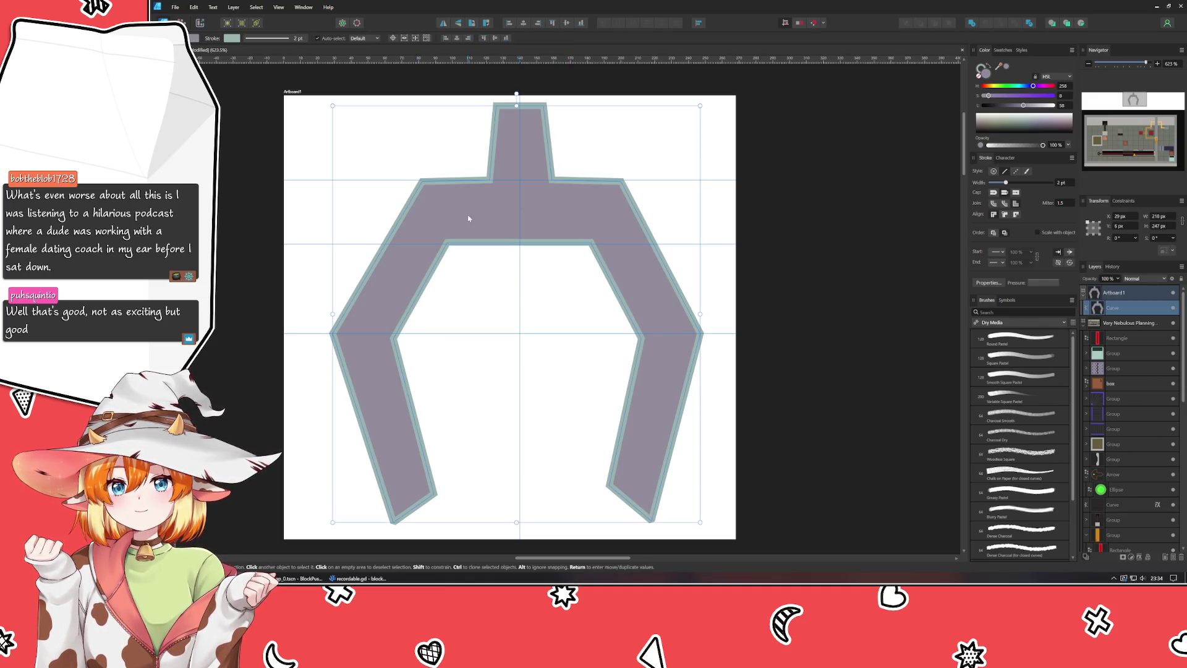
click(444, 24)
click(445, 24)
click(445, 24)
click(444, 24)
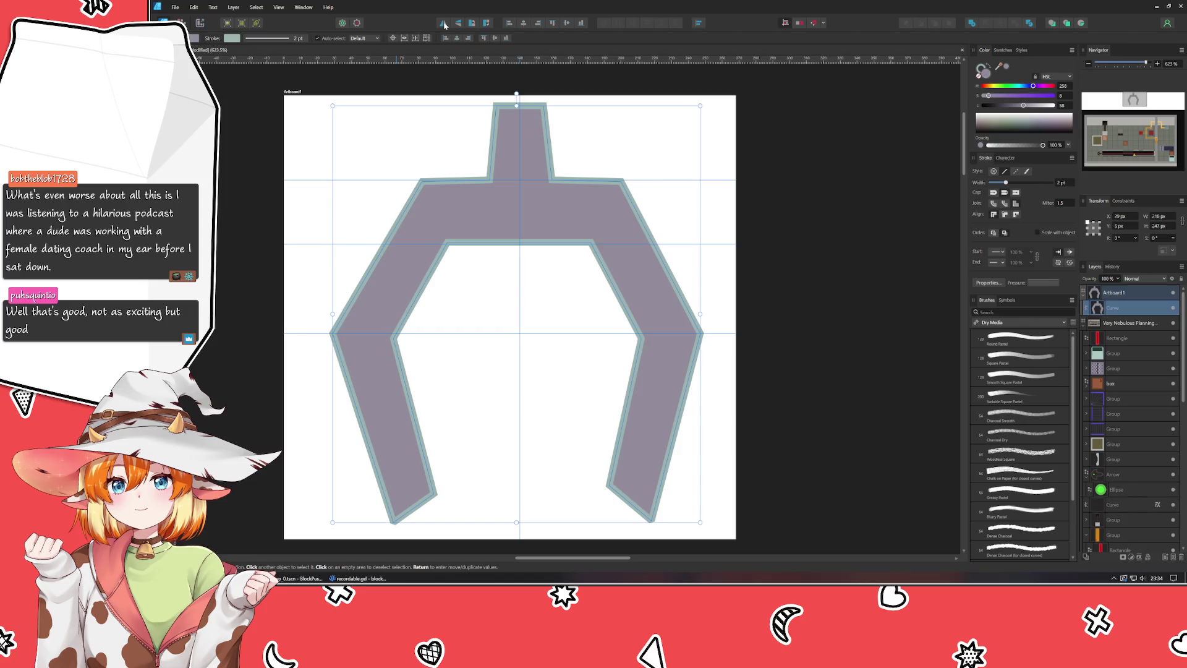
click(444, 24)
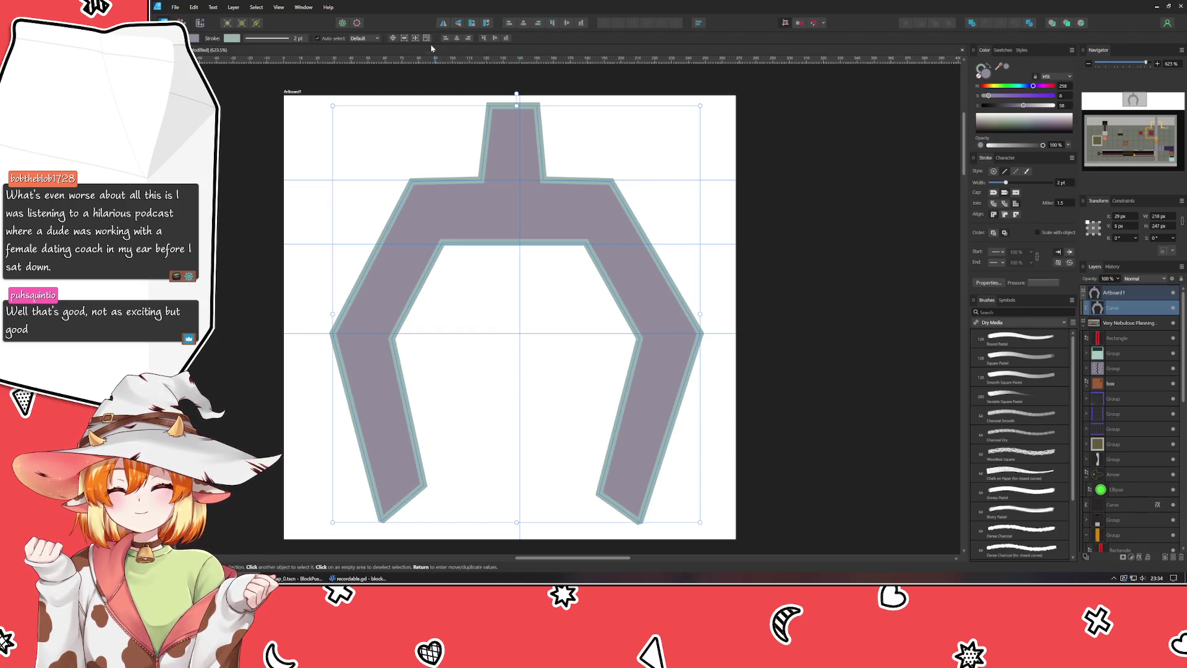
mouse_move(434, 60)
mouse_down()
mouse_move(364, 539)
mouse_move(352, 515)
mouse_up()
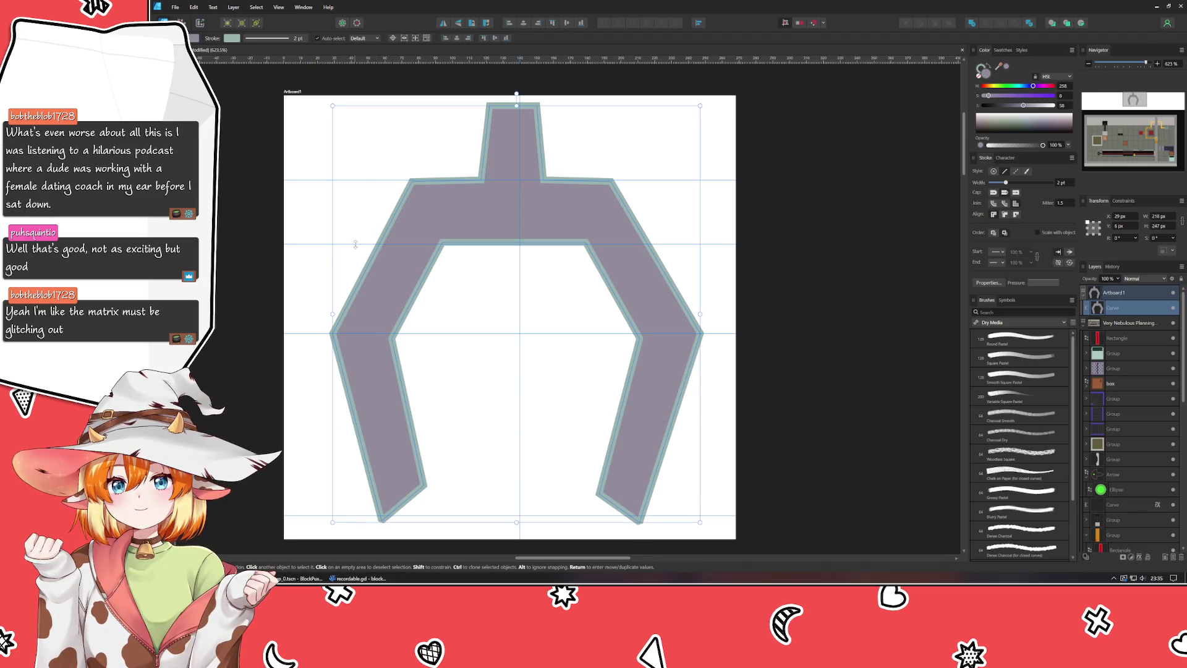
drag(334, 59, 270, 493)
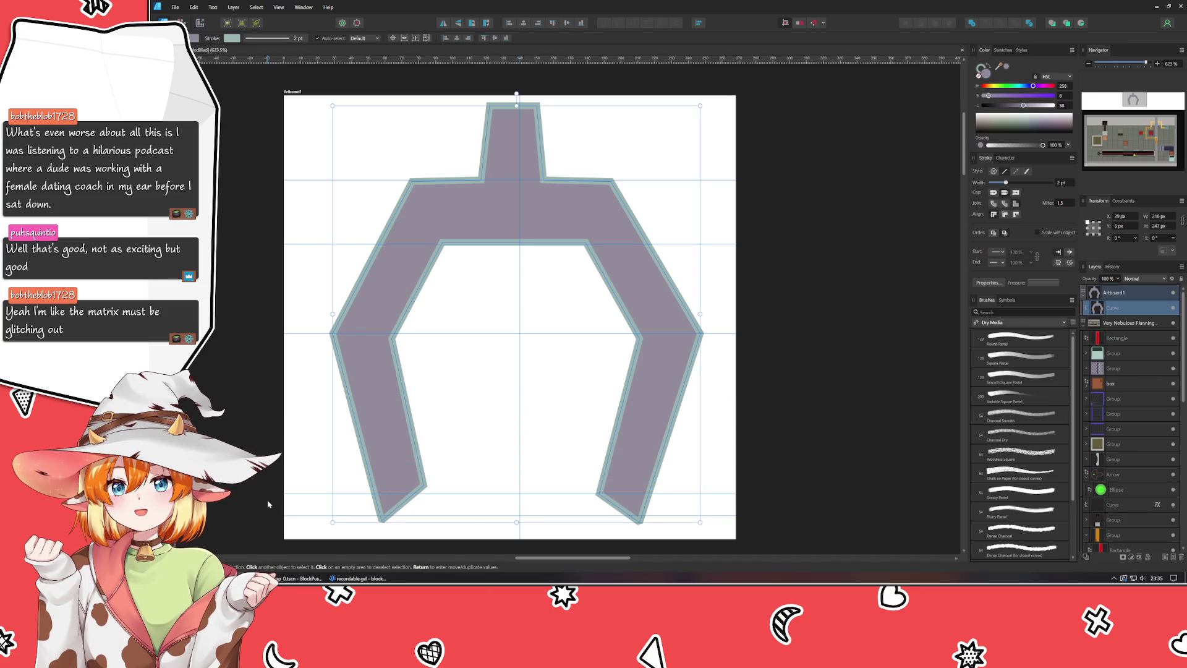
Step: Drag the left leg's inner and outer tips down onto the new guides
double_click(397, 465)
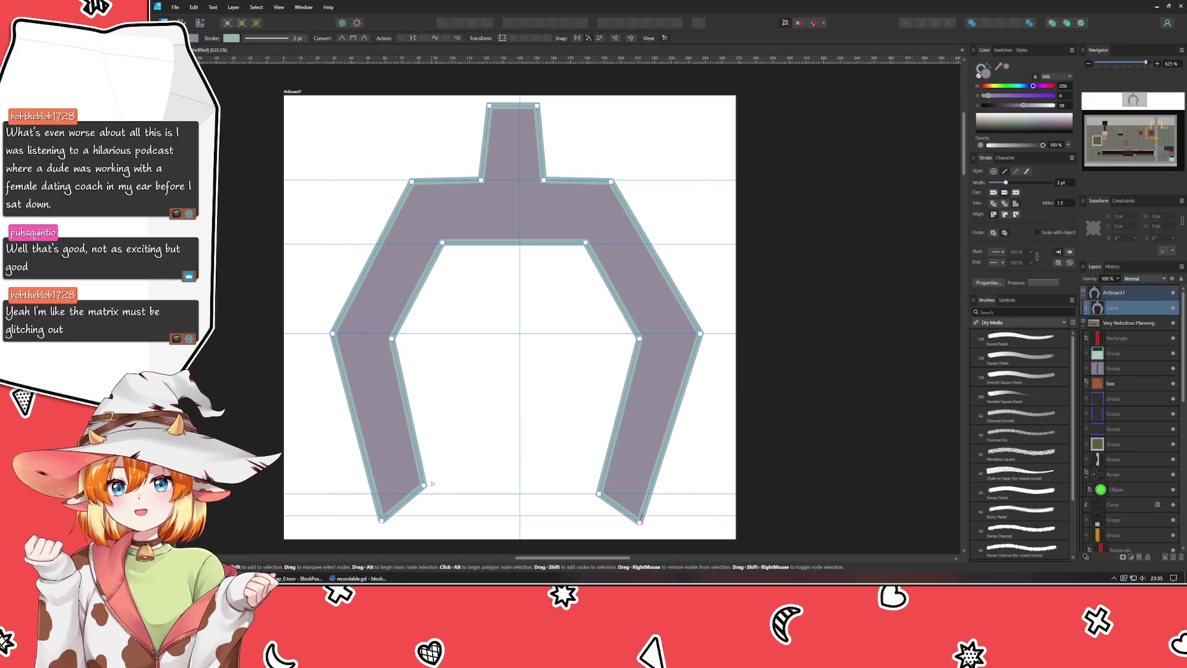
drag(426, 484, 423, 495)
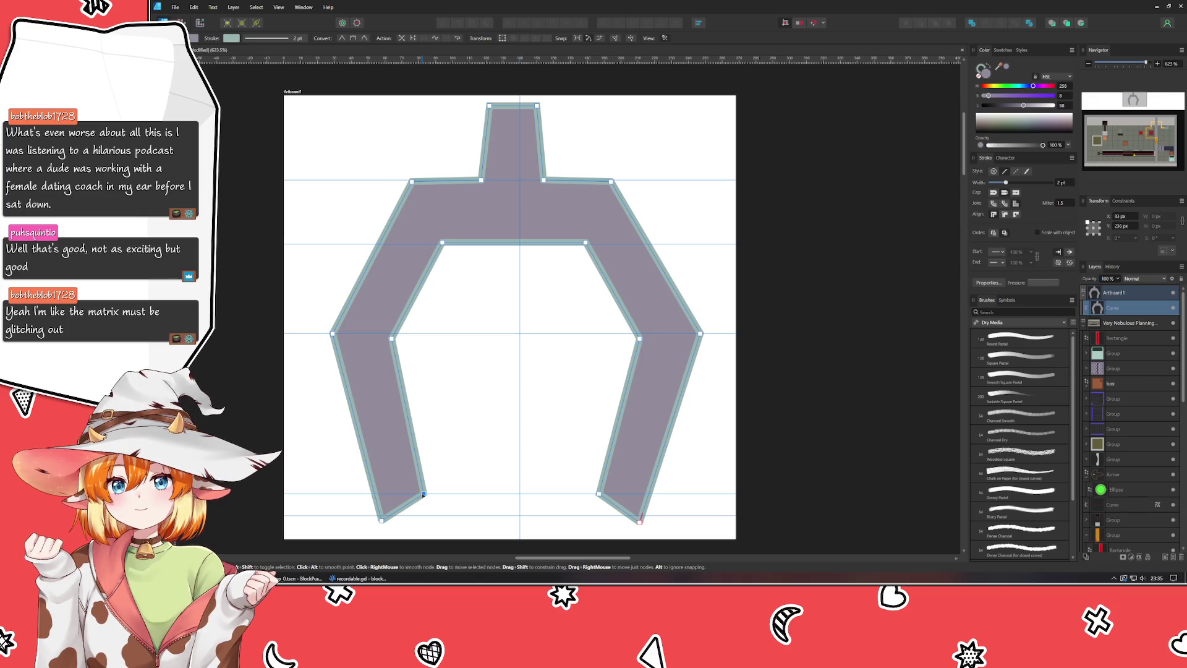
drag(381, 520, 380, 526)
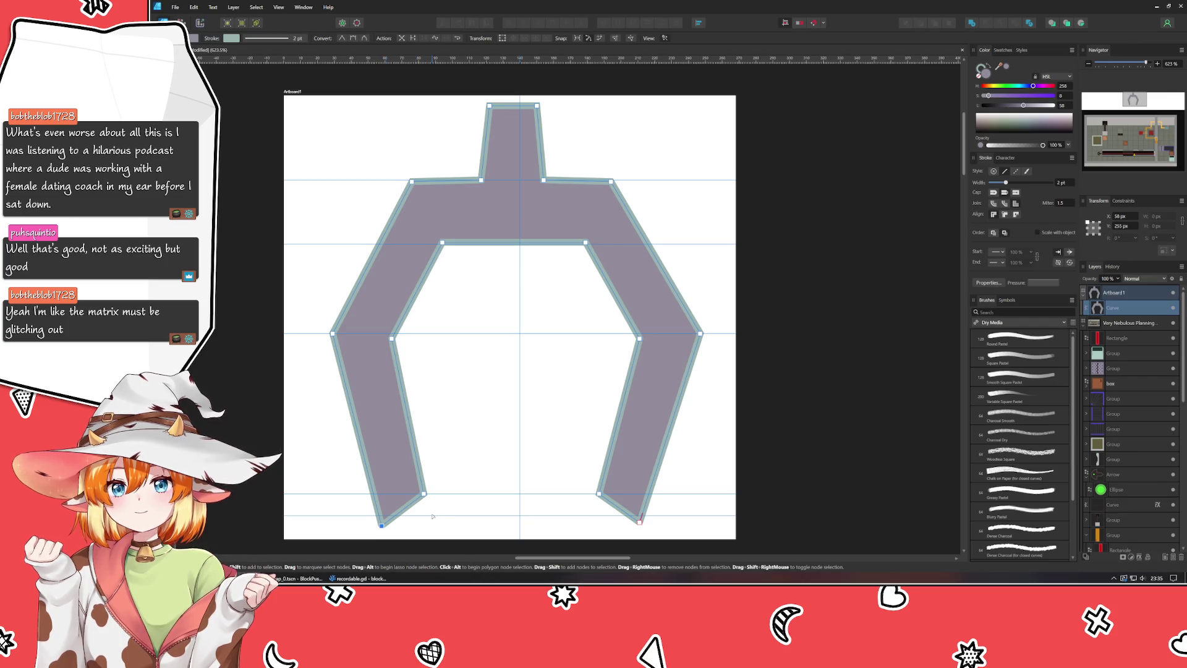
drag(382, 526, 381, 523)
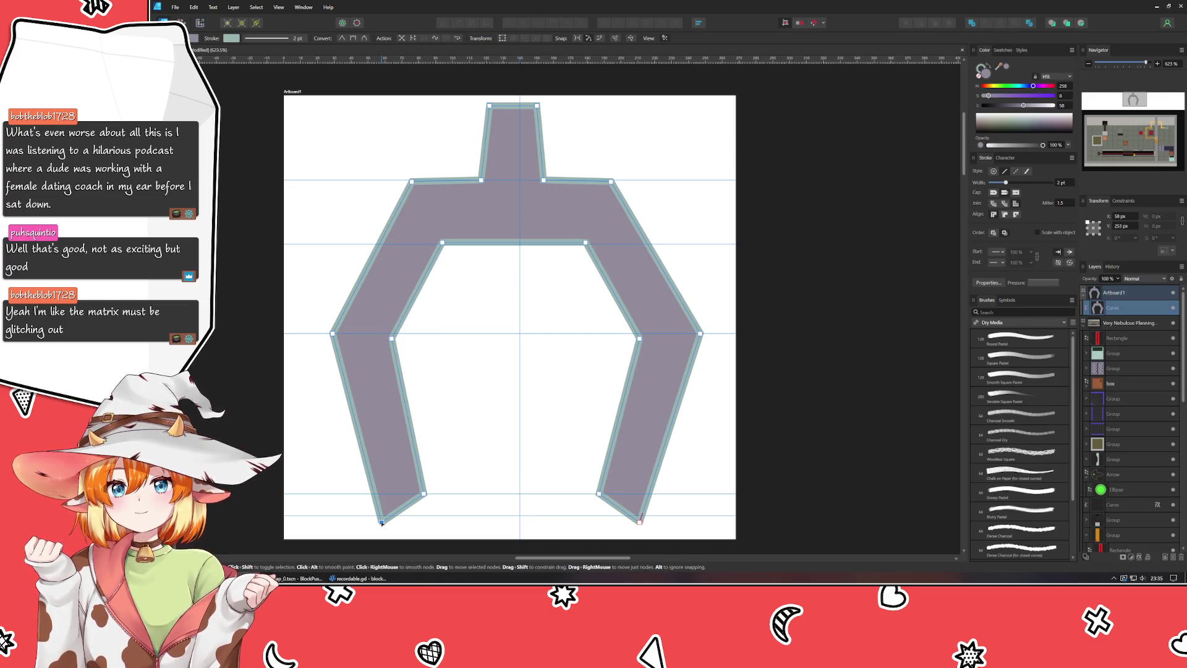
click(355, 454)
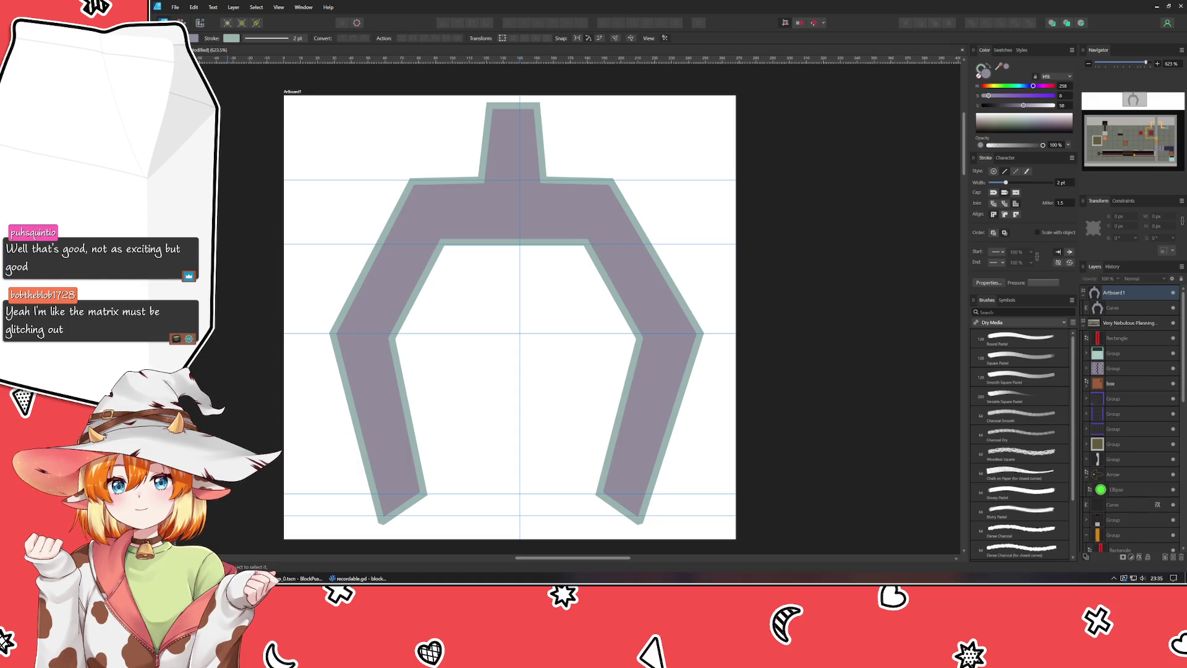
Step: Change the claw's fill hue to 51, turning it olive-grey
key(v)
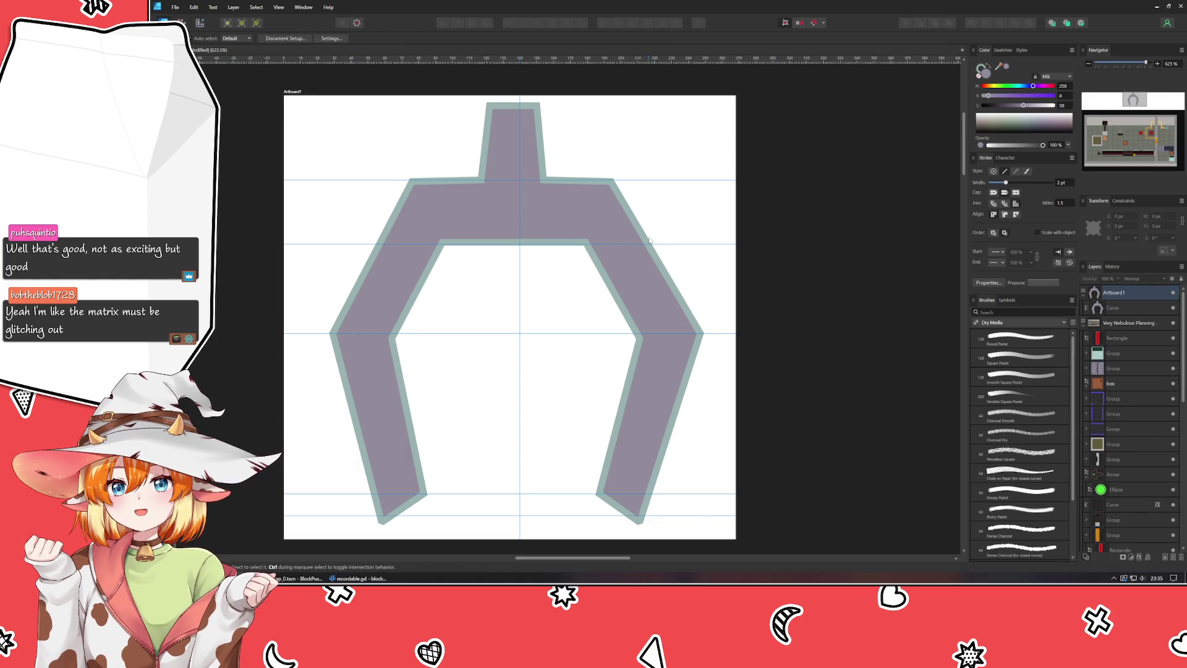
click(649, 240)
click(995, 87)
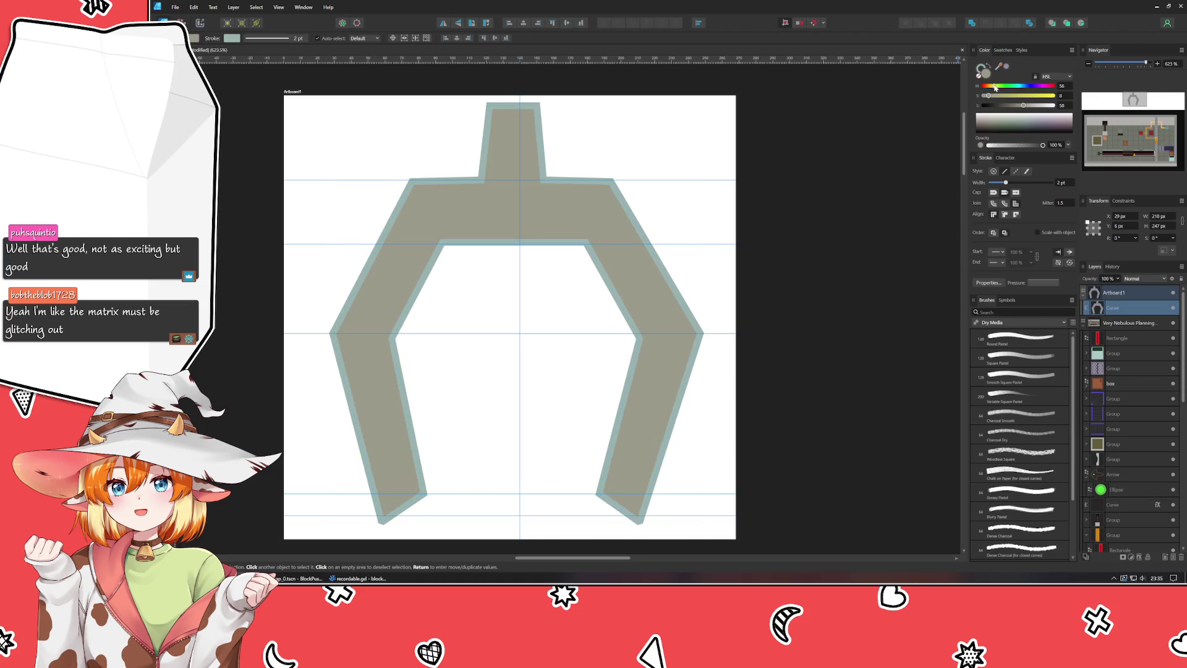
click(980, 70)
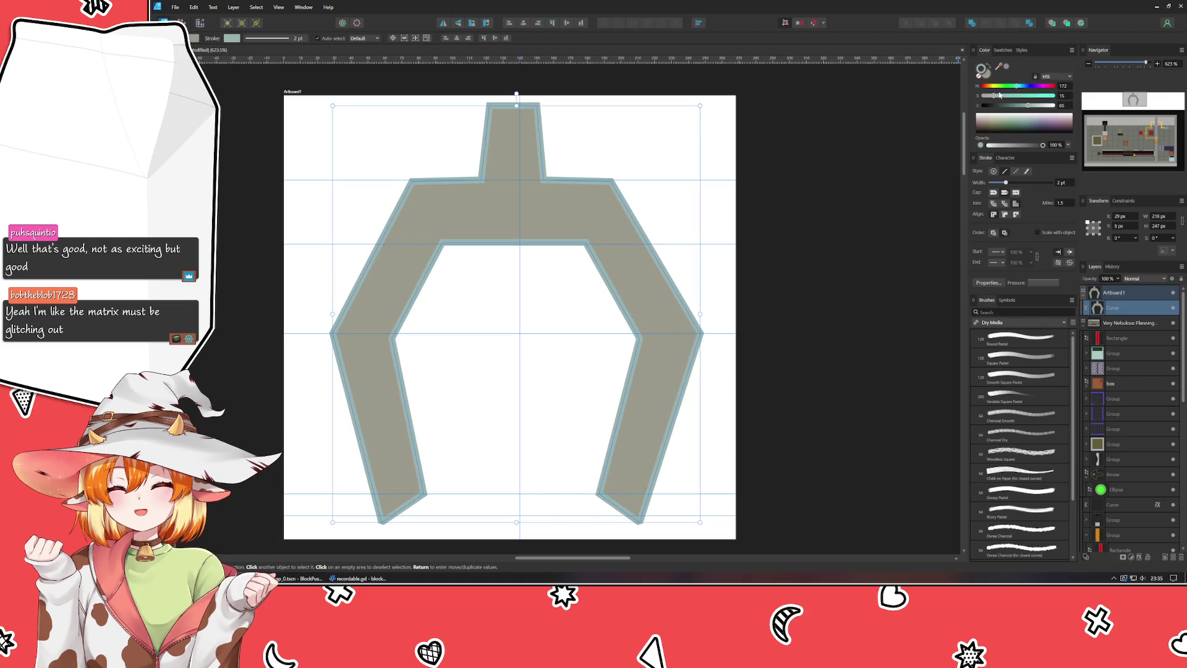
Step: Set the claw's outline to hue 50, saturation 53, and lower the fill saturation to 18
click(994, 86)
click(1021, 97)
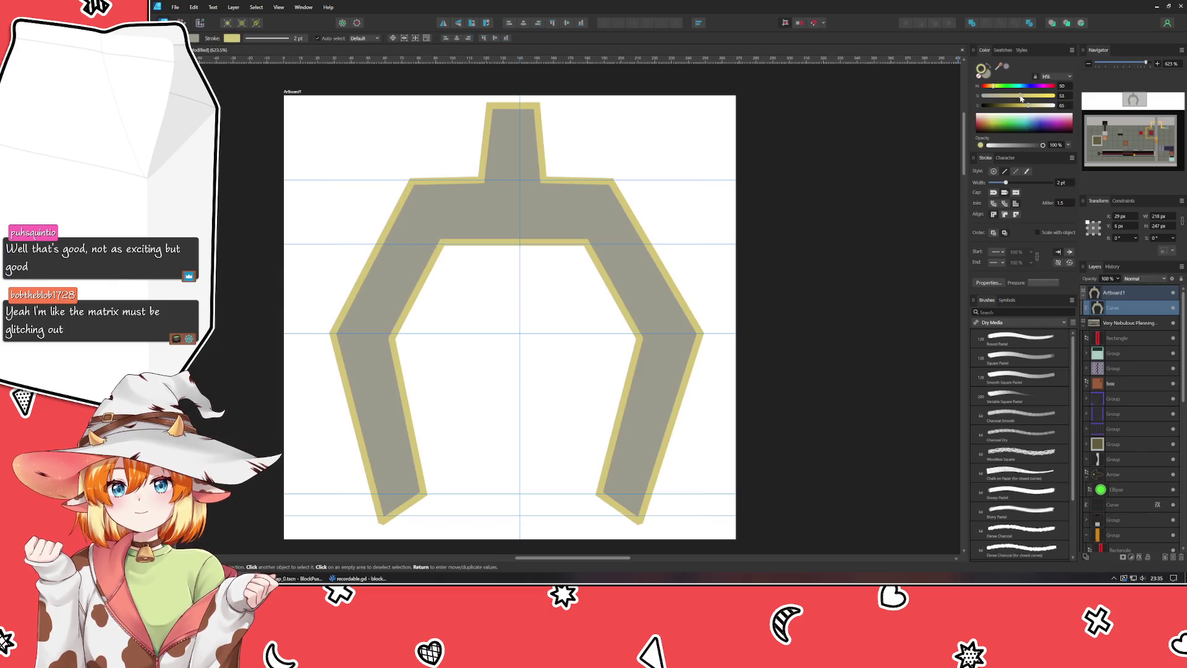
key(x)
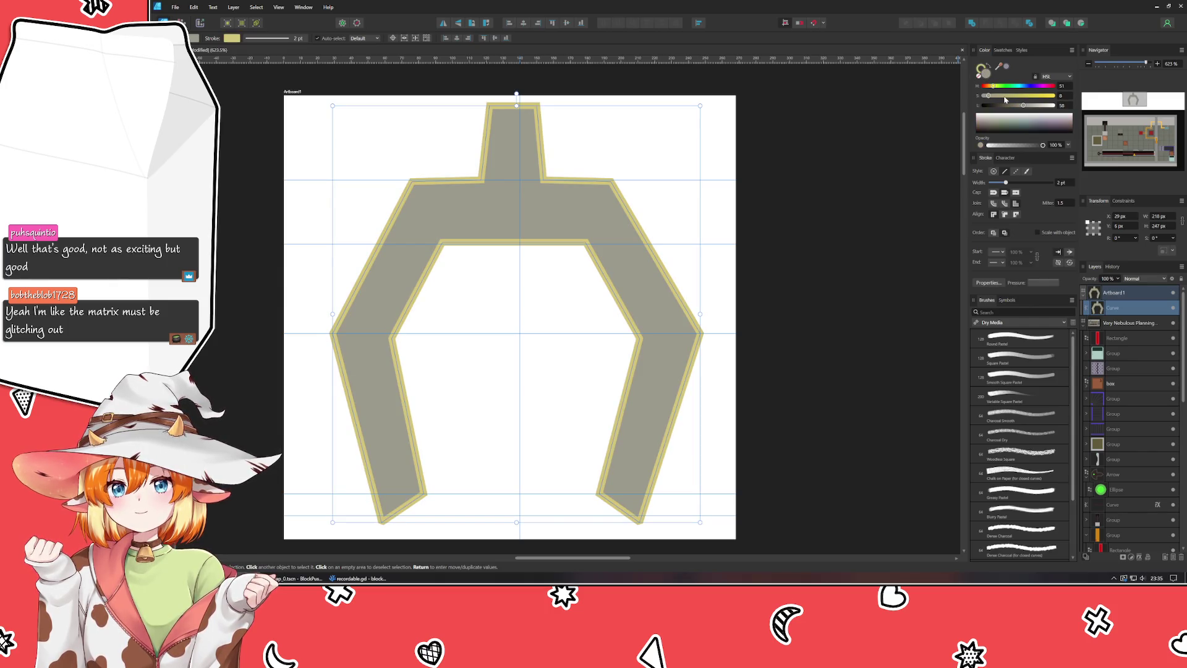
click(1006, 96)
mouse_move(1006, 96)
mouse_down()
mouse_move(1018, 96)
mouse_move(1008, 96)
mouse_up()
Step: Move the claw down onto the box in the level
click(898, 136)
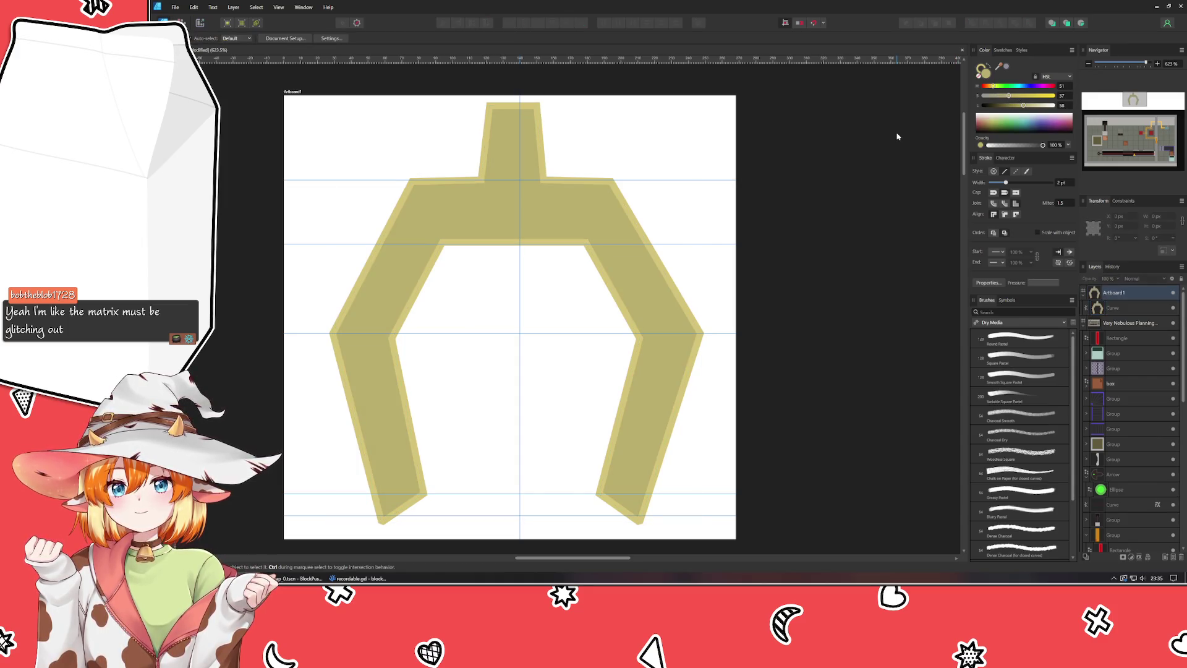
scroll(898, 136, down, 10)
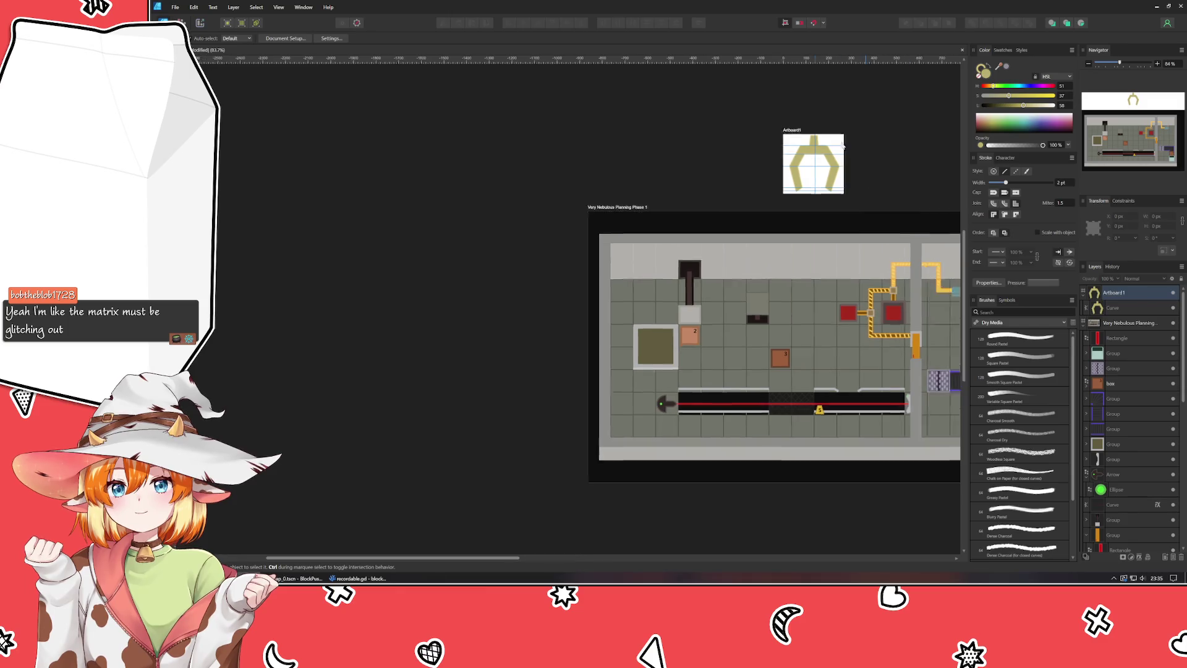
mouse_move(688, 175)
mouse_down()
mouse_move(664, 318)
mouse_move(677, 317)
mouse_move(652, 349)
mouse_up()
Step: Delete the empty Artboard1 and reselect the claw on the level artboard
click(680, 158)
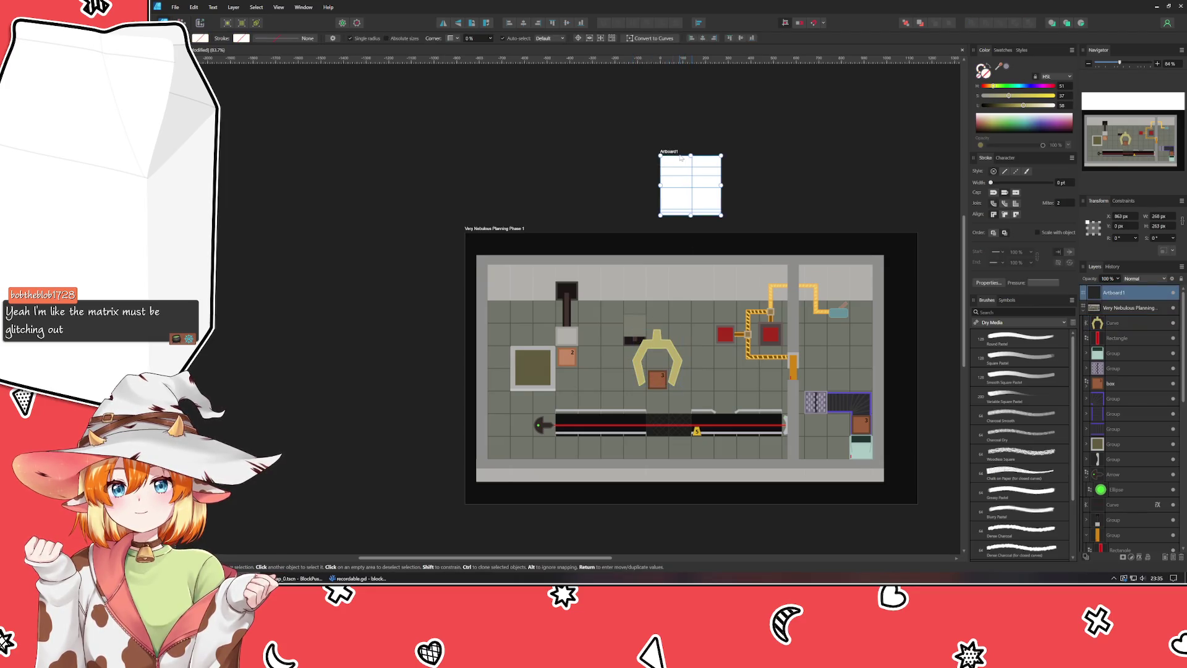
key(Delete)
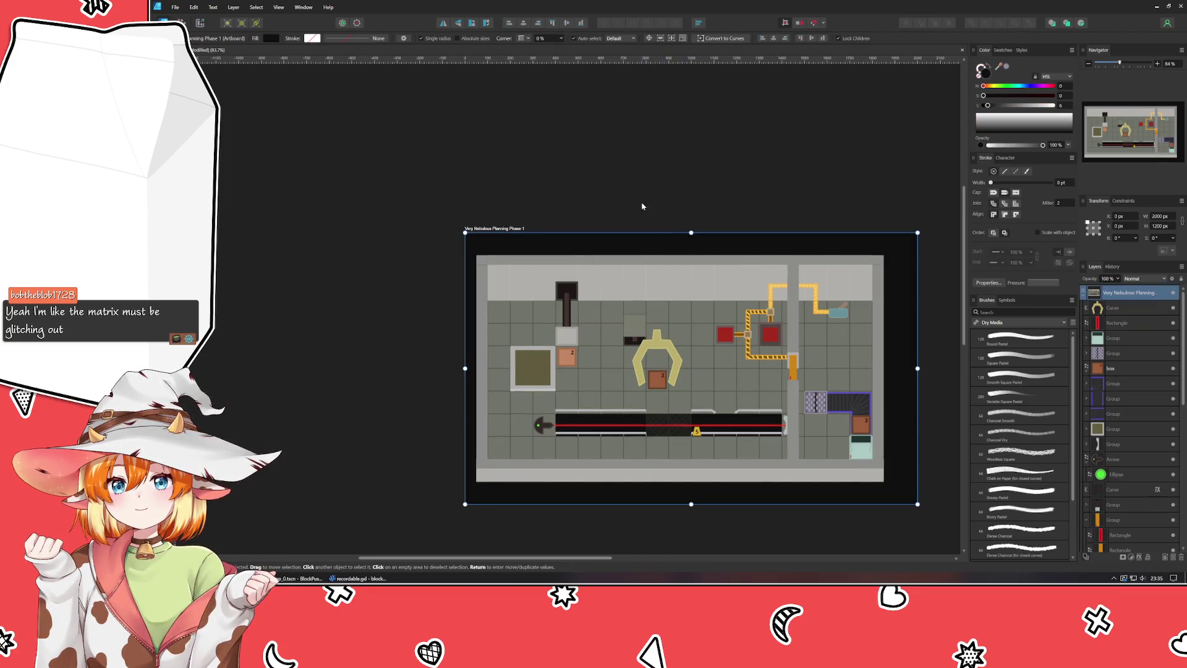
click(630, 183)
scroll(631, 183, up, 2)
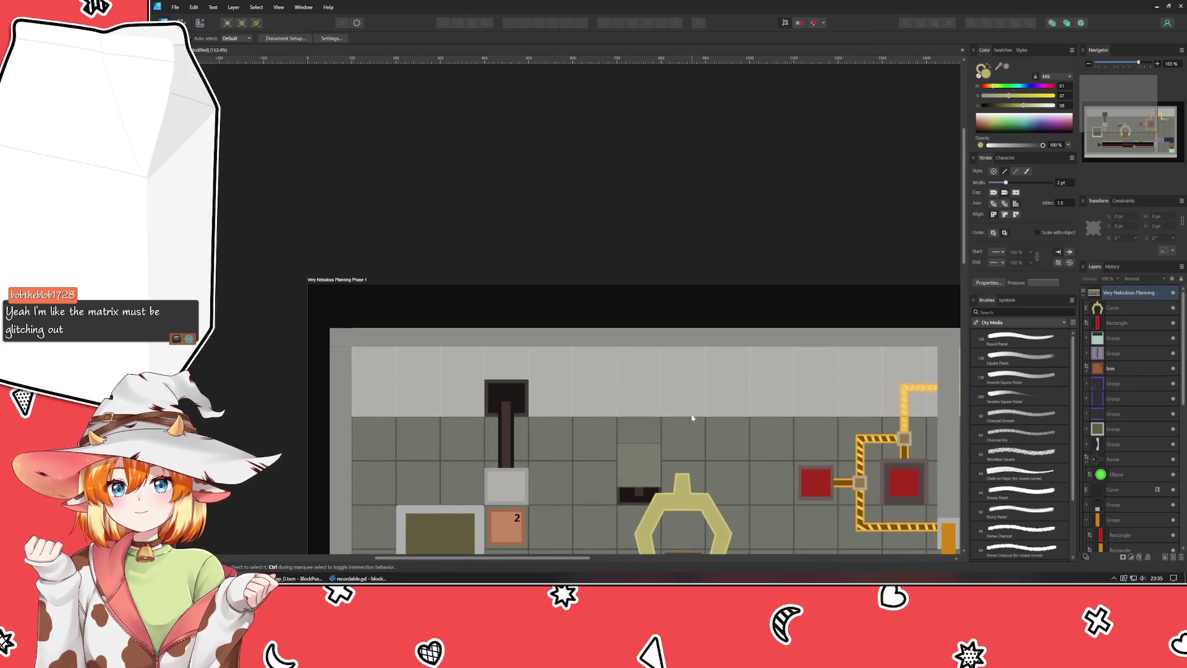
scroll(592, 299, up, 2)
click(592, 298)
Step: Squash and narrow the claw, then nudge it and its top nodes down onto box 3
mouse_move(585, 289)
mouse_down()
mouse_move(585, 317)
mouse_move(585, 289)
mouse_up()
drag(536, 350, 543, 350)
drag(633, 350, 630, 350)
key(a)
drag(513, 285, 691, 400)
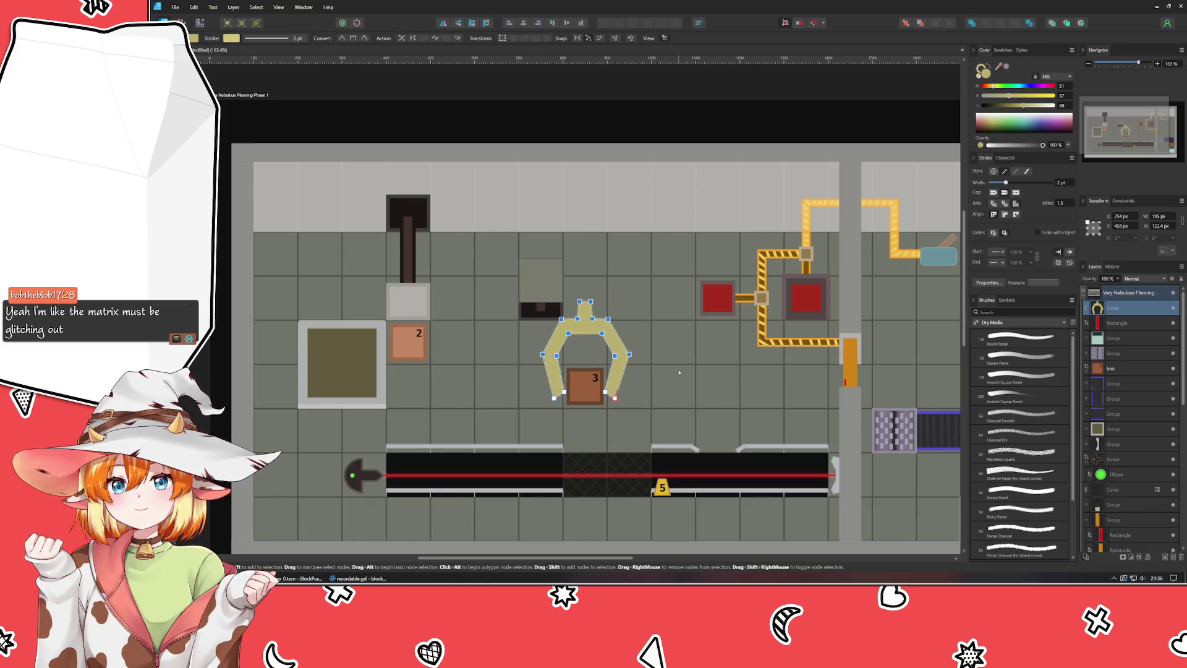
key(Down)
key(Down)
key(Down)
drag(543, 307, 617, 351)
key(Down)
key(Down)
key(Down)
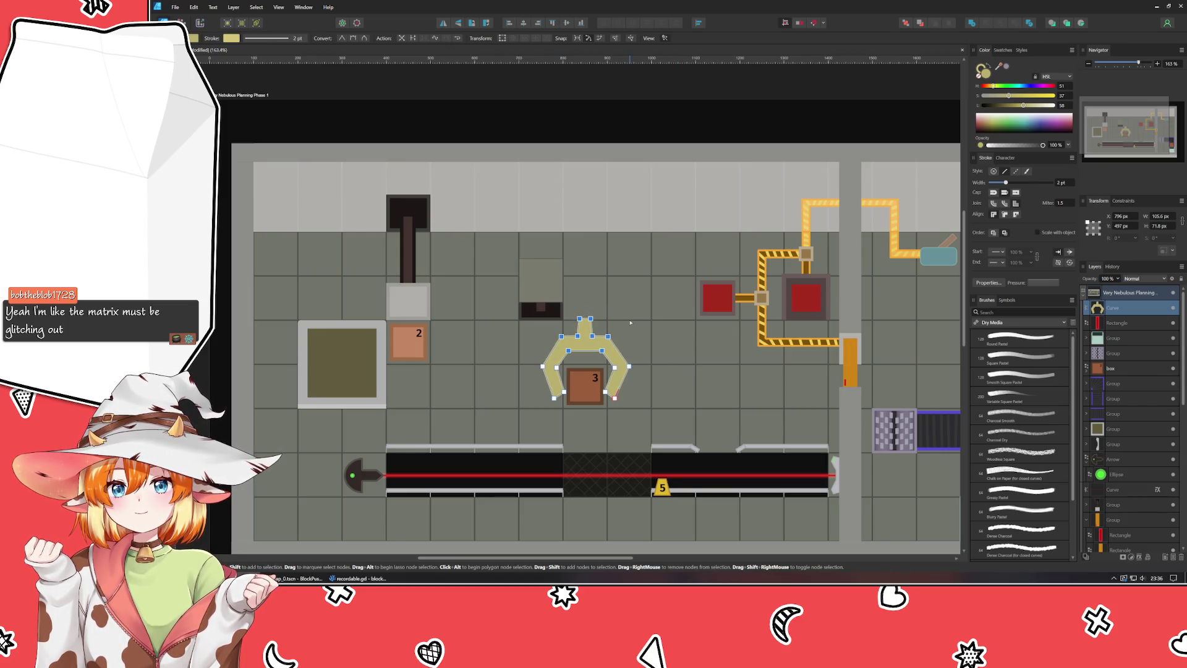
Step: Pull the claw's lower-left tip slightly outward and down
click(618, 327)
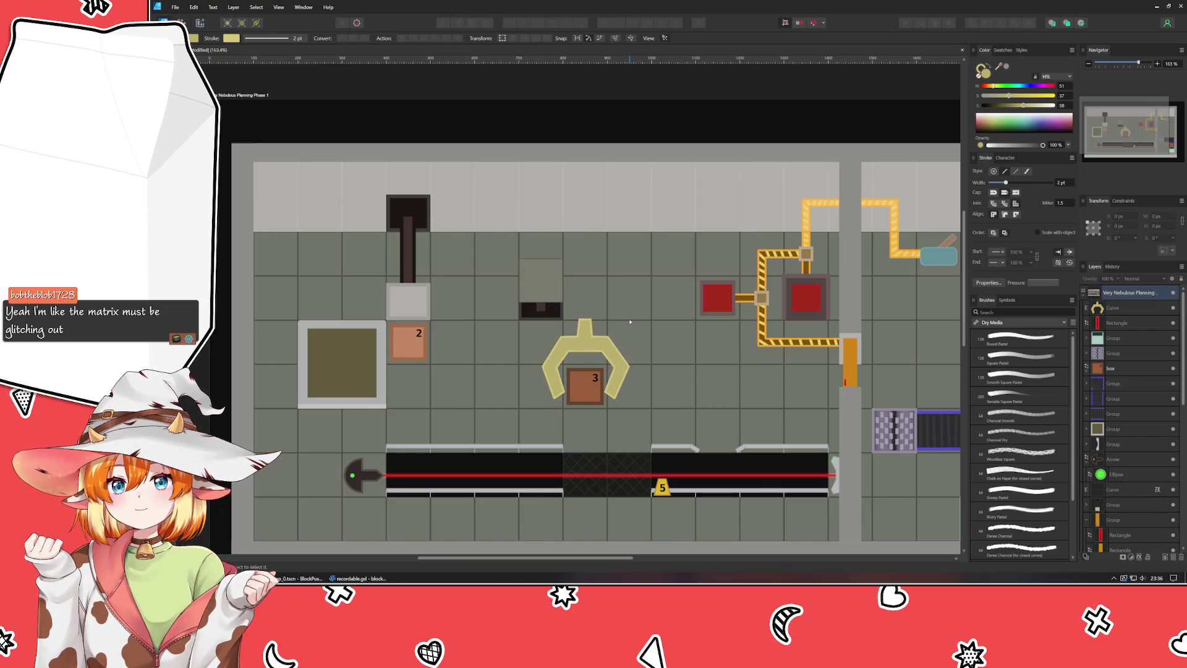
click(618, 385)
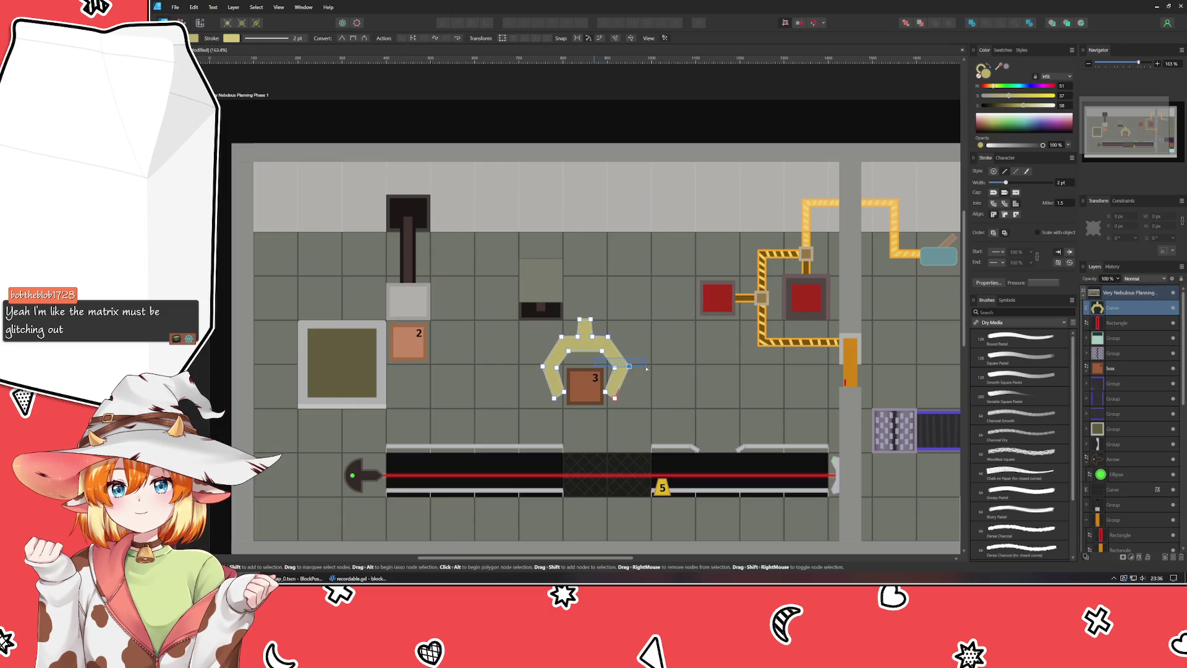
click(649, 344)
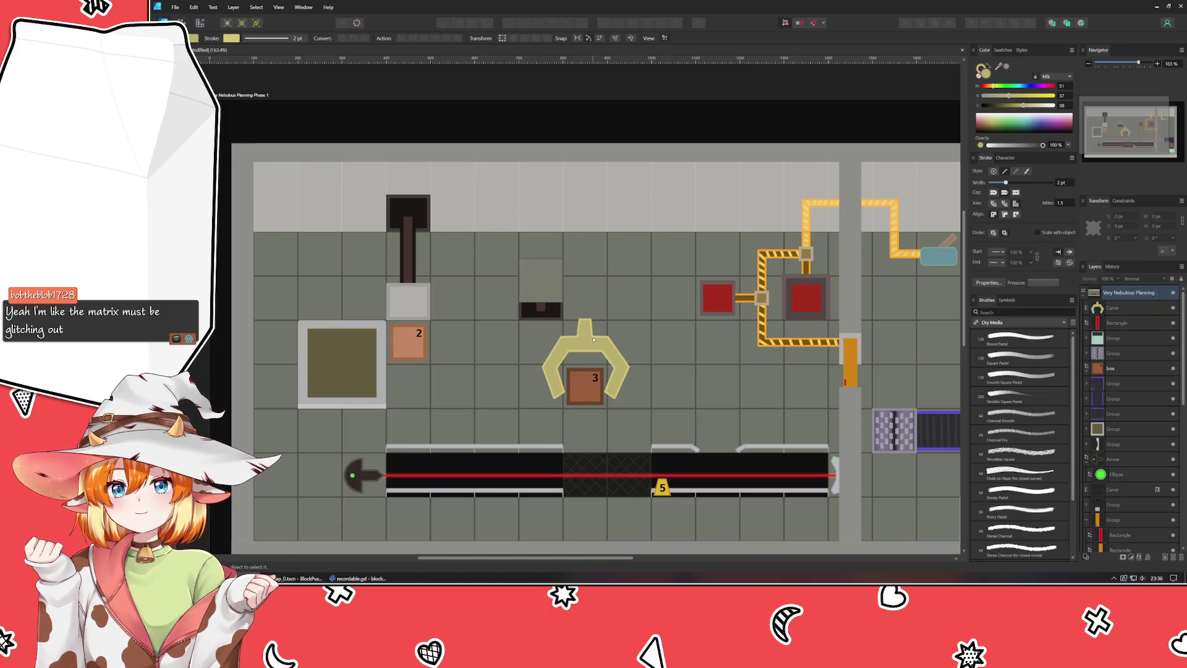
click(614, 395)
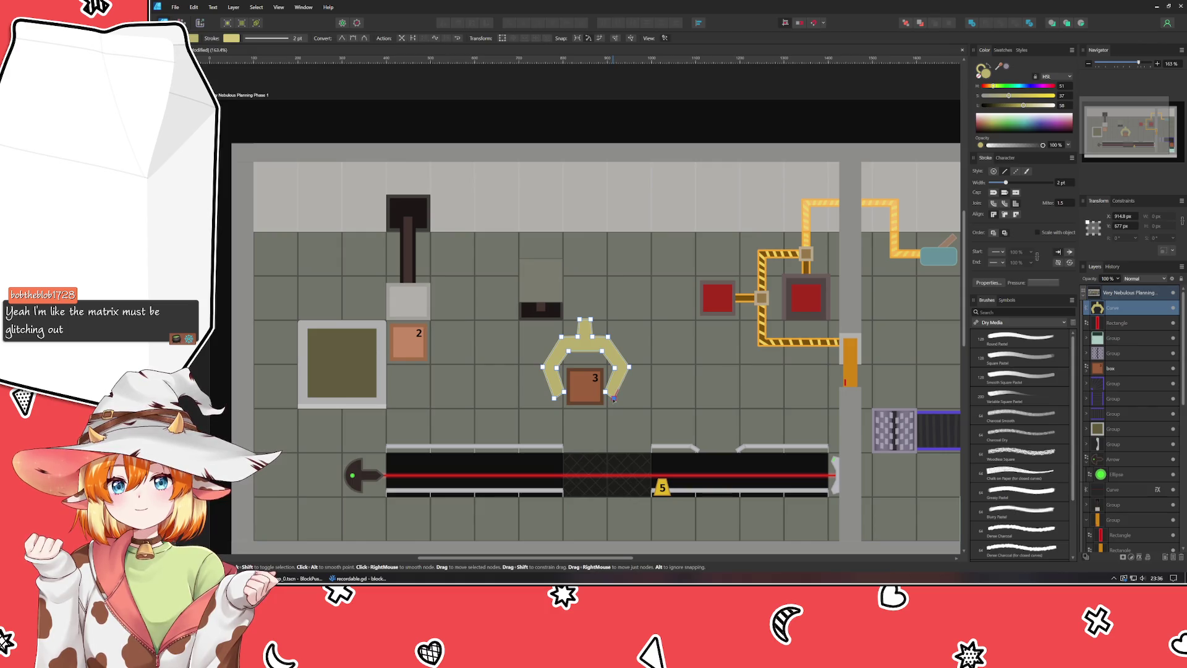
click(606, 391)
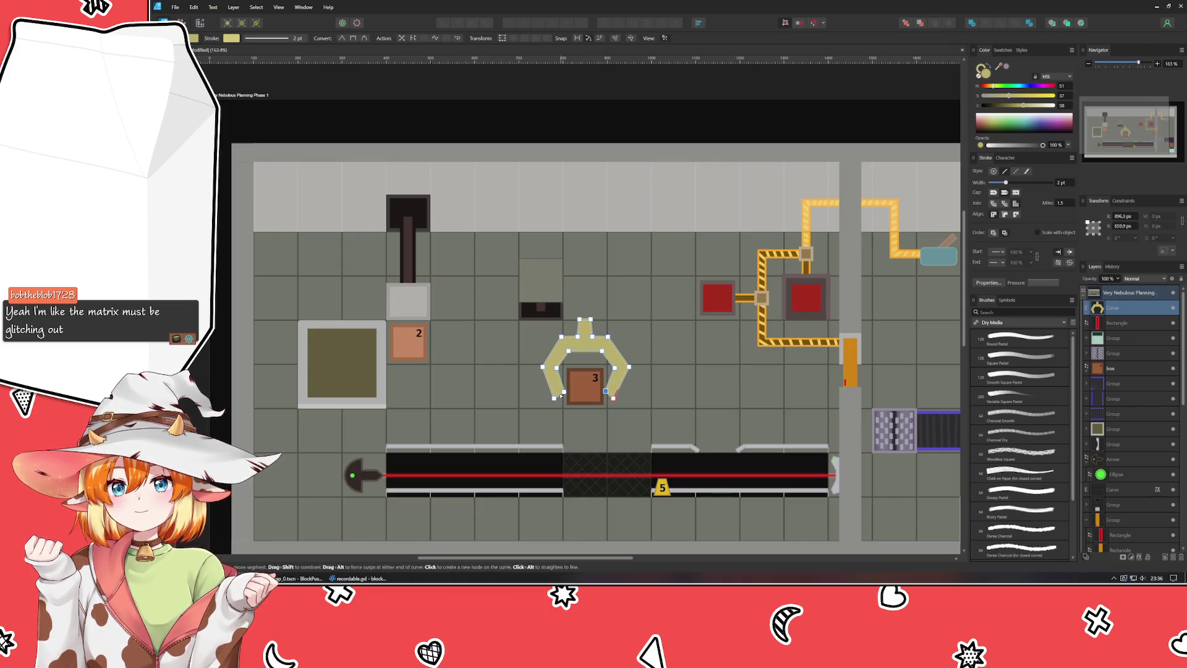
click(564, 392)
drag(564, 392, 556, 400)
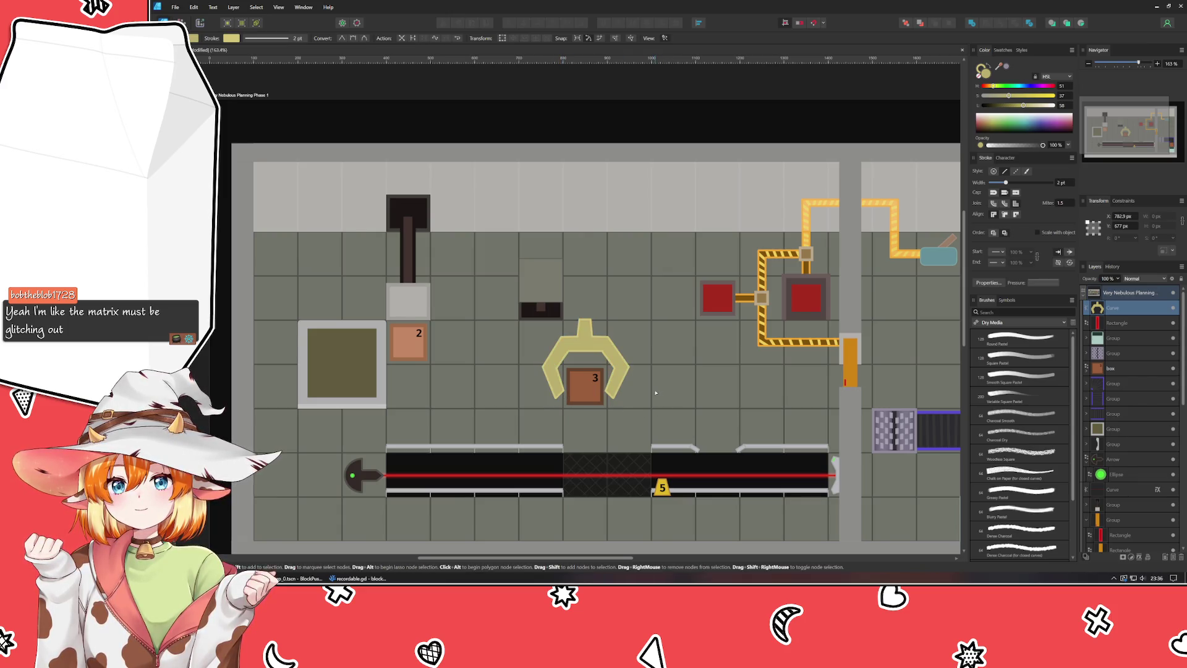
key(Escape)
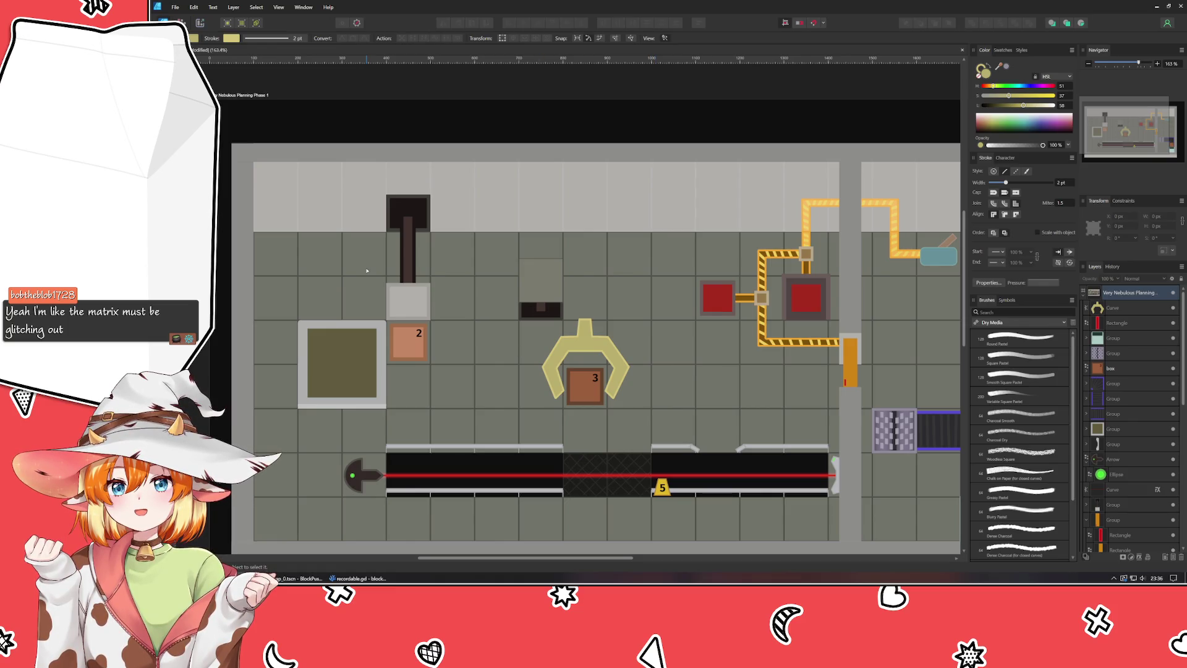
key(e)
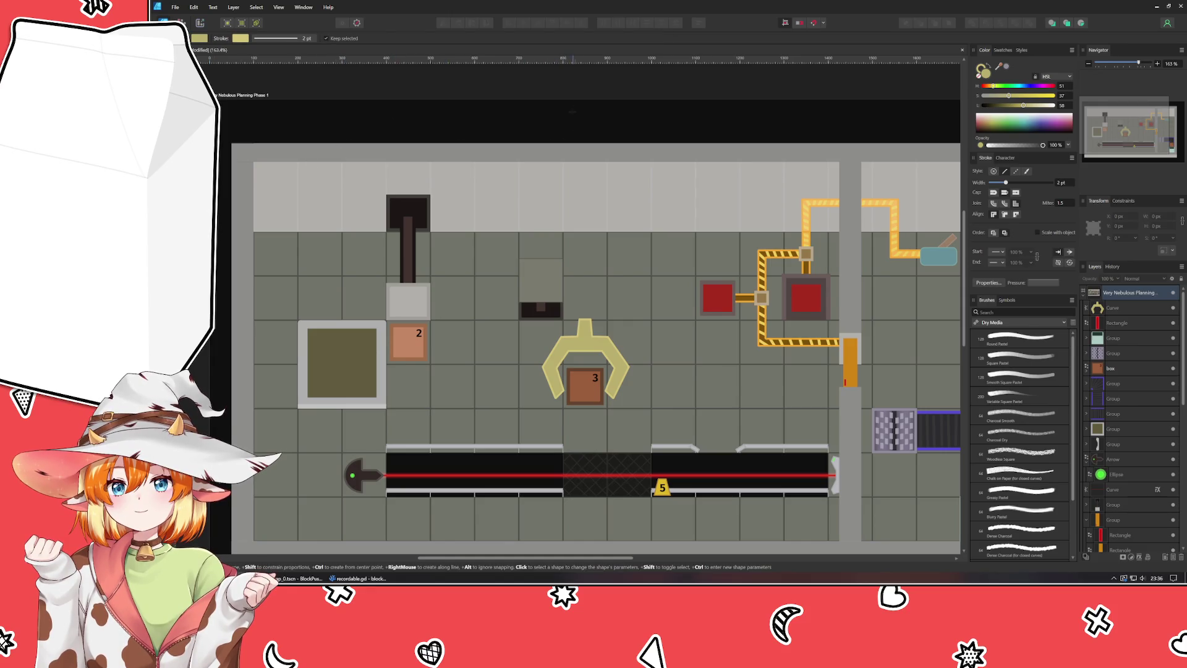
Step: Draw a tall thin rectangle from the top edge down to the claw as its cable
mouse_move(577, 98)
mouse_down()
mouse_move(561, 333)
mouse_move(588, 331)
mouse_move(580, 325)
mouse_up()
key(v)
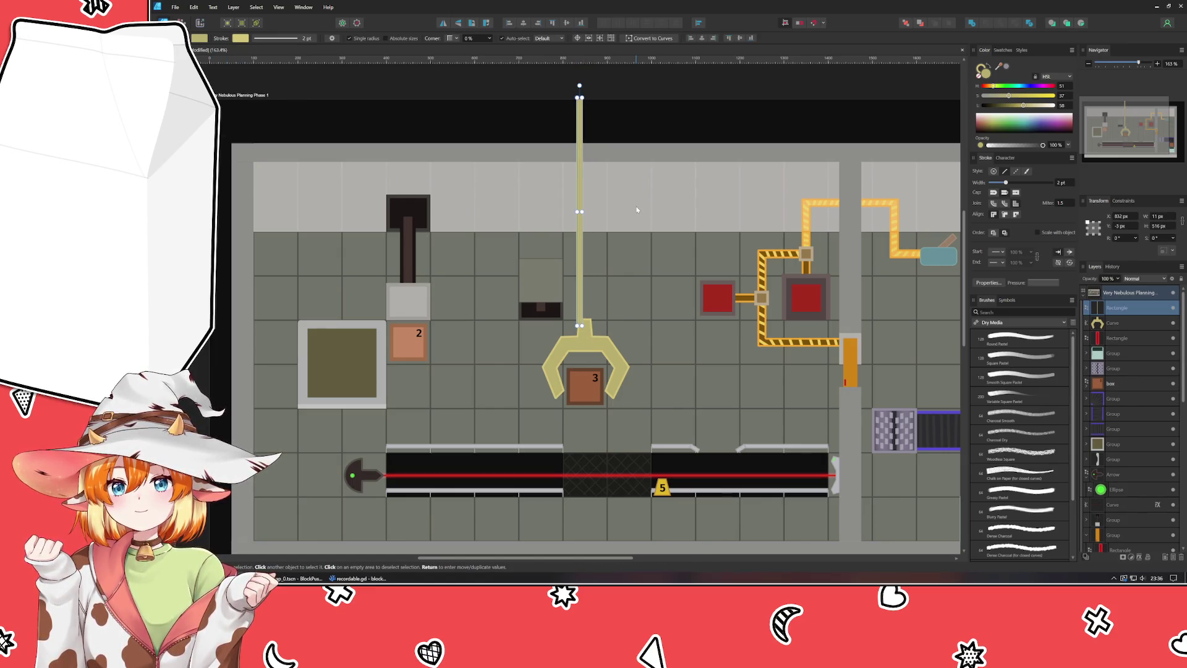
key(Right)
key(Right)
key(Right)
key(Up)
key(Up)
key(Up)
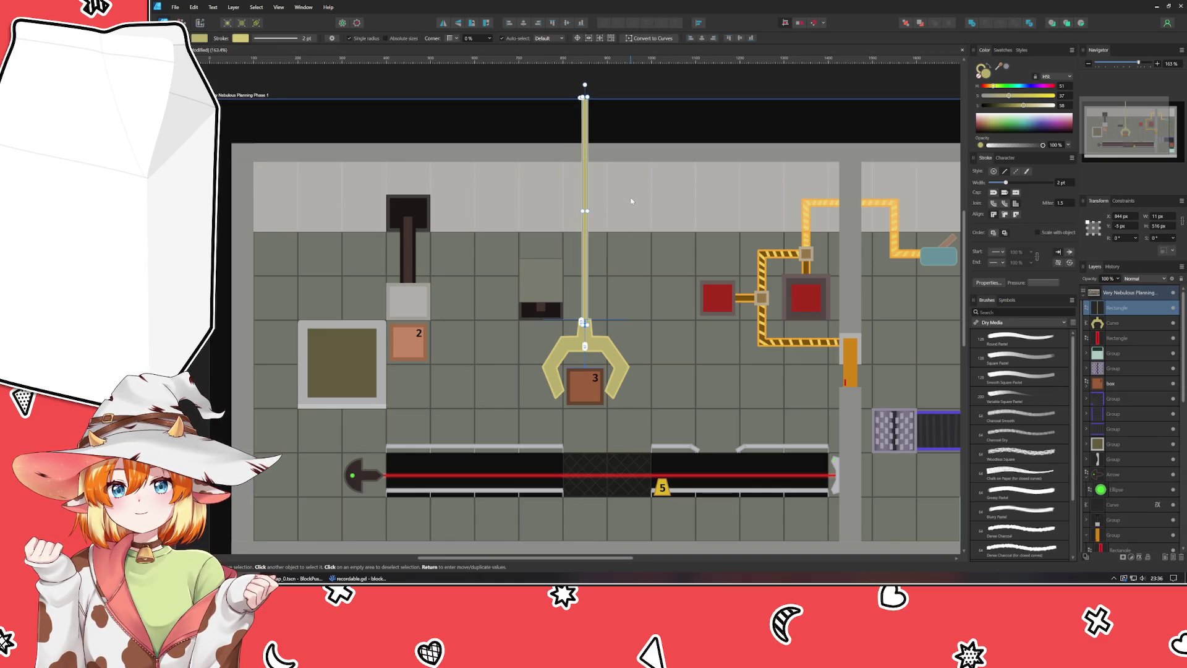
Step: Colour the cable's outline dark grey and its fill near-black grey
click(1012, 97)
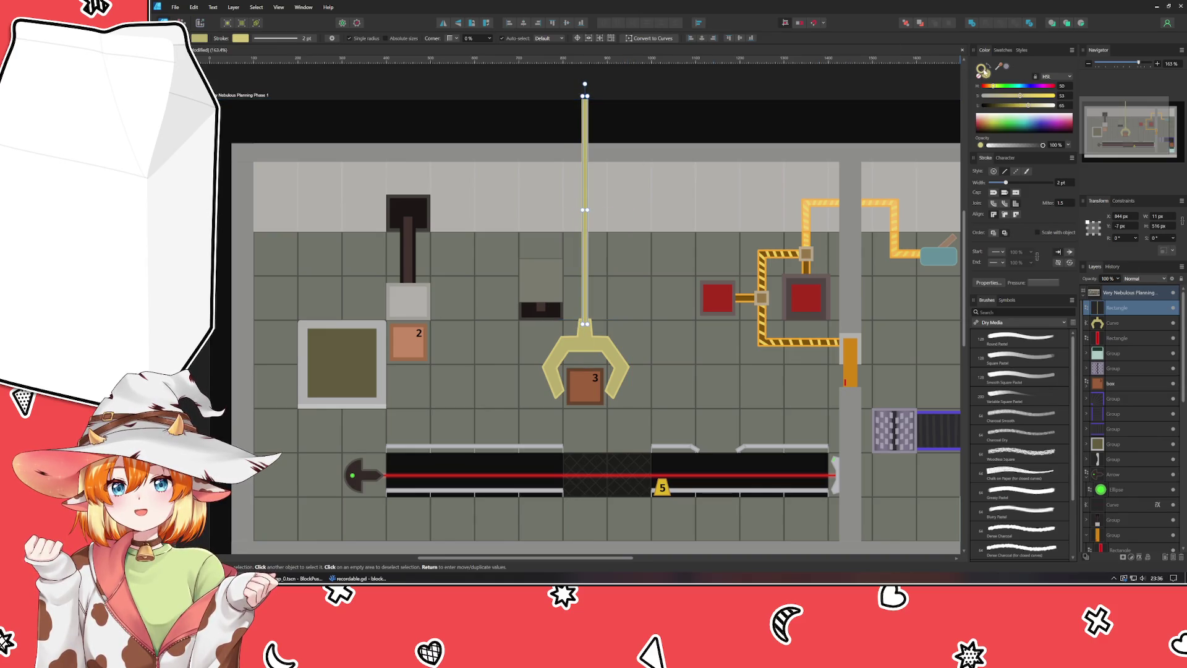
click(989, 106)
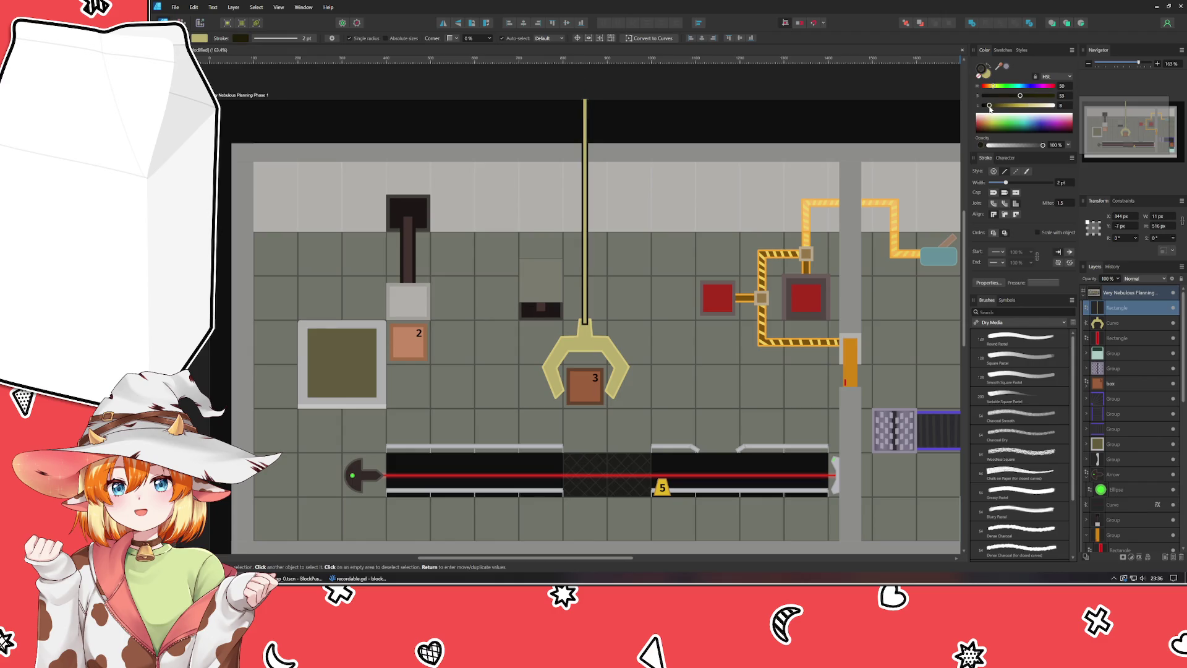
click(990, 95)
click(989, 106)
drag(991, 106, 995, 107)
click(980, 73)
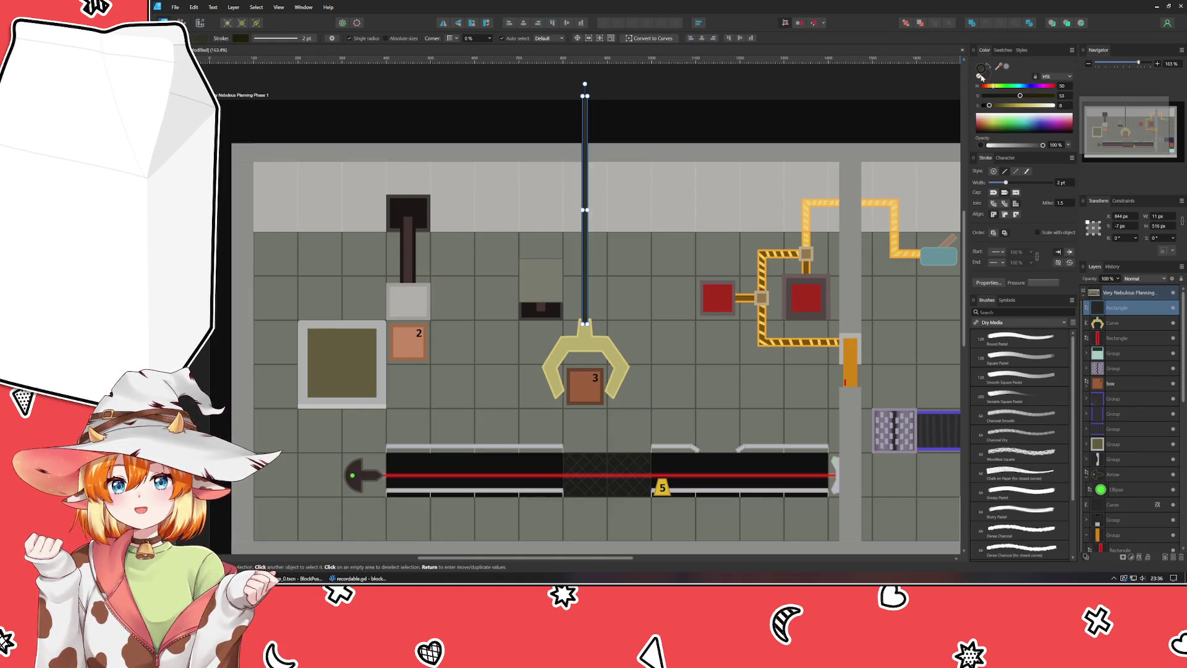
click(987, 96)
drag(989, 106, 1003, 114)
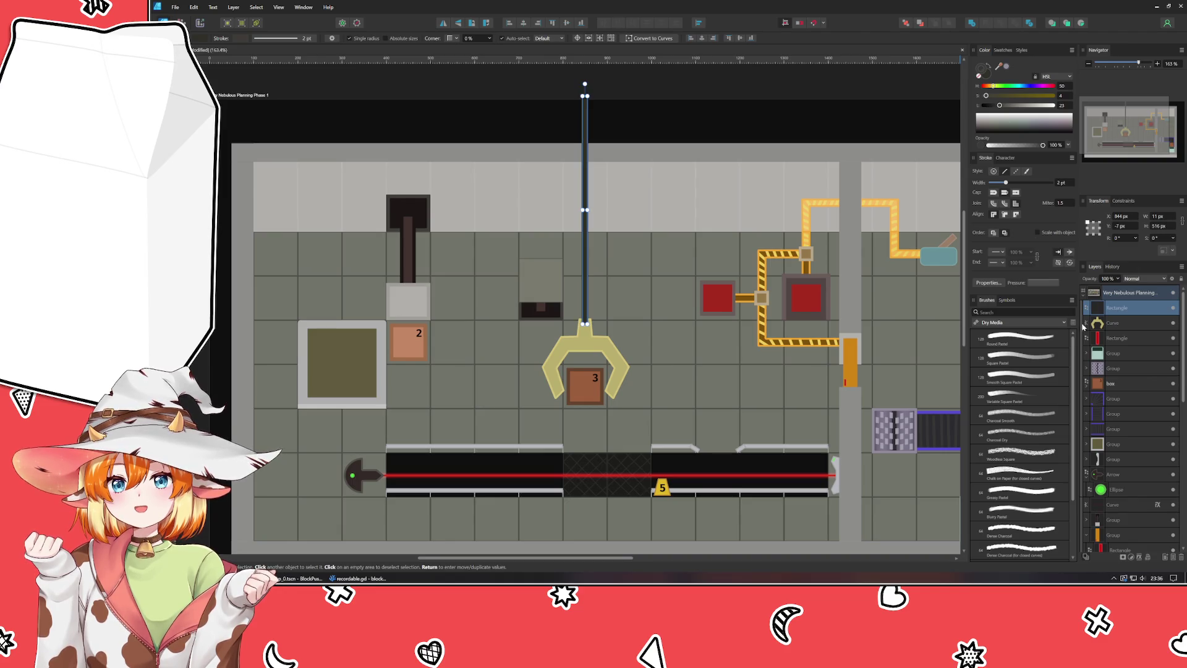
Step: Move the cable behind the claw and group the two together
drag(1118, 314, 1119, 332)
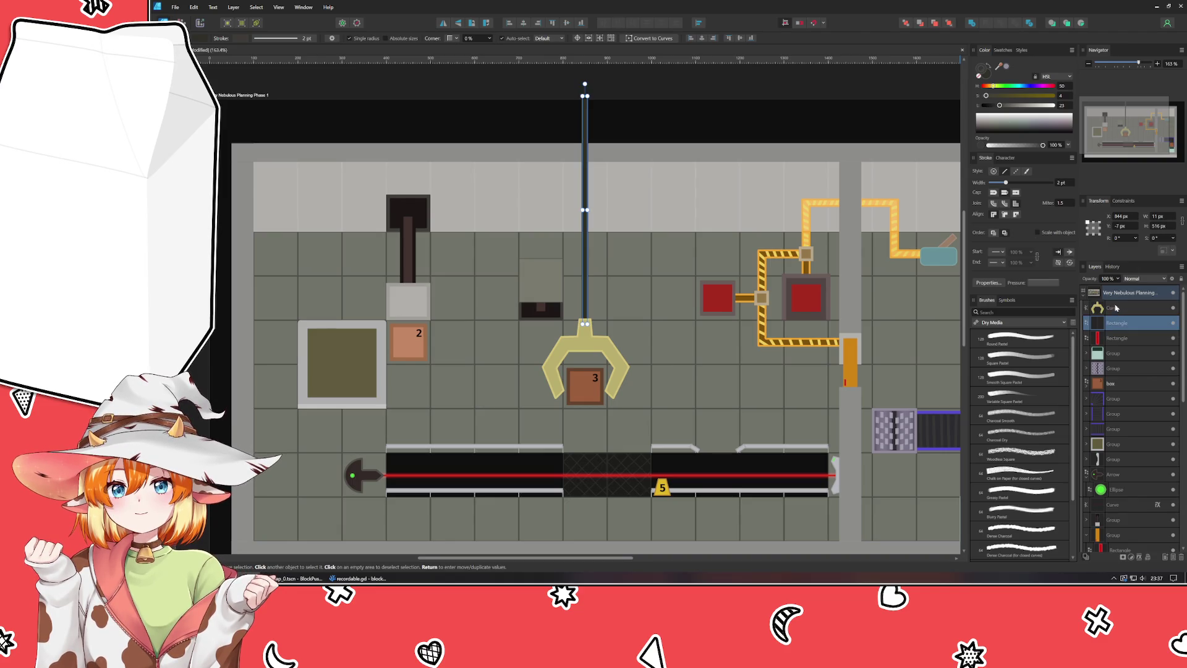
shift+click(1118, 310)
key(ctrl+g)
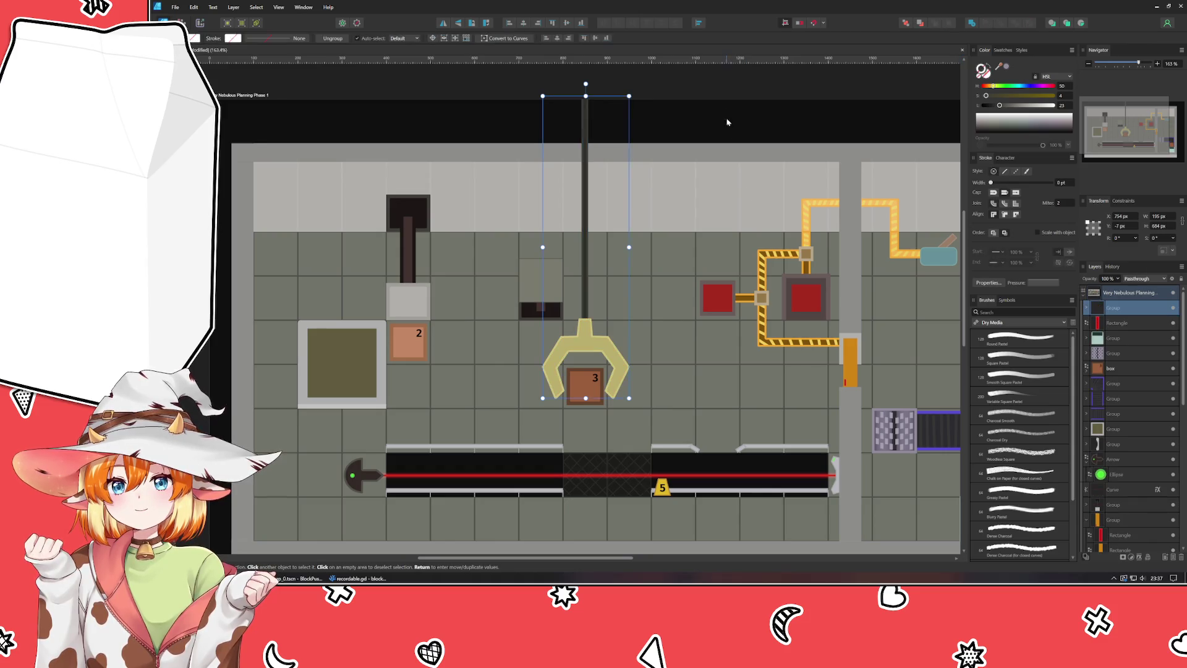
click(736, 113)
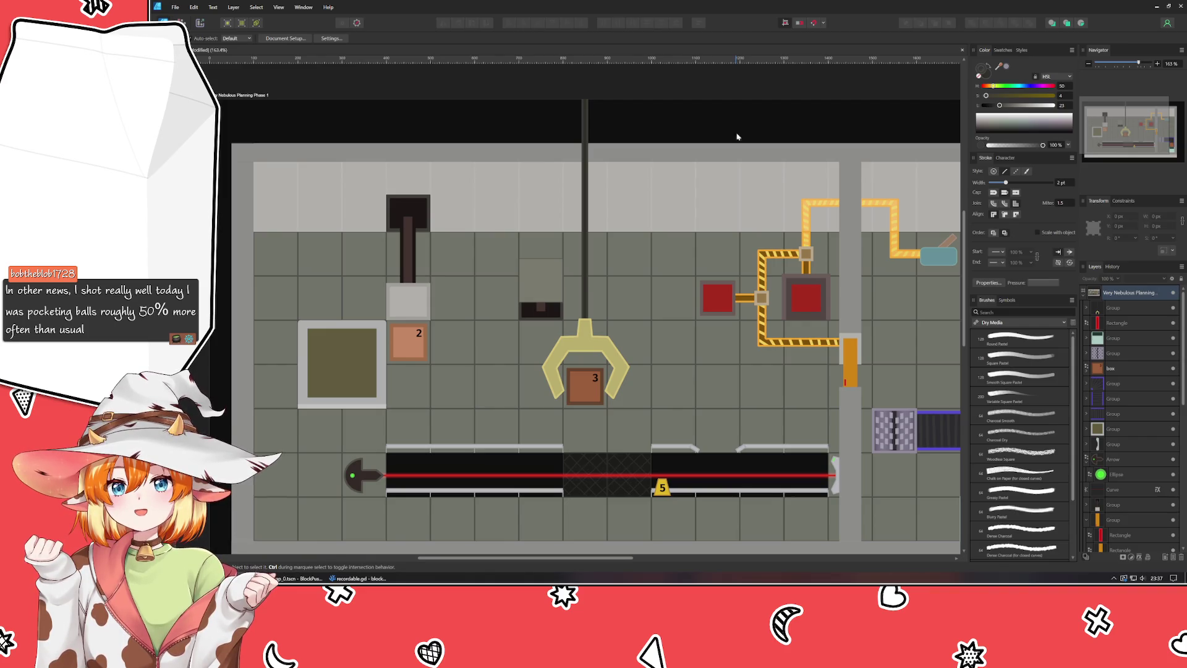
click(620, 353)
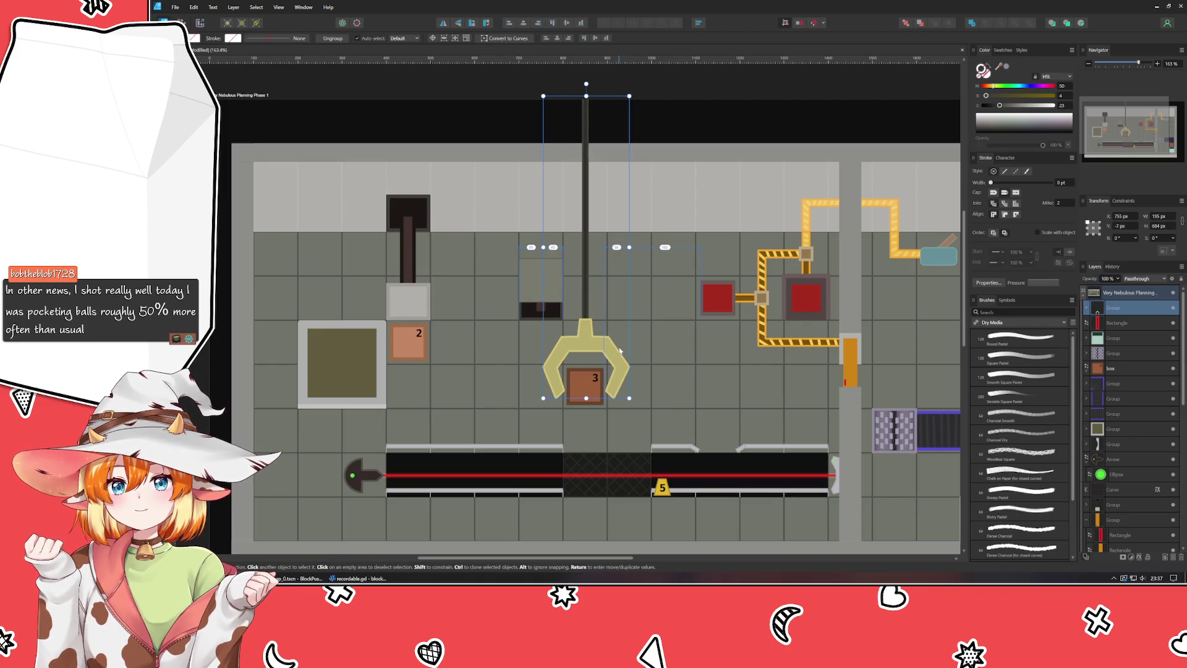
click(670, 320)
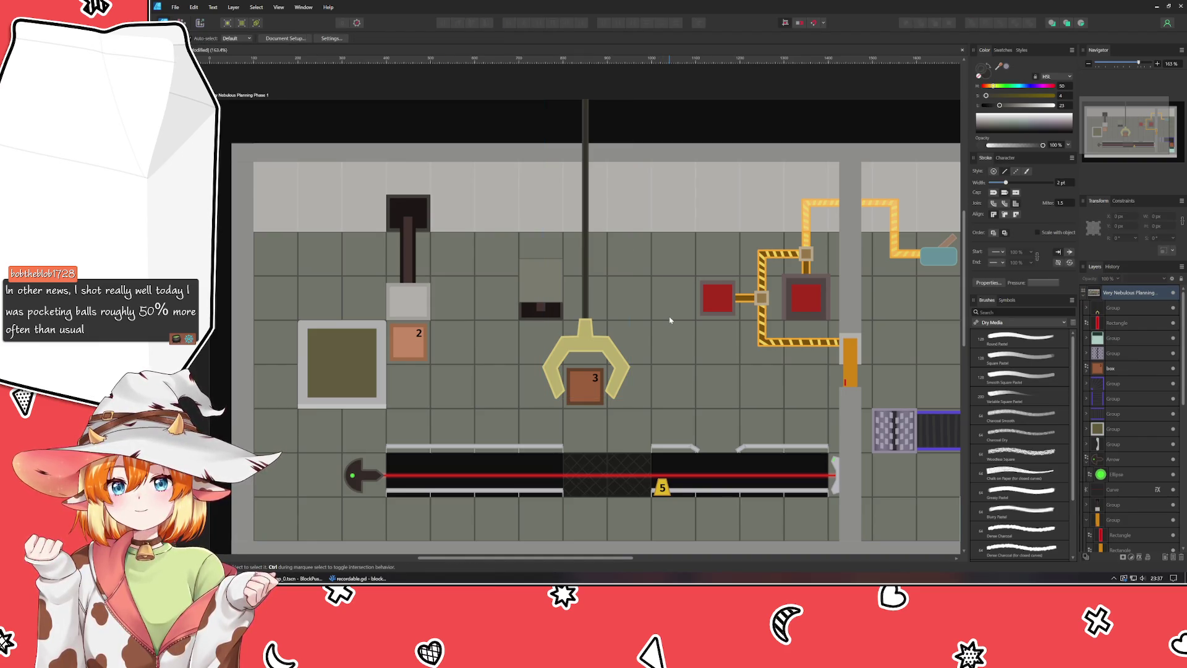
mouse_move(728, 413)
mouse_down()
mouse_move(596, 318)
mouse_move(618, 371)
mouse_move(584, 318)
mouse_up()
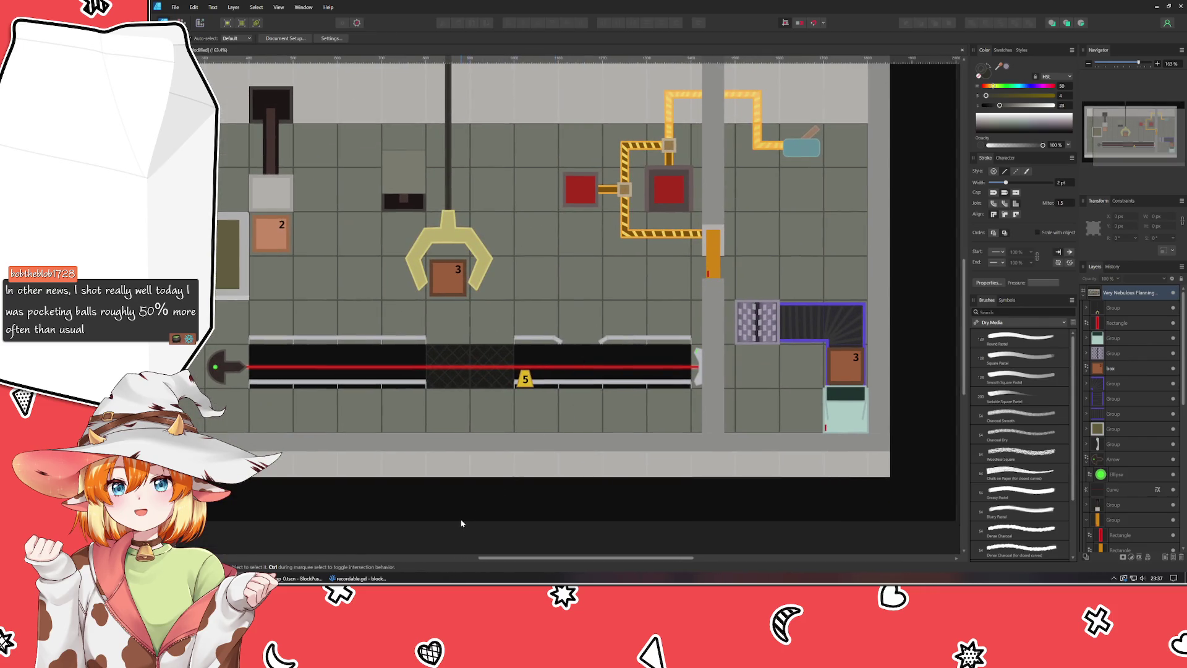
drag(461, 524, 534, 550)
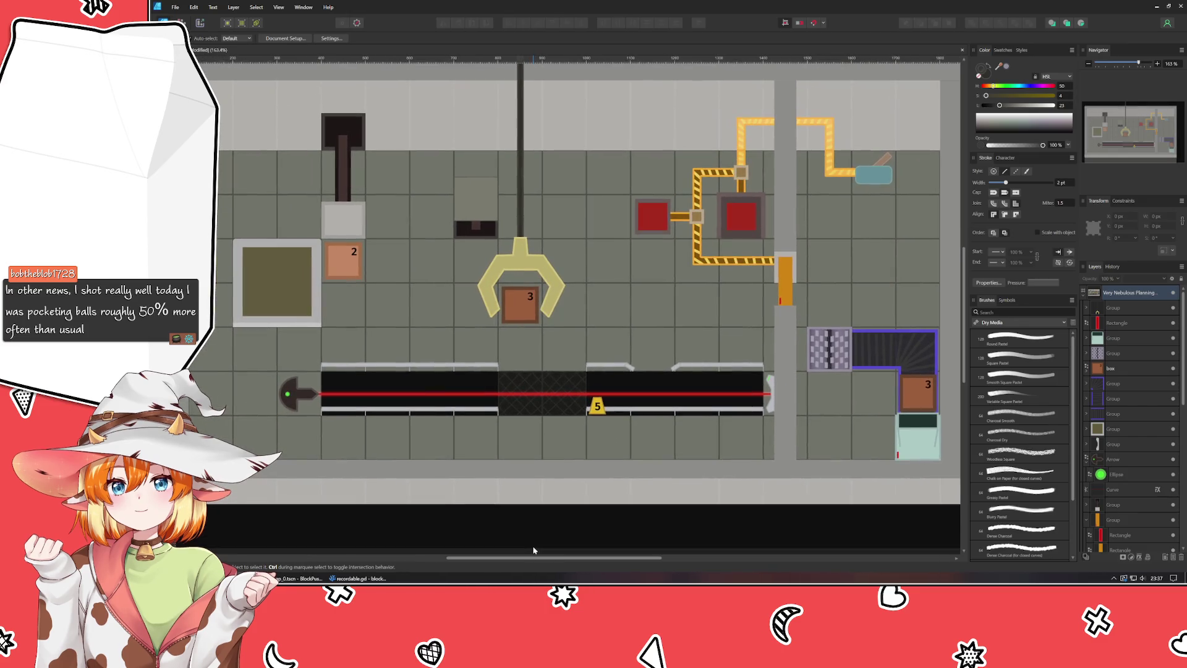
Step: Check the claw's top nodes, zoom out to the whole level artboard, and save
click(546, 272)
double_click(546, 272)
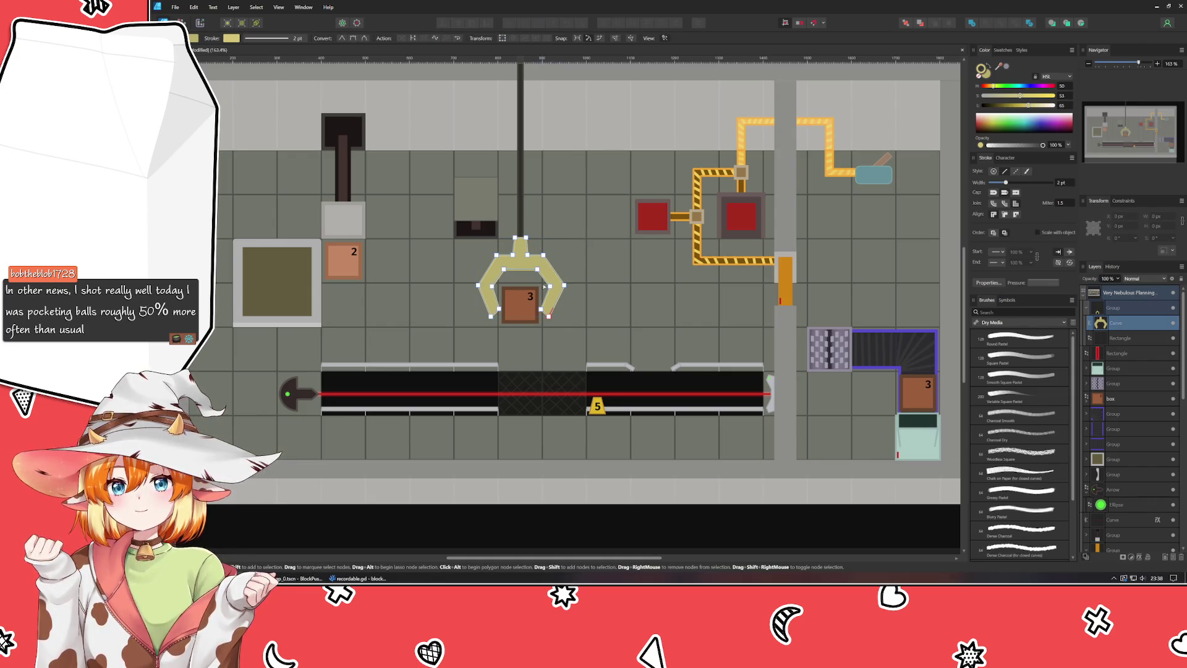
drag(544, 275, 575, 304)
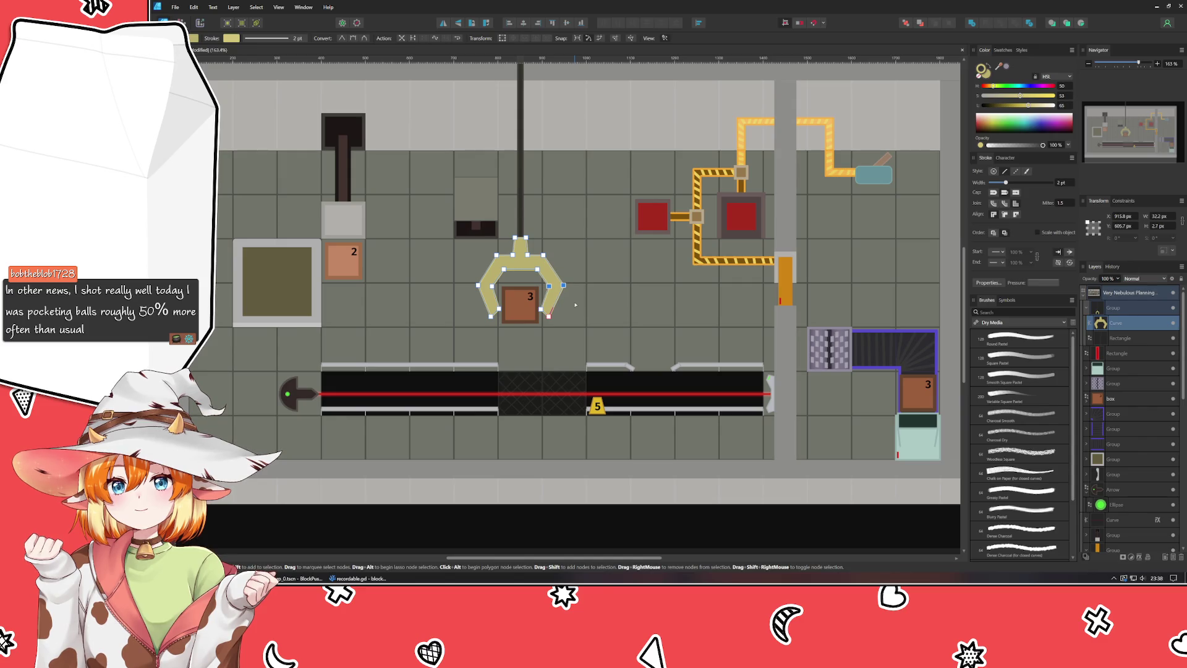
click(481, 527)
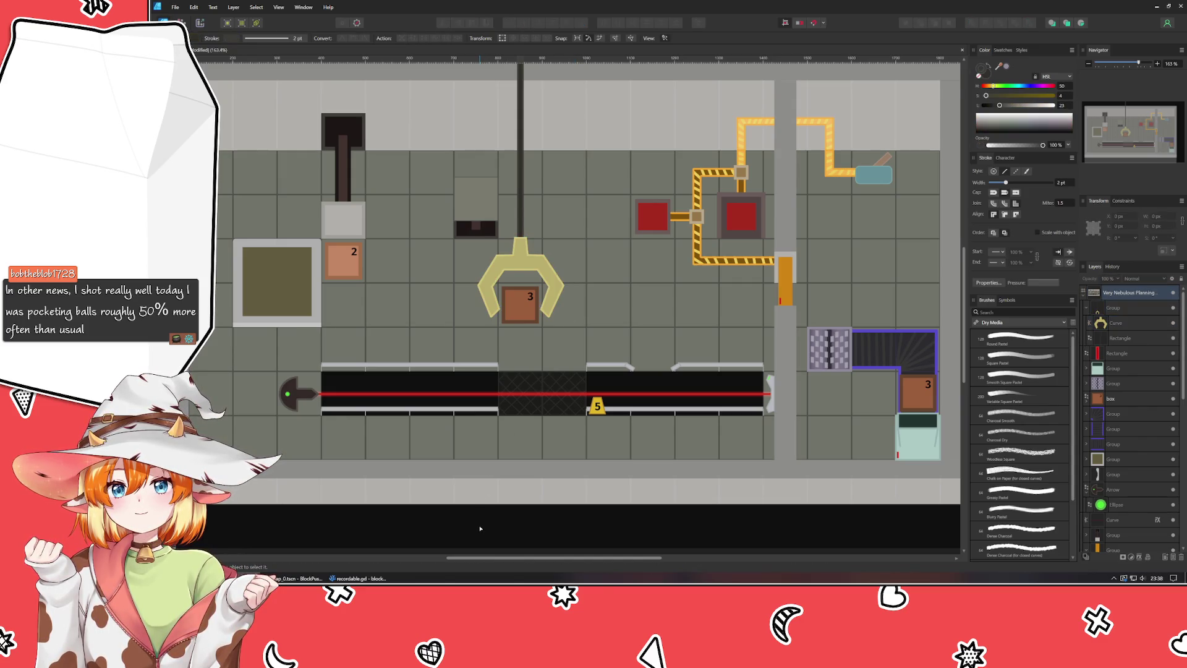
scroll(479, 529, down, 4)
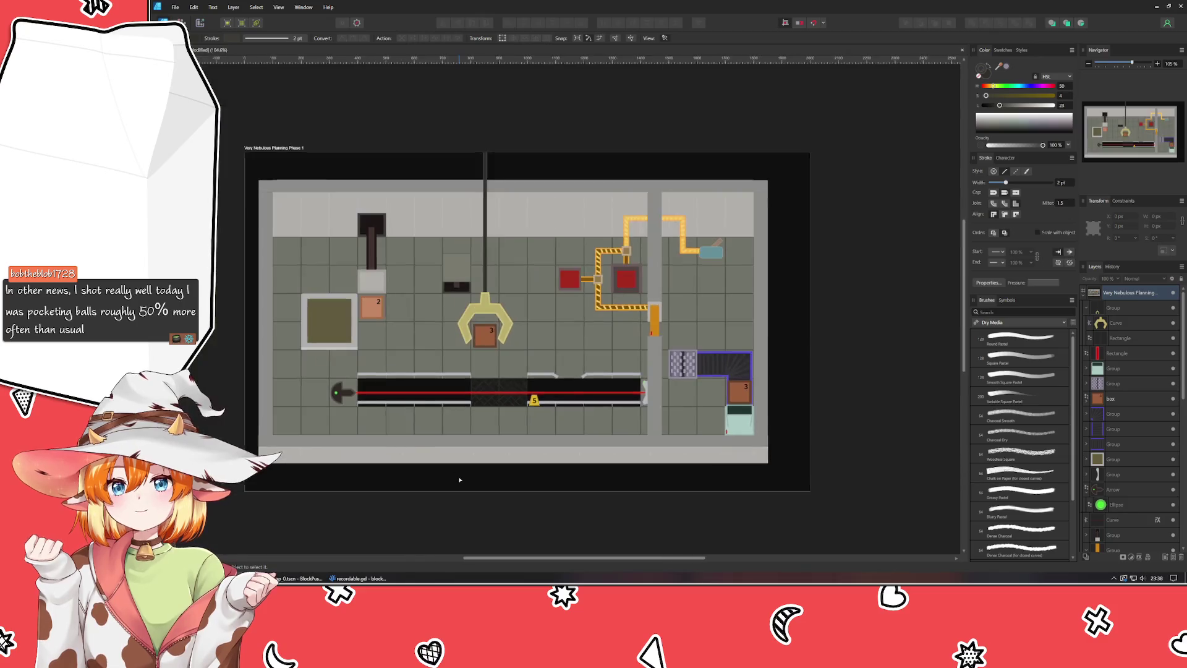
key(ctrl+s)
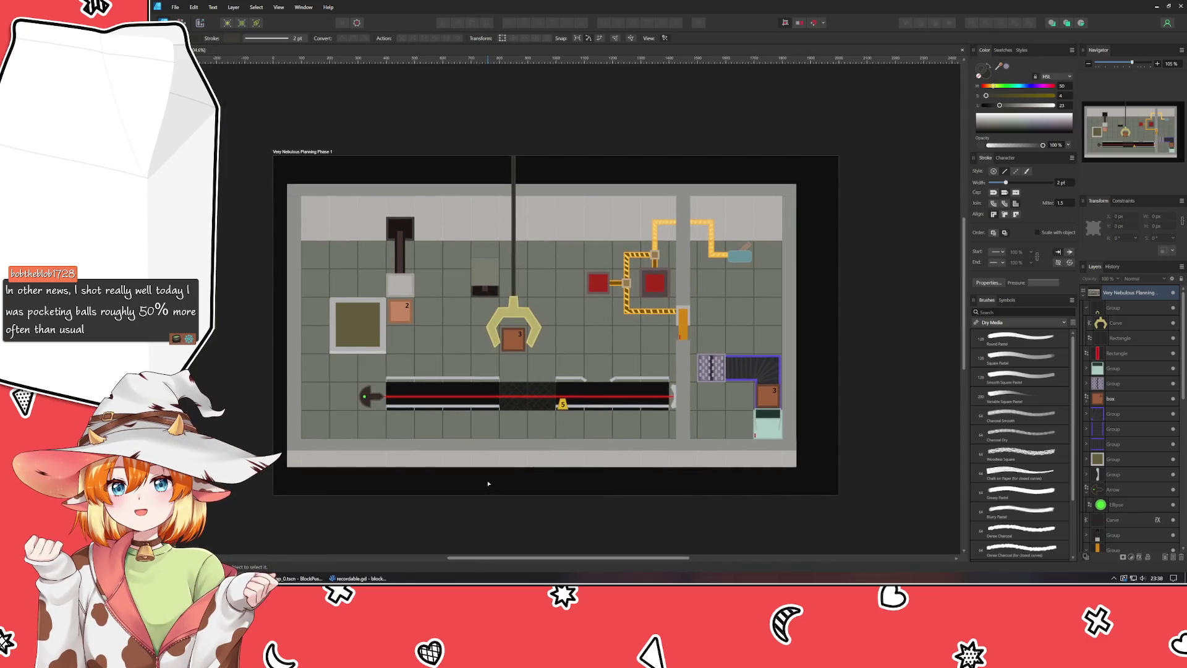
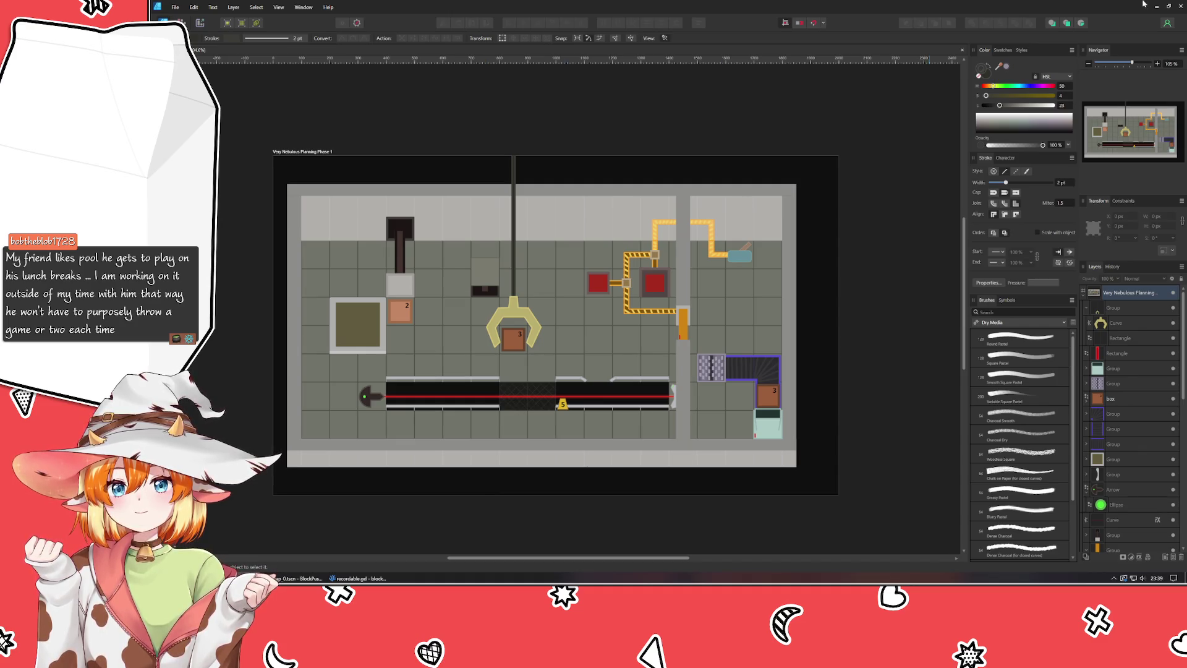
Step: Zoom the level mockup to 150% and pan the view slightly
click(1089, 64)
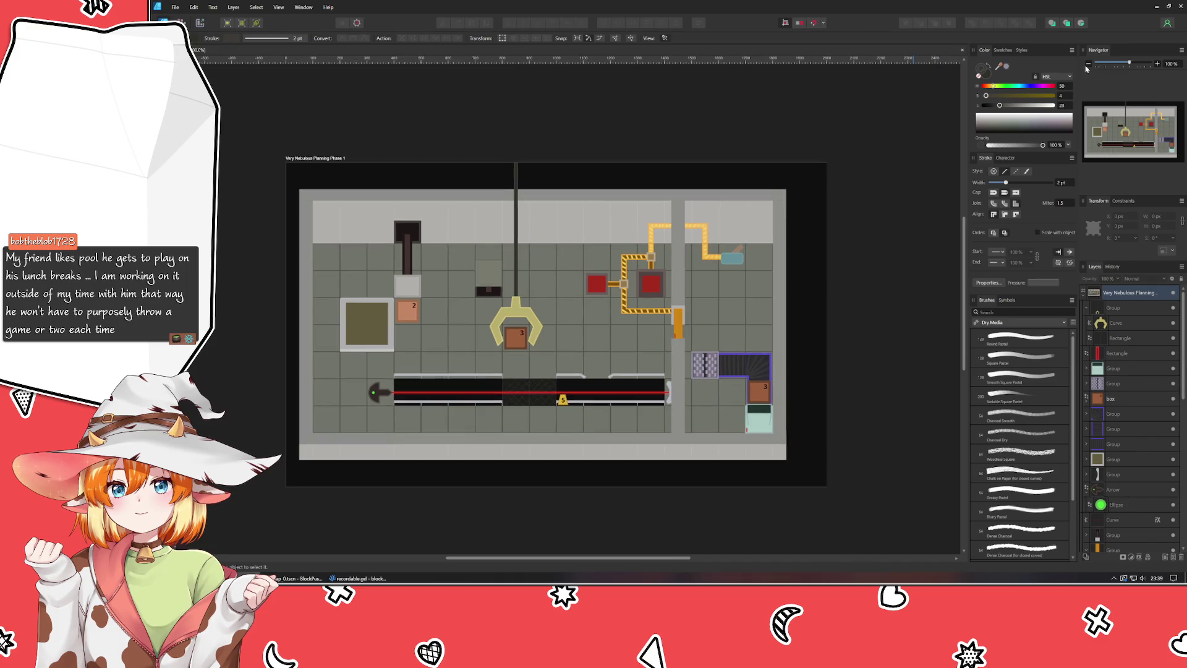
click(1157, 64)
ctrl+scroll(907, 172, up, 1)
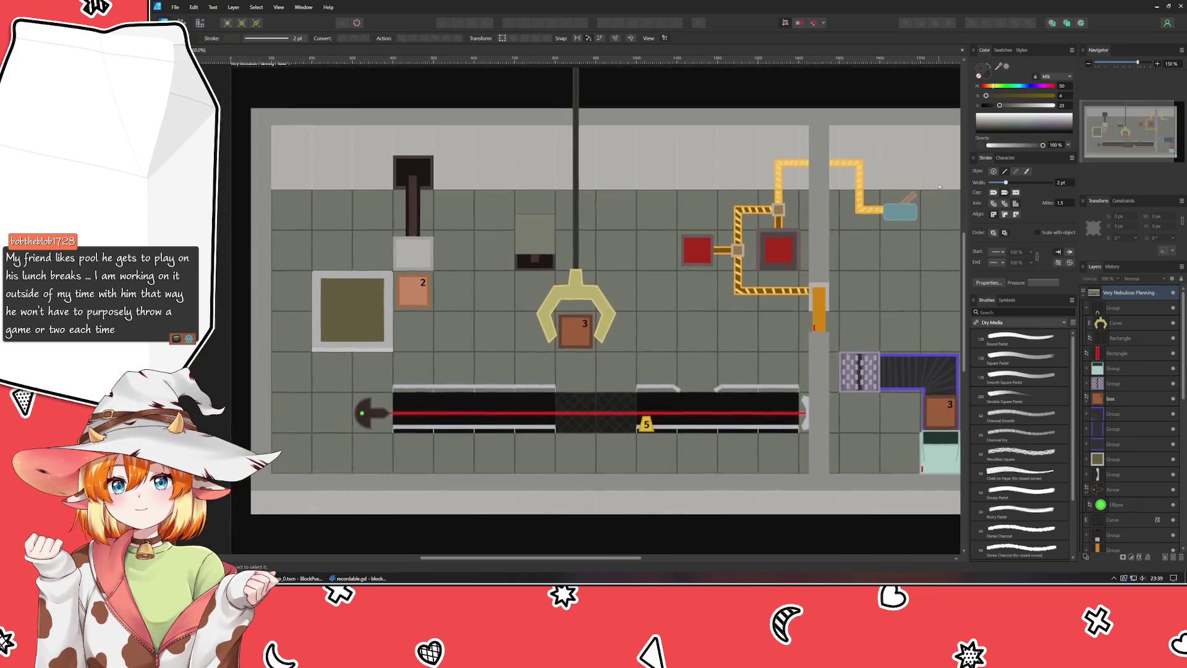
drag(892, 173, 889, 180)
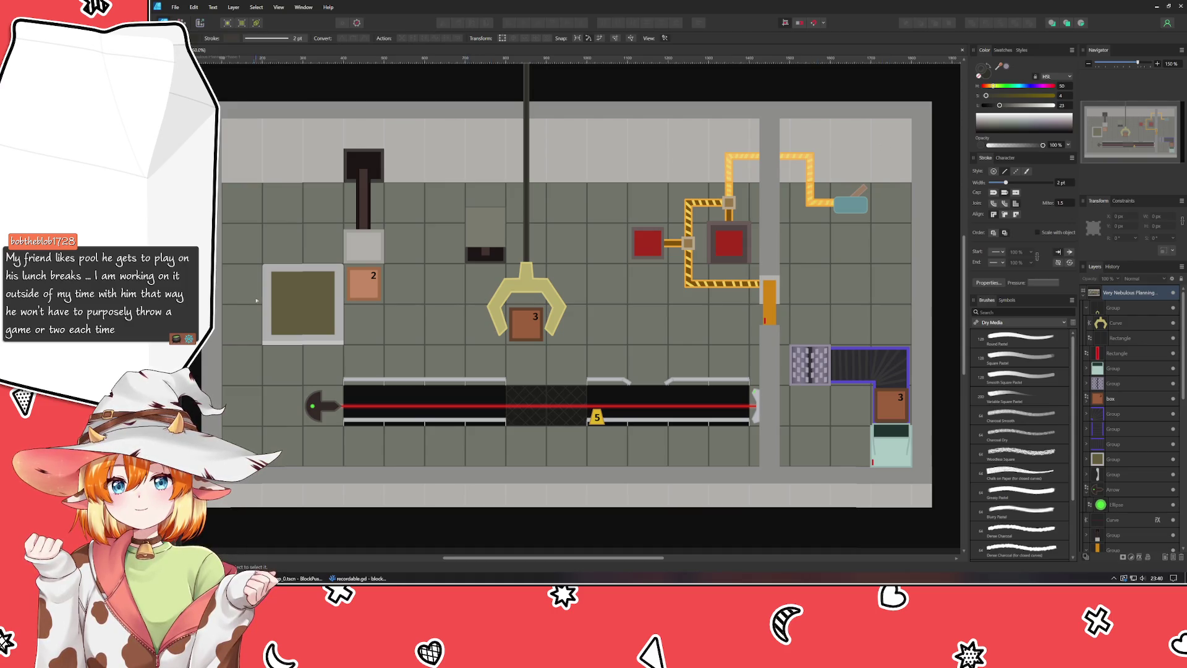
Step: Move the olive square pad's group up to just right of the claw
double_click(290, 301)
key(v)
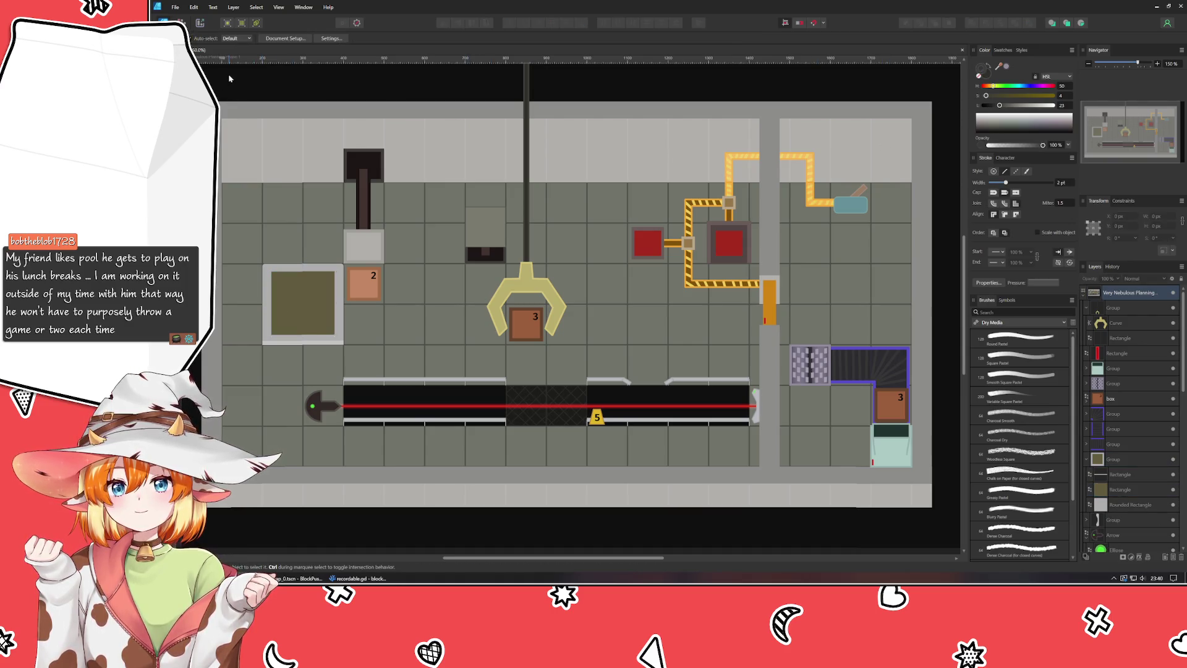
mouse_move(309, 320)
mouse_down()
mouse_move(387, 320)
mouse_move(590, 239)
mouse_move(601, 321)
mouse_move(581, 350)
mouse_move(585, 339)
mouse_up()
scroll(585, 240, up, 5)
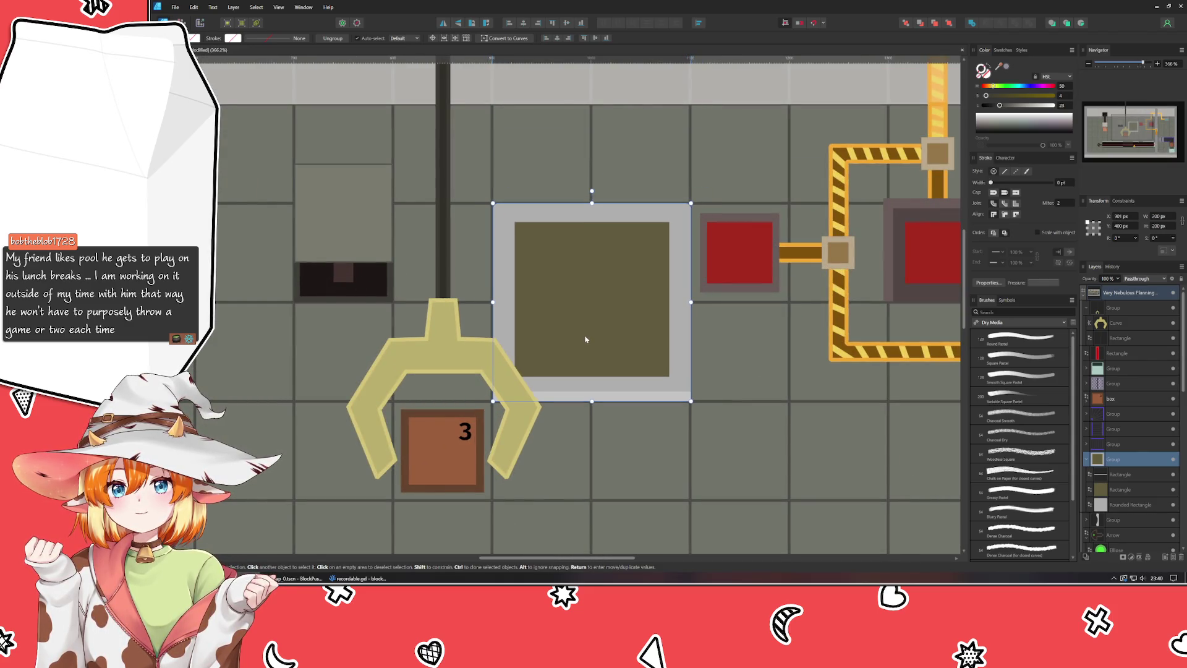
click(702, 357)
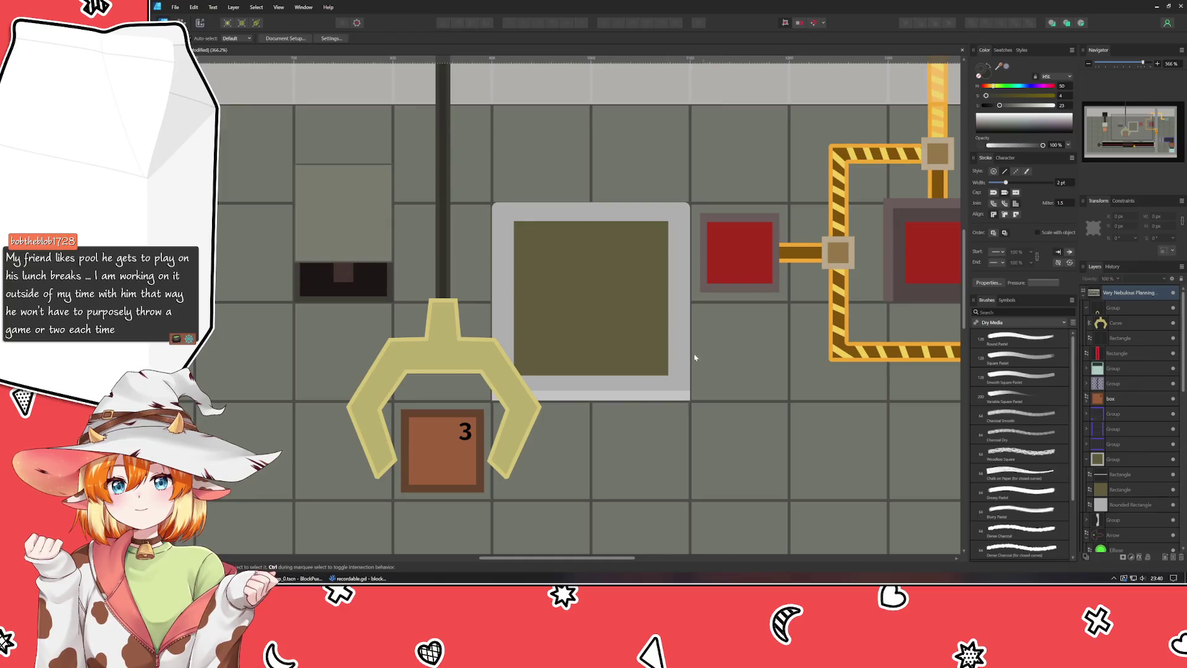
Step: Shift the pillar holding box 2 to the right, to X 300 px
scroll(710, 445, left, 3)
scroll(710, 445, down, 5)
scroll(909, 316, up, 2)
mouse_move(909, 316)
mouse_down()
mouse_move(769, 352)
mouse_move(907, 345)
mouse_move(289, 371)
mouse_move(556, 371)
mouse_up()
scroll(556, 371, left, 5)
scroll(555, 372, down, 1)
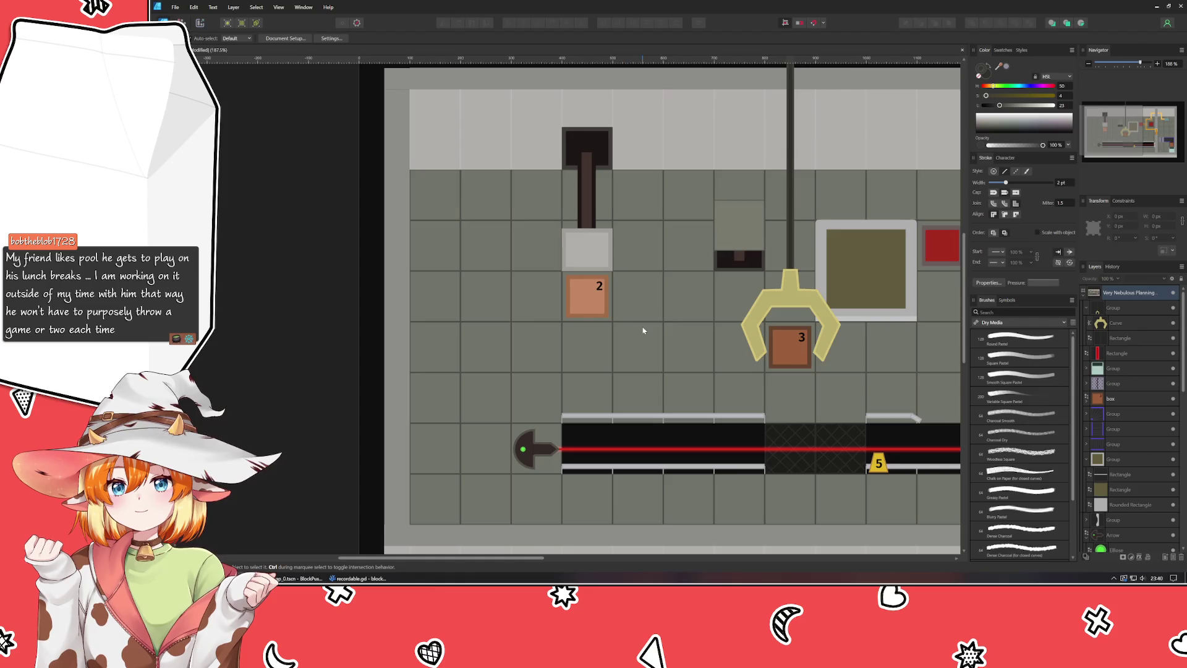
scroll(643, 331, down, 4)
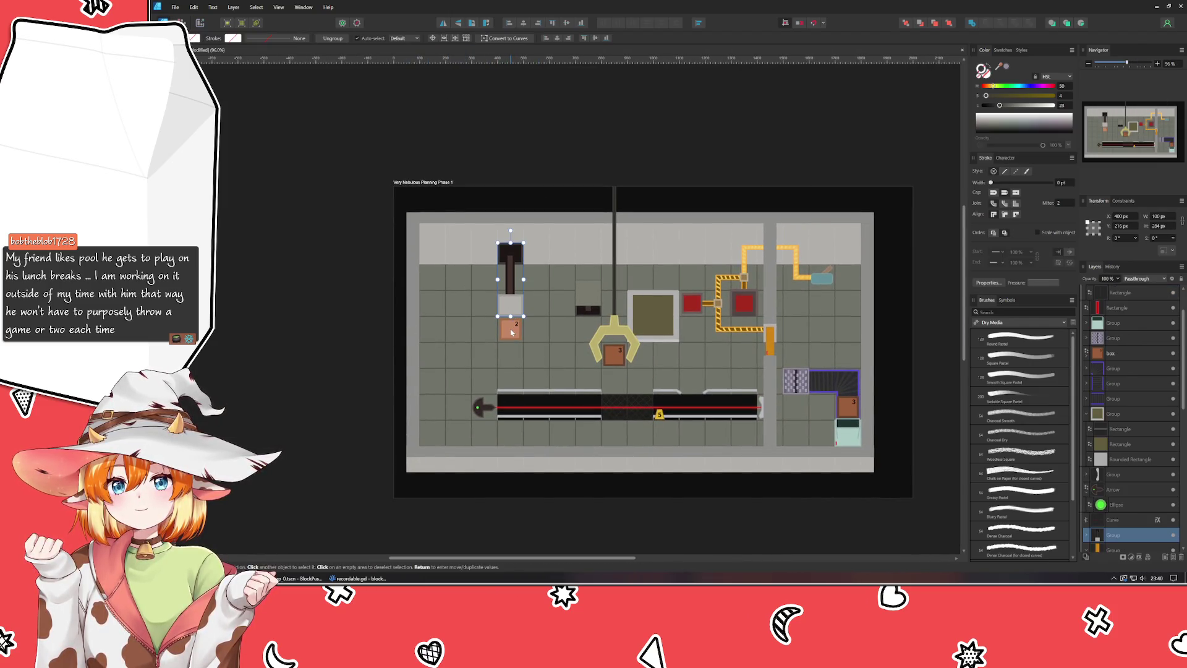
drag(506, 332, 511, 332)
Step: Nudge the box 2 pillar group a bit further right
key(shift+Right)
key(shift+Right)
key(shift+Right)
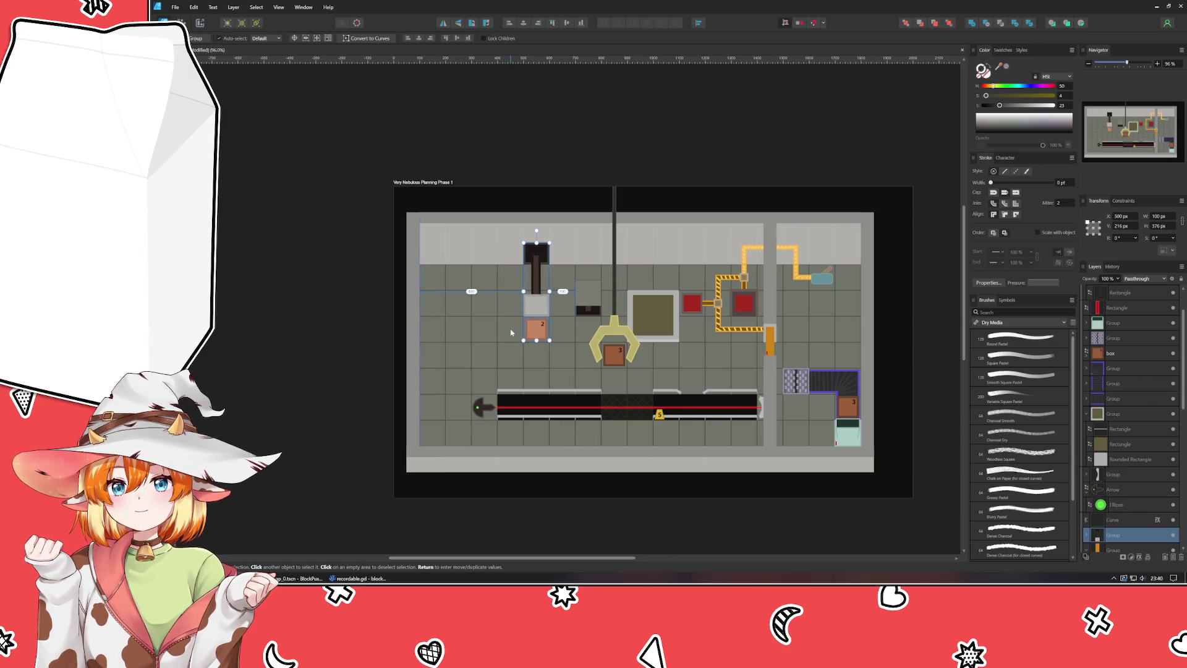
click(355, 274)
scroll(562, 273, up, 5)
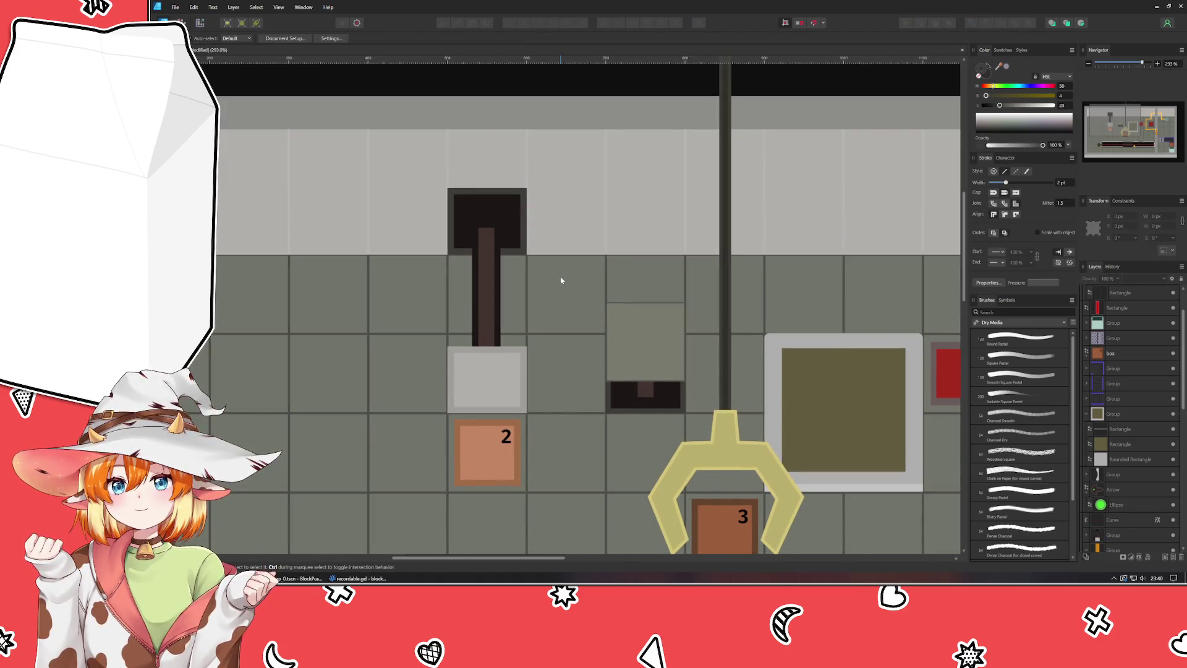
scroll(794, 236, down, 3)
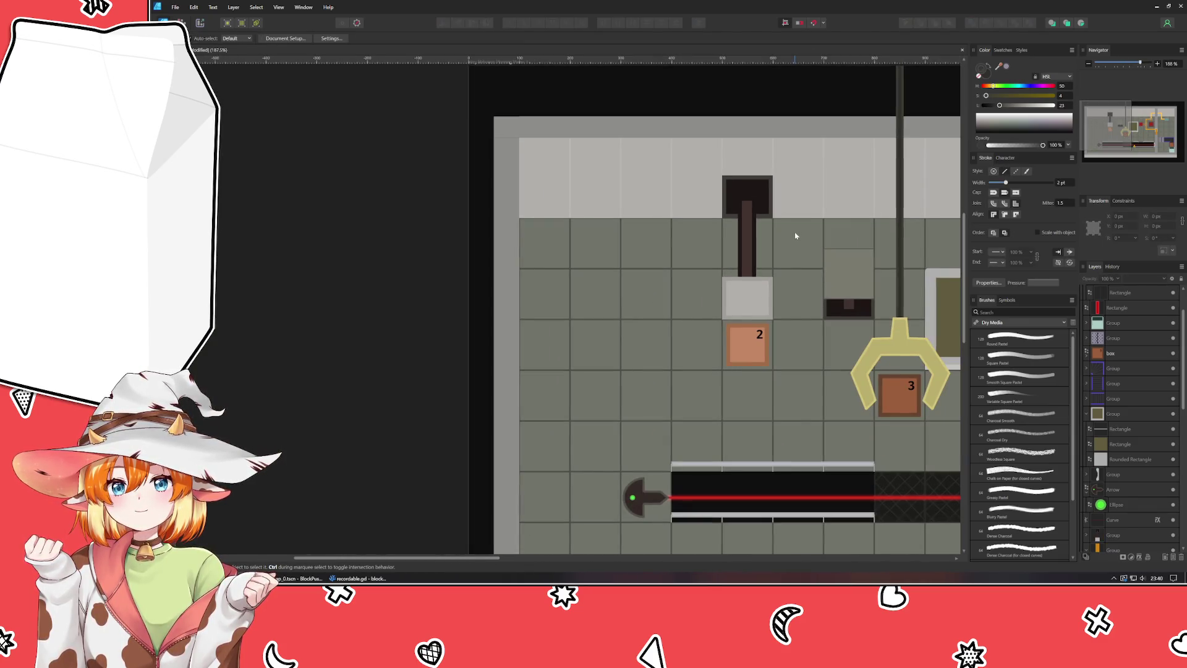
scroll(795, 237, down, 3)
scroll(541, 252, up, 3)
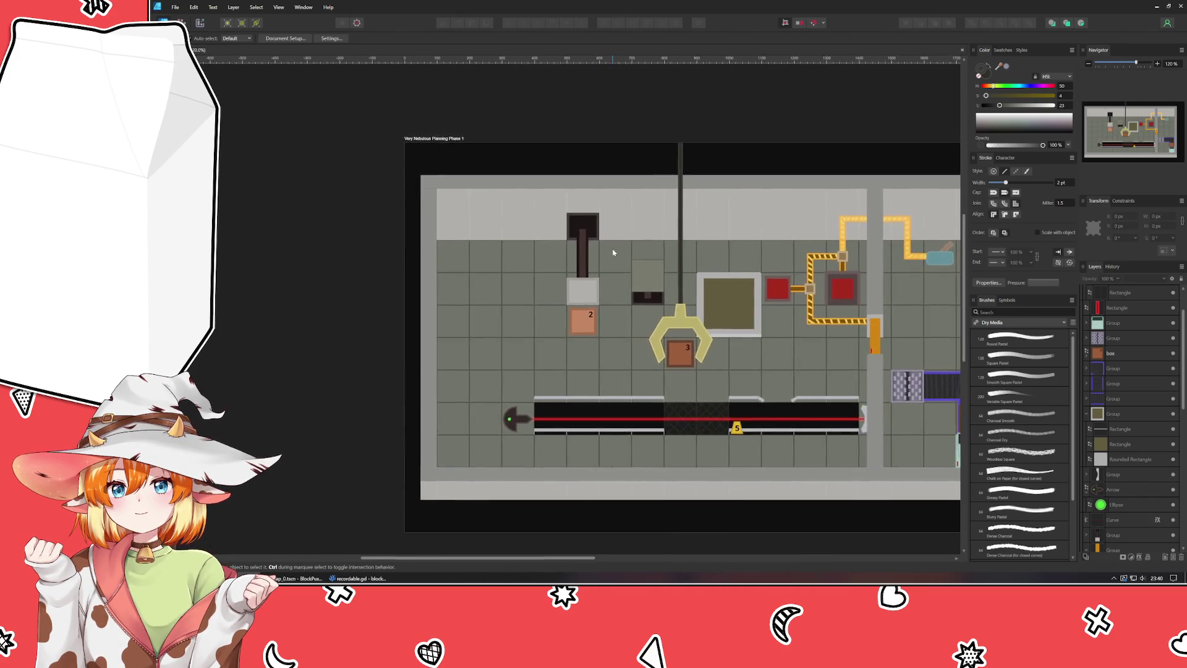
drag(614, 252, 625, 125)
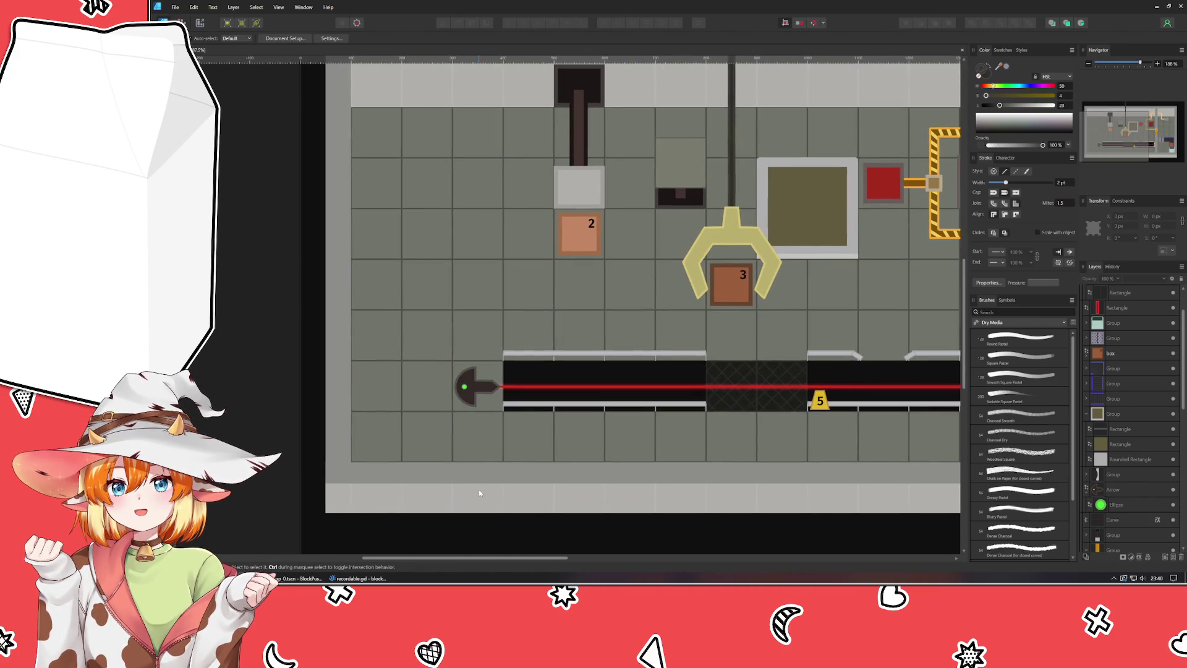
Step: Group the small red rectangle with the teal door piece at bottom right
click(1088, 493)
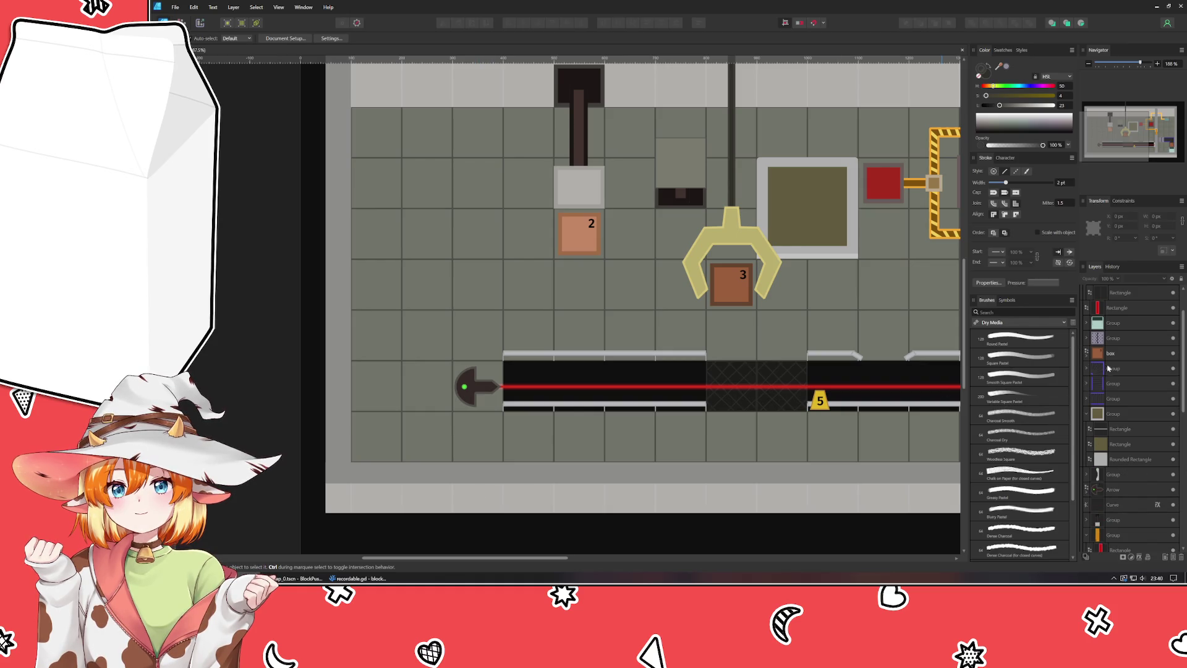
scroll(1109, 346, up, 3)
click(1088, 311)
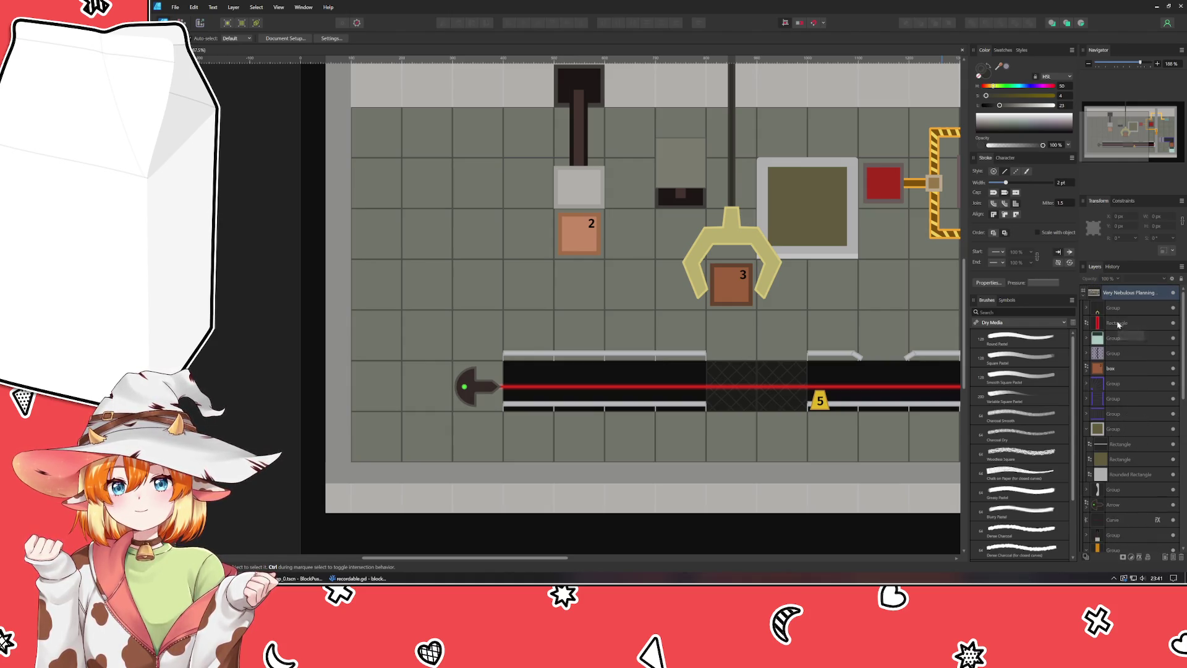
click(1117, 324)
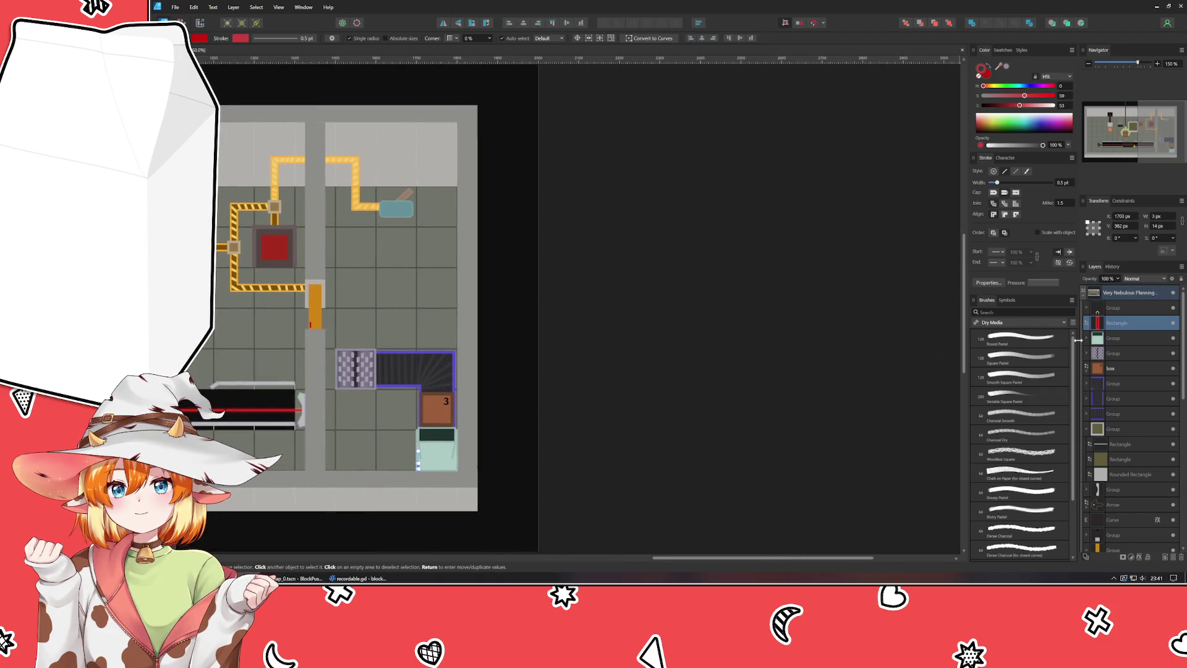
shift+click(1130, 339)
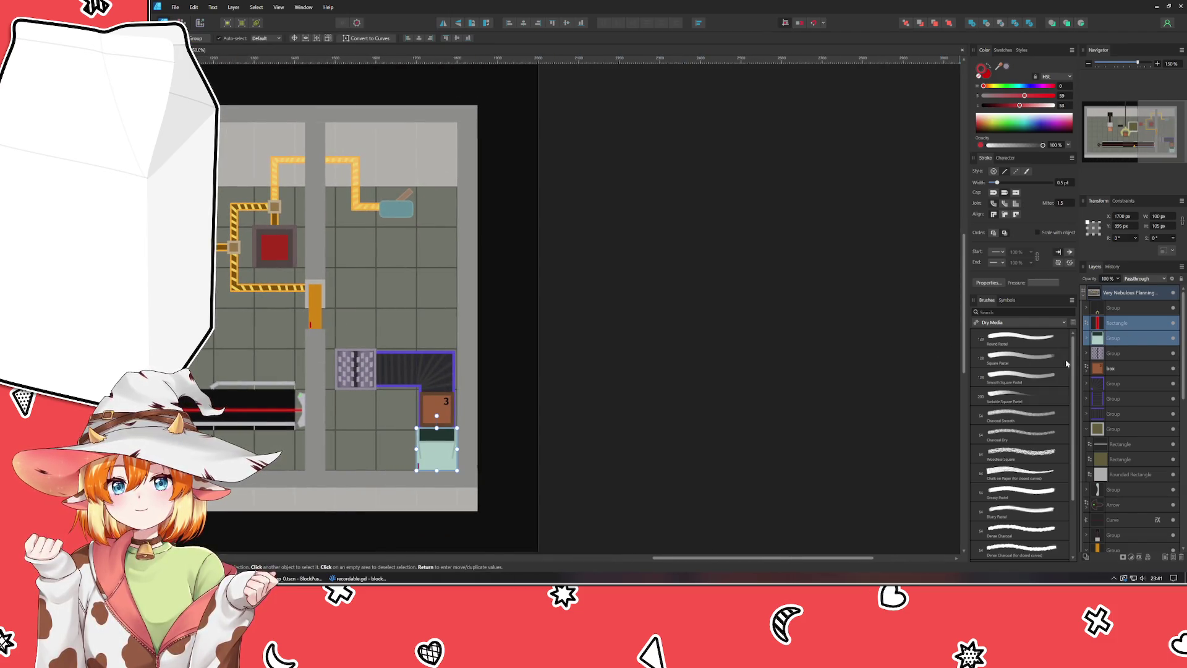
key(ctrl+g)
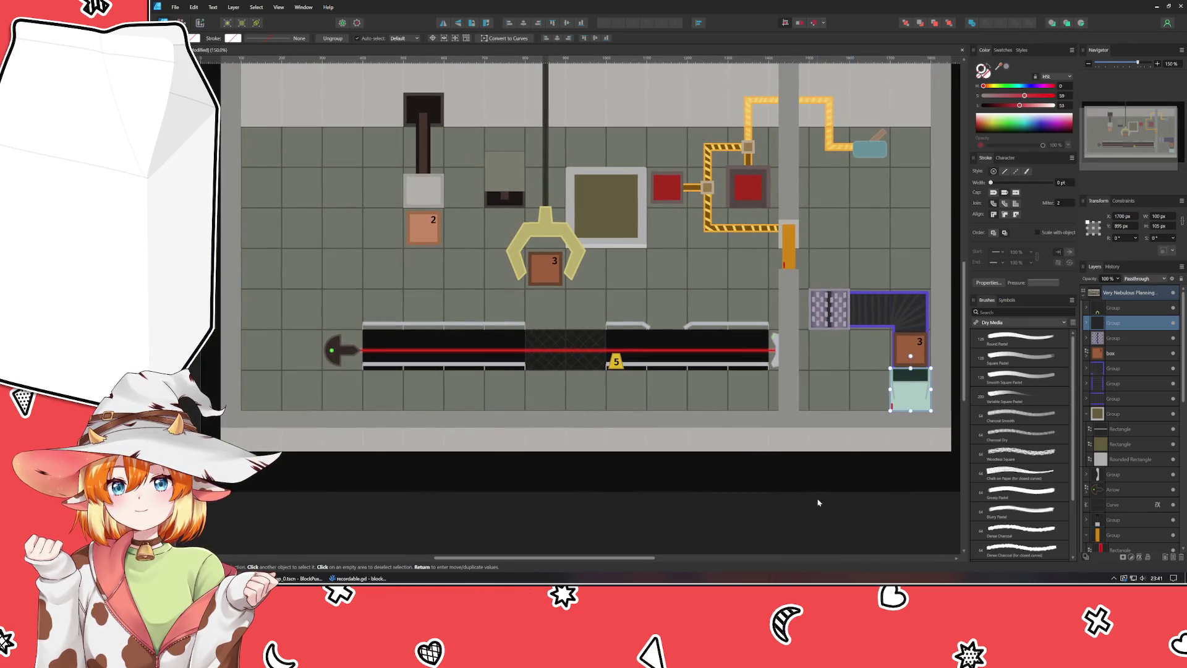
Step: Collapse the expanded groups, including the orange group, in the Layers panel
click(821, 502)
scroll(762, 527, left, 2)
scroll(762, 527, left, 3)
click(1086, 415)
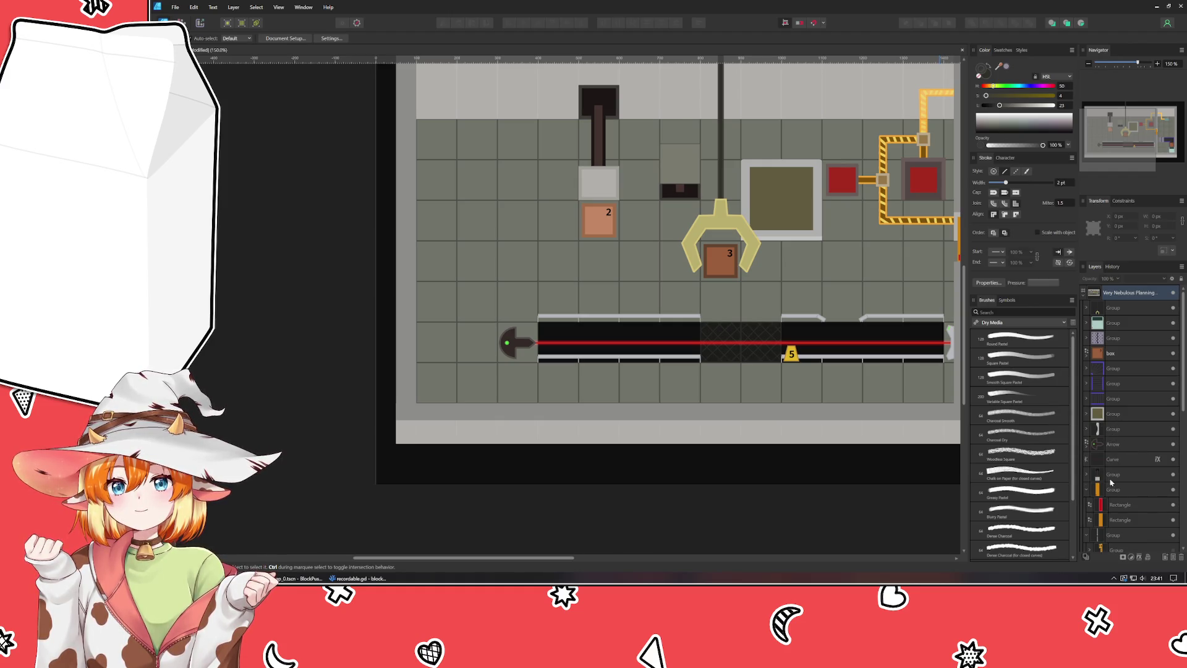
click(1087, 489)
scroll(1132, 487, down, 3)
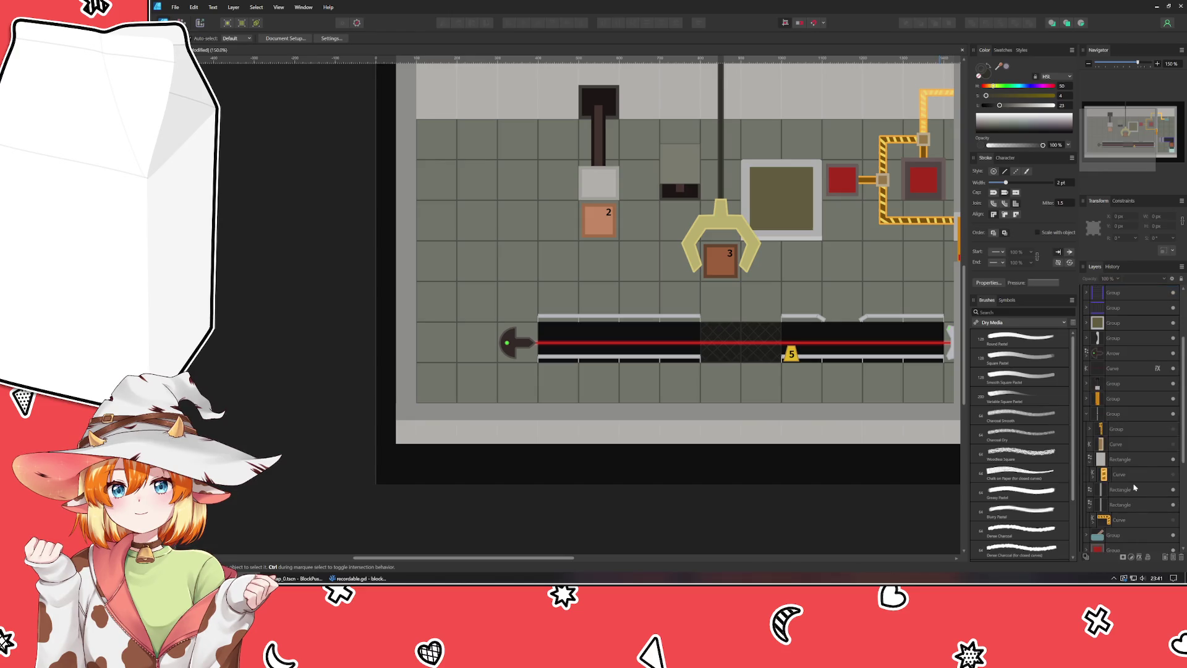
click(1087, 413)
scroll(1113, 454, down, 2)
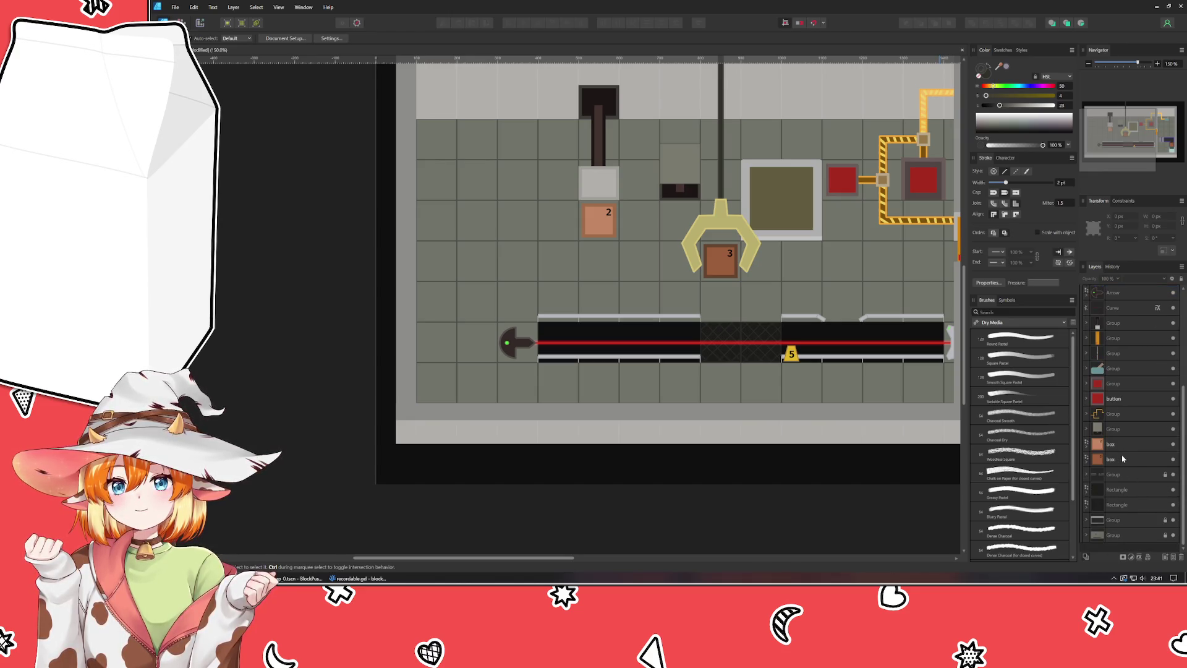
Step: Expand the bottom Curve group and select one of its Curve layers
click(1086, 520)
scroll(1116, 519, down, 5)
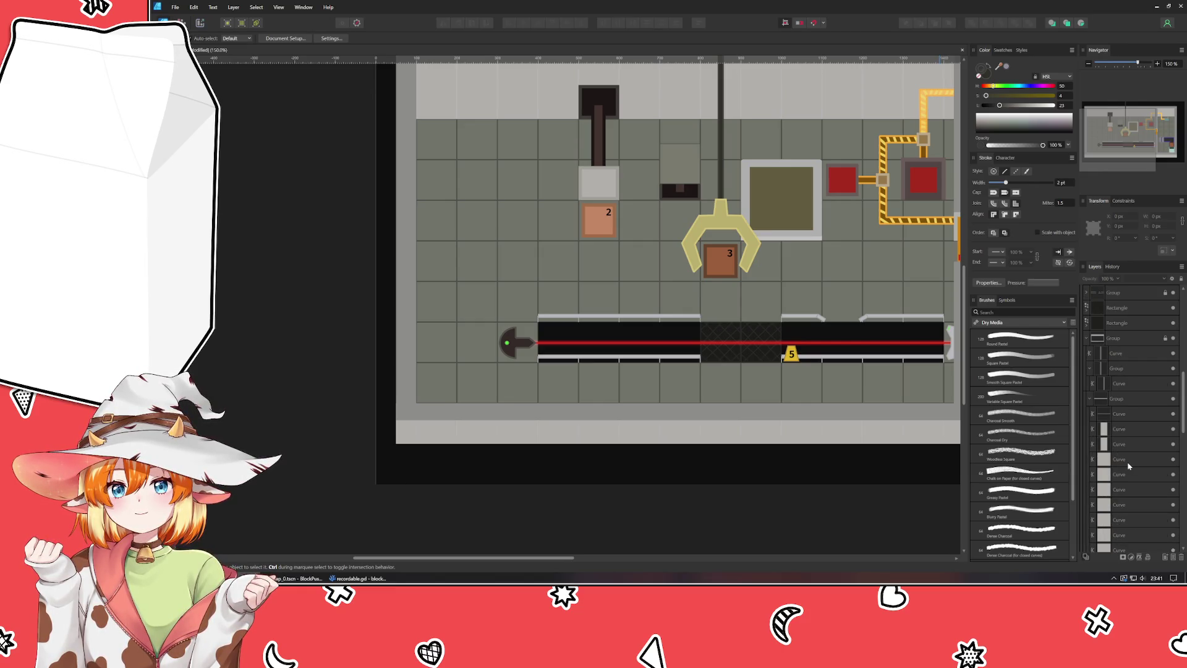
click(1128, 460)
scroll(587, 473, right, 3)
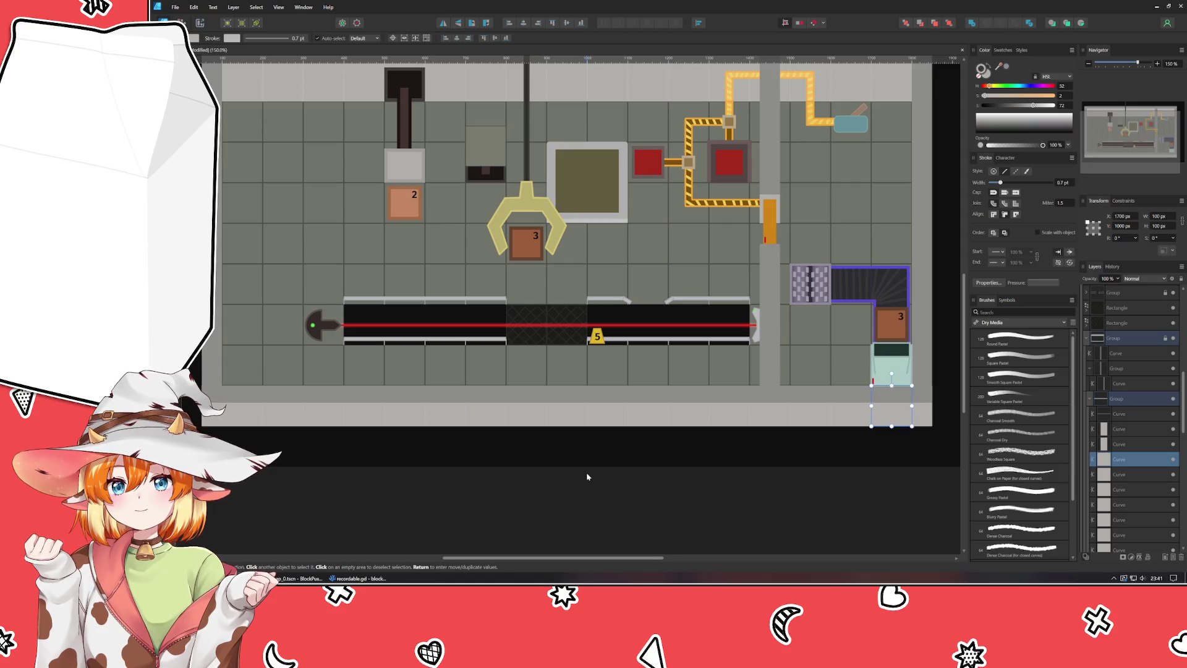
Step: Drag the spare grey square from the bottom right over to the left floor
click(704, 483)
scroll(433, 389, up, 2)
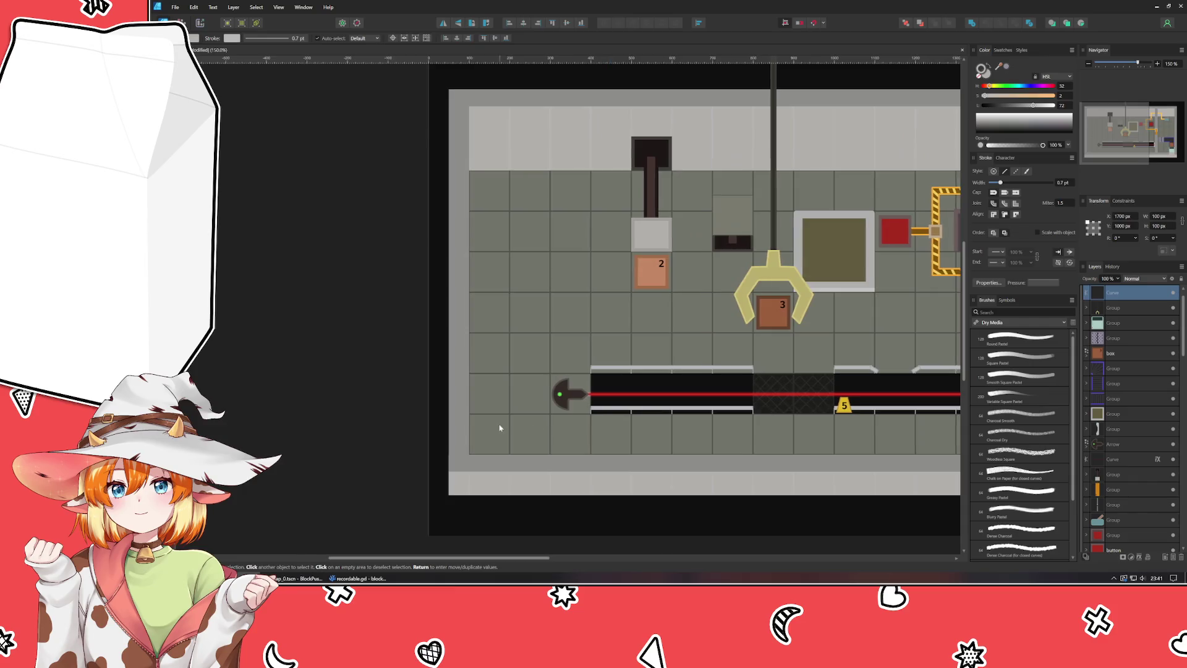
scroll(655, 433, right, 3)
click(773, 453)
mouse_move(764, 452)
mouse_down()
mouse_move(246, 318)
mouse_move(582, 363)
mouse_move(547, 360)
mouse_up()
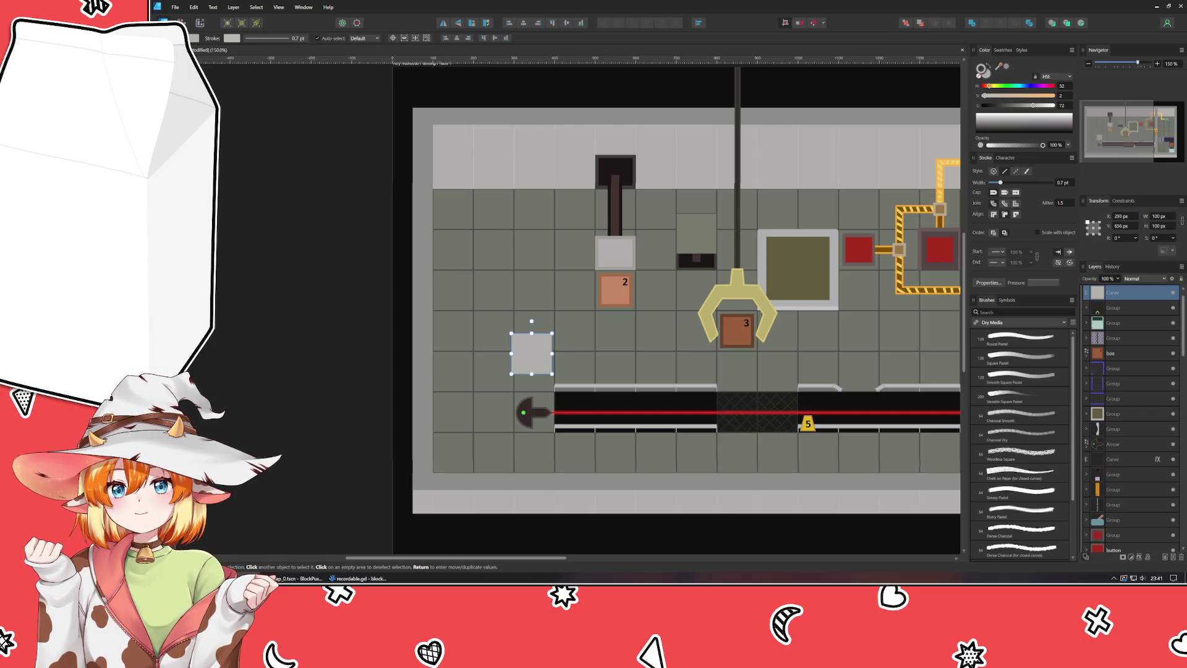
Step: Place the grey square against the left wall
mouse_move(537, 354)
mouse_down()
mouse_move(502, 337)
mouse_move(467, 285)
mouse_move(450, 283)
mouse_move(463, 286)
mouse_up()
scroll(452, 290, up, 3)
scroll(451, 287, up, 5)
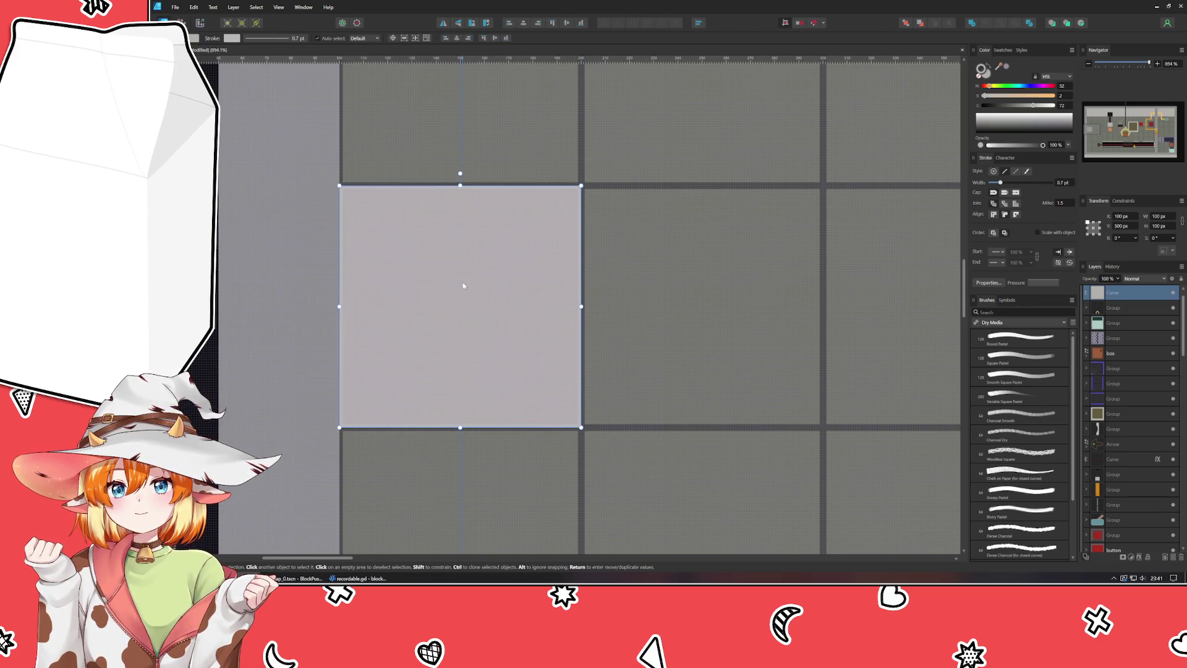
Step: Fit the level in view and move the long grey floor strip up toward the left wall
key(ctrl+0)
key(ctrl+d)
scroll(484, 420, up, 2)
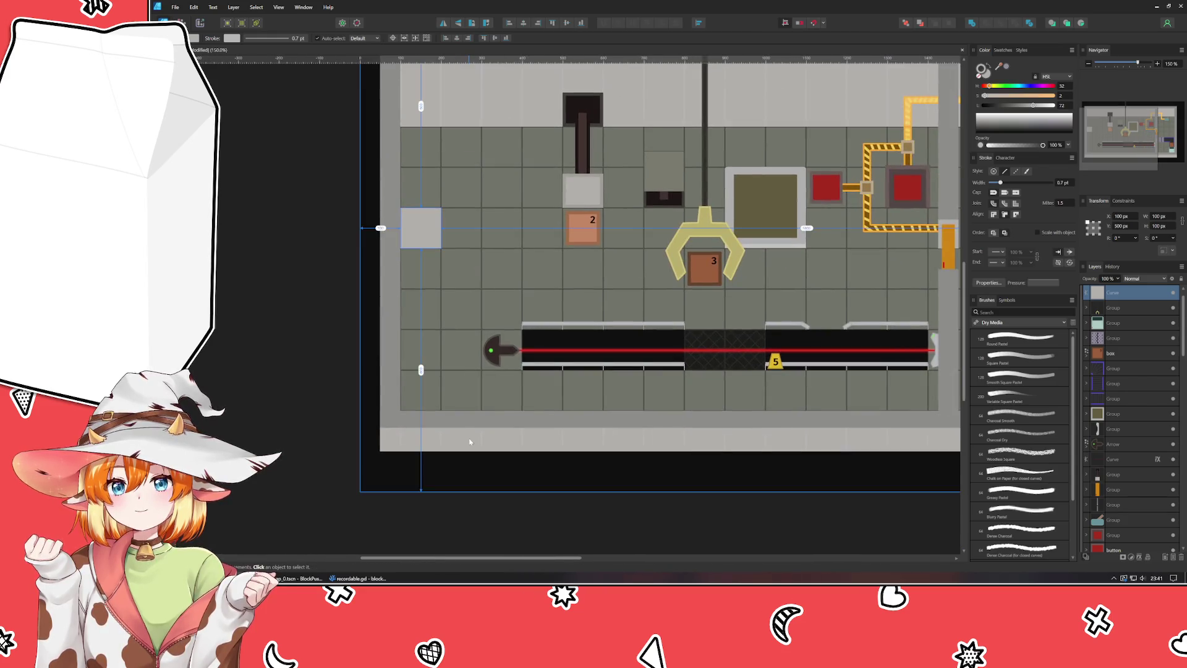
scroll(1155, 395, down, 10)
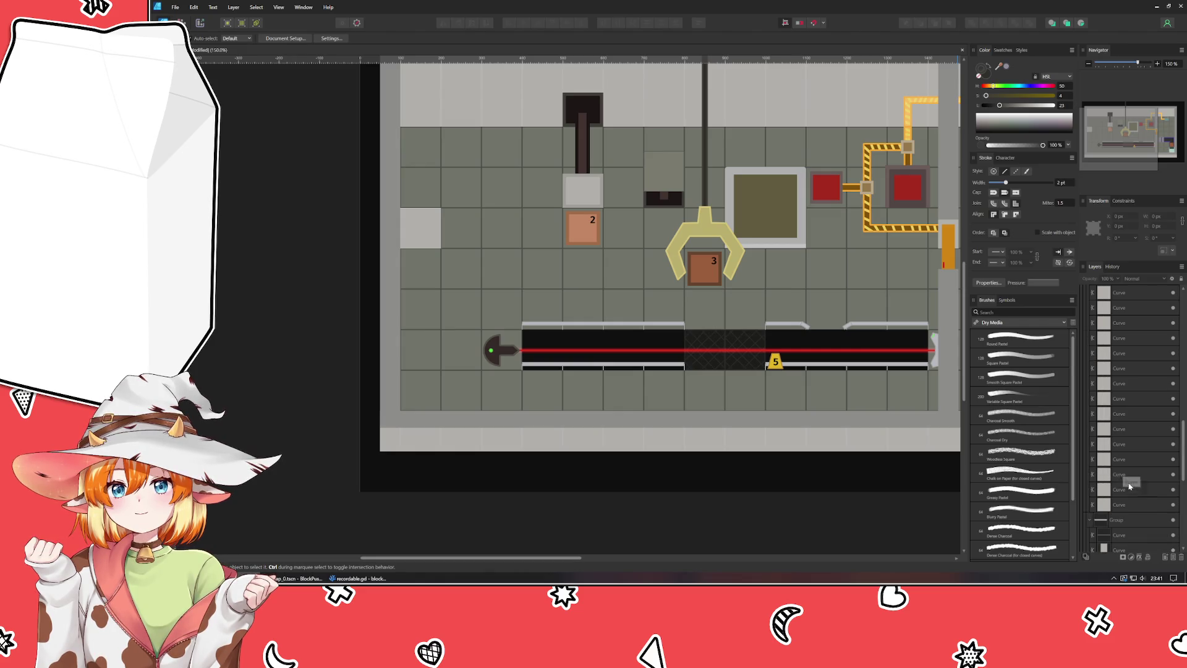
scroll(1135, 404, up, 1)
click(1135, 404)
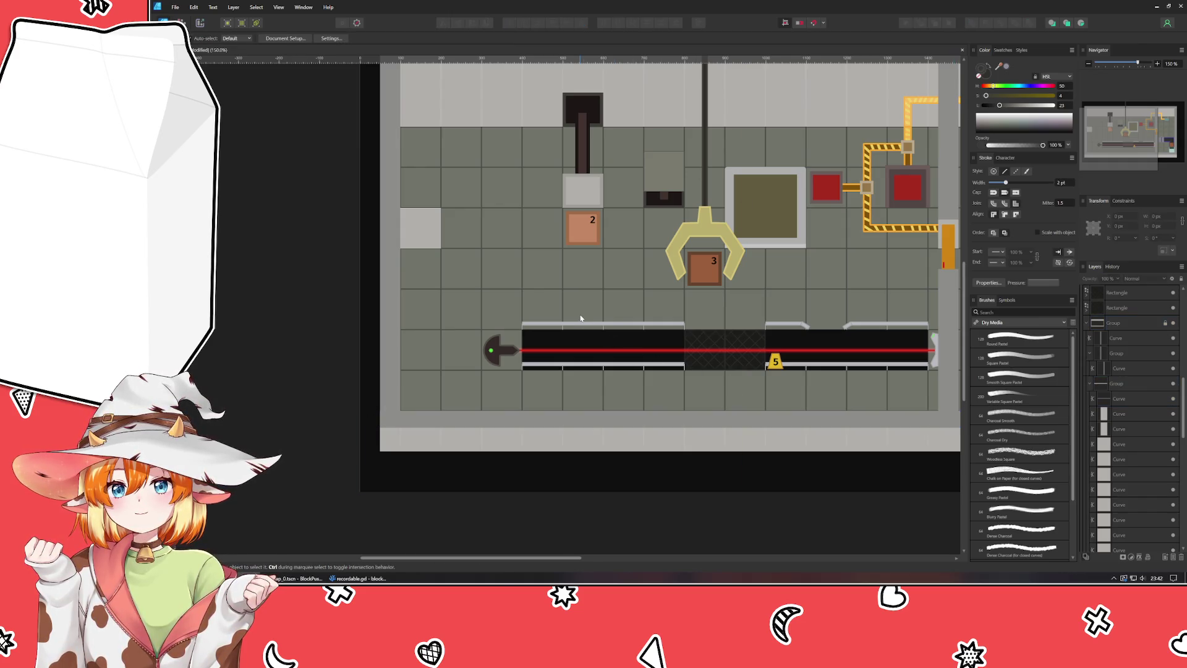
drag(594, 420, 488, 206)
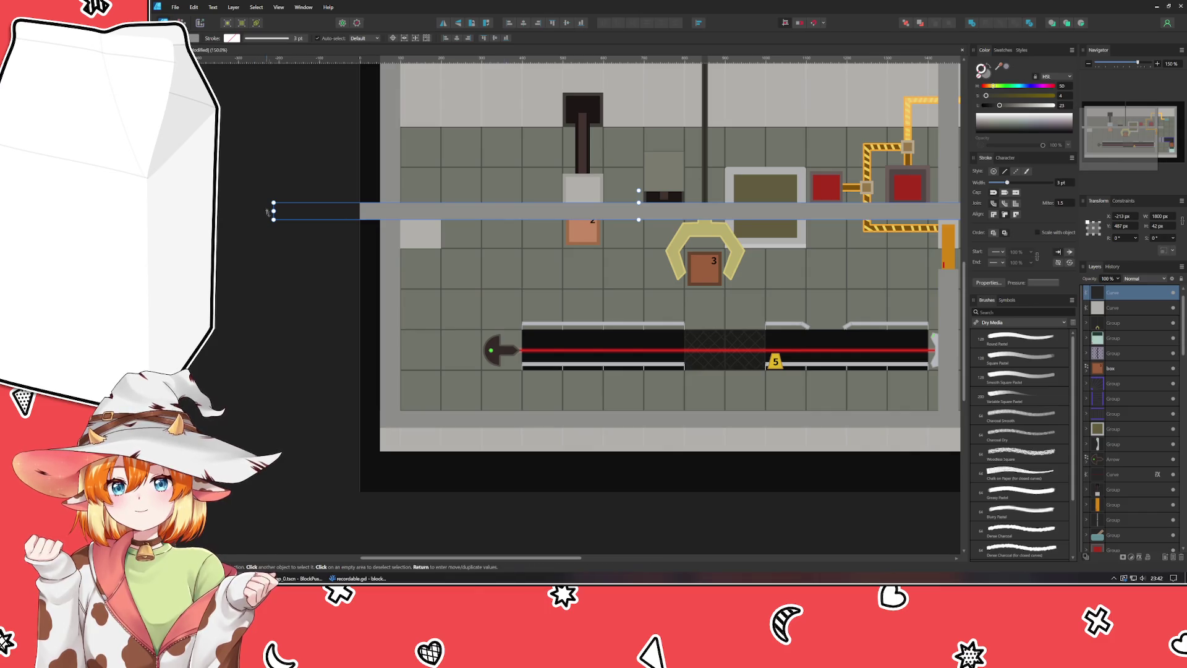
Step: Resize the curve strip to fill one left-wall tile and group it with the light grey tile
mouse_move(273, 205)
mouse_down()
mouse_move(837, 210)
mouse_move(432, 217)
mouse_up()
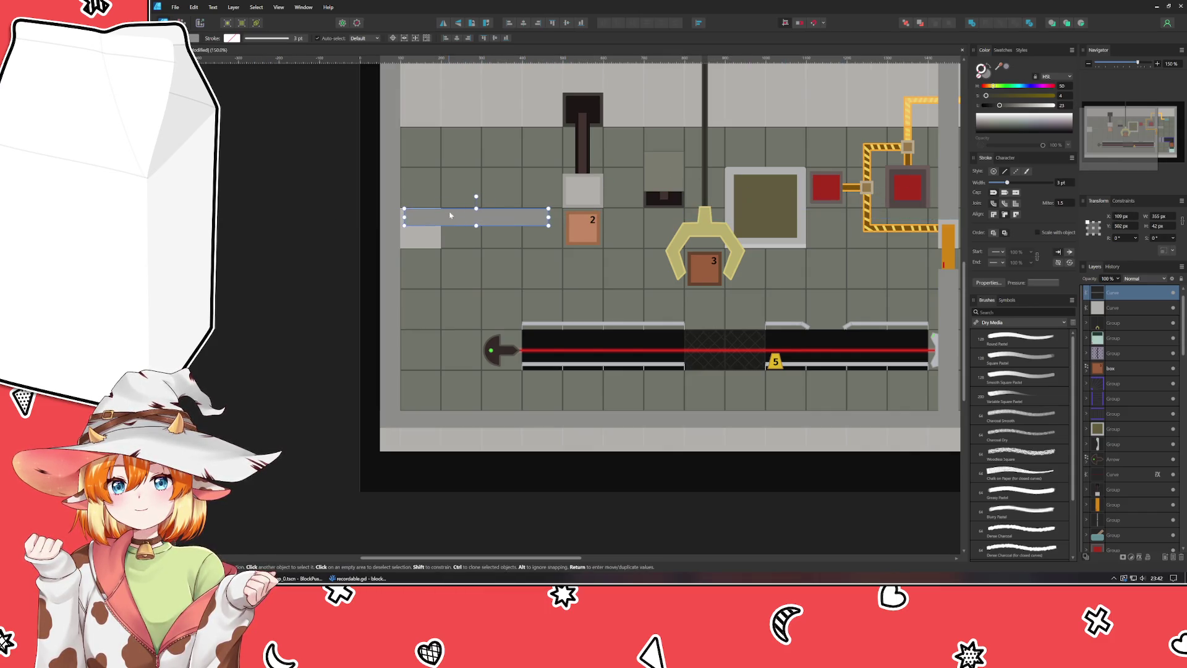
mouse_move(566, 216)
mouse_down()
mouse_move(438, 218)
mouse_move(384, 237)
mouse_up()
scroll(421, 212, up, 8)
drag(541, 253, 609, 252)
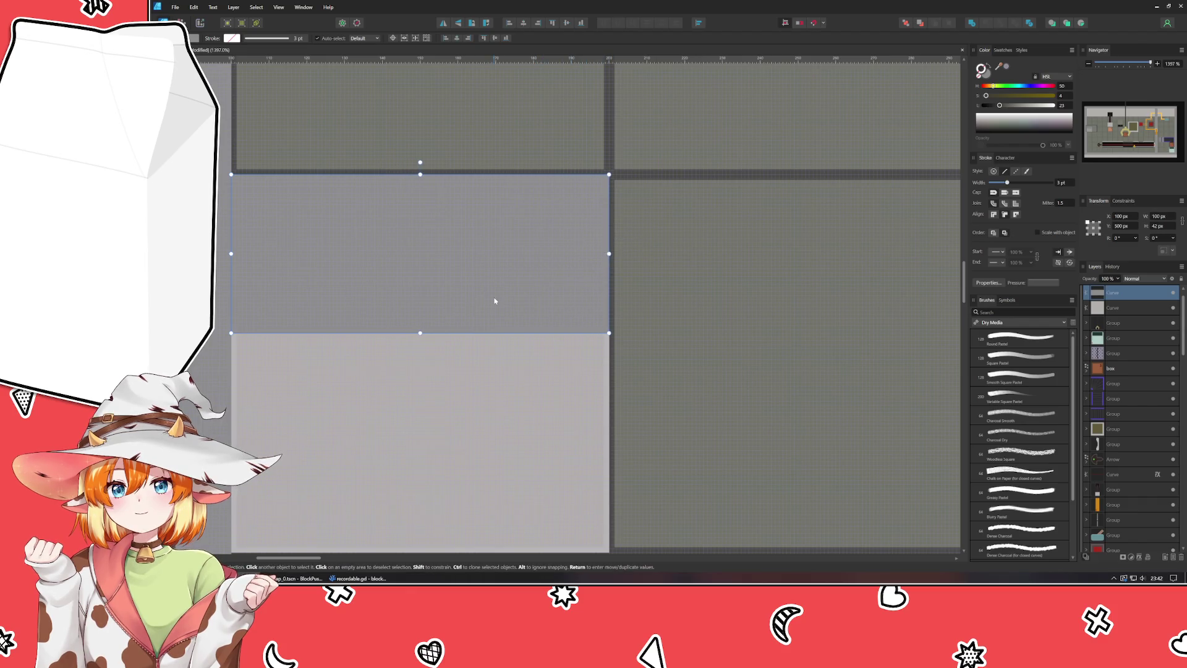
scroll(493, 299, down, 5)
shift+click(492, 322)
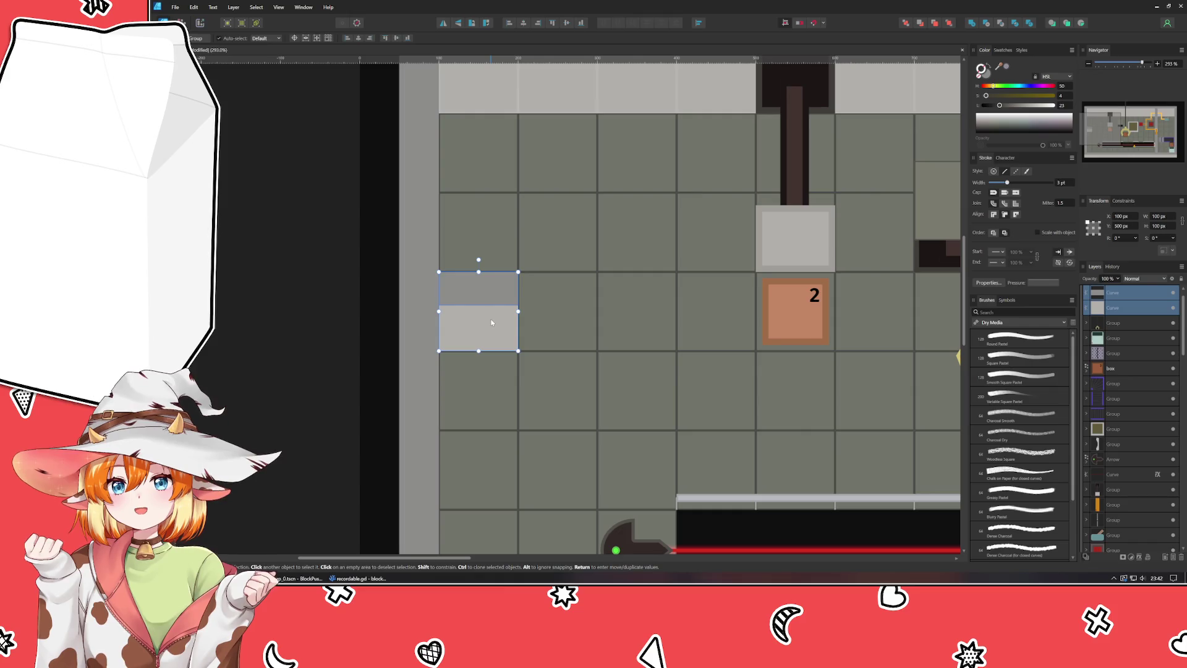
key(ctrl+g)
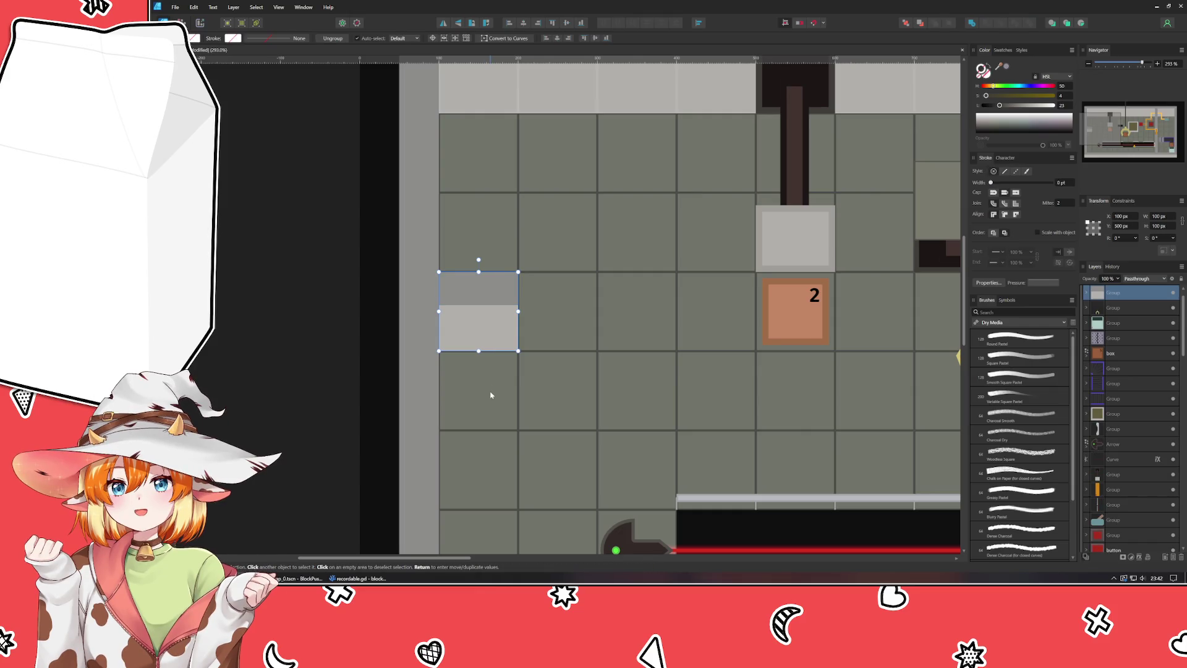
Step: Place a copy of the doorway piece beside box 2, at X 400 px, Y 300 px
ctrl+drag(484, 320, 719, 320)
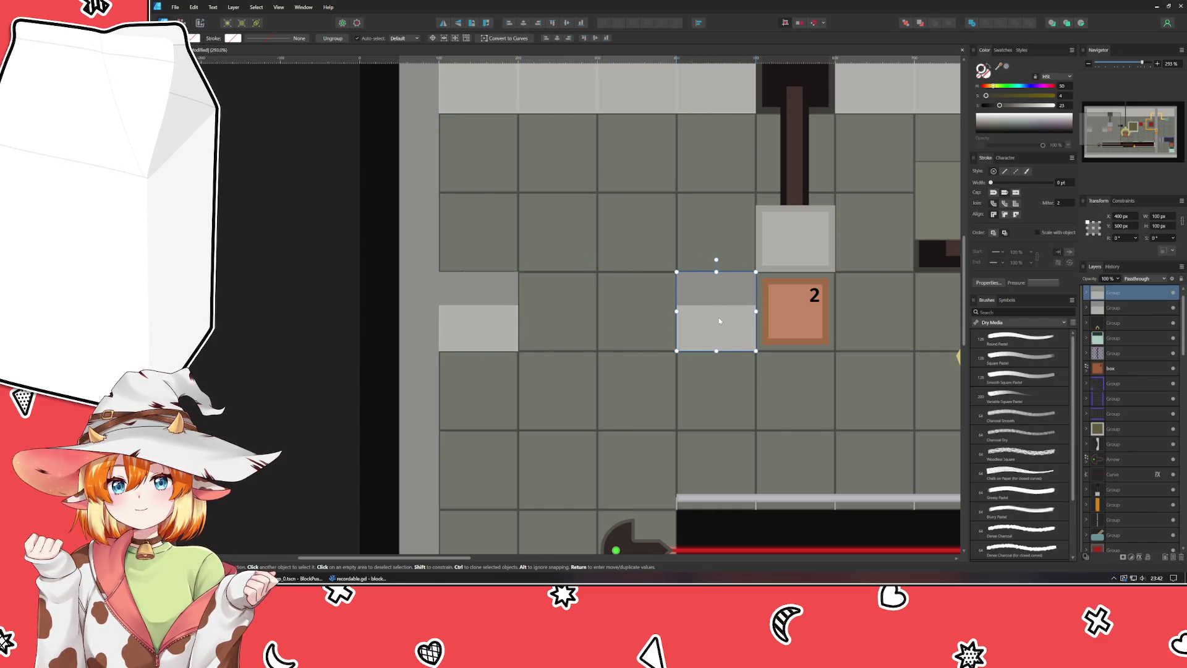
click(695, 397)
ctrl+scroll(712, 318, up, 5)
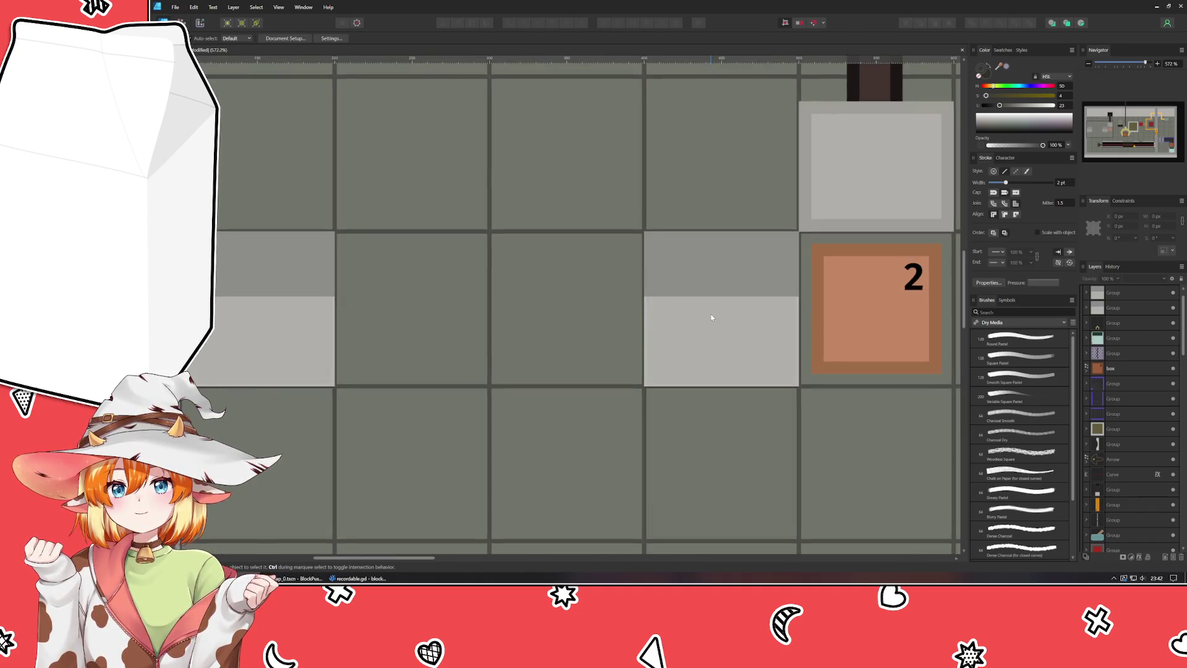
click(720, 452)
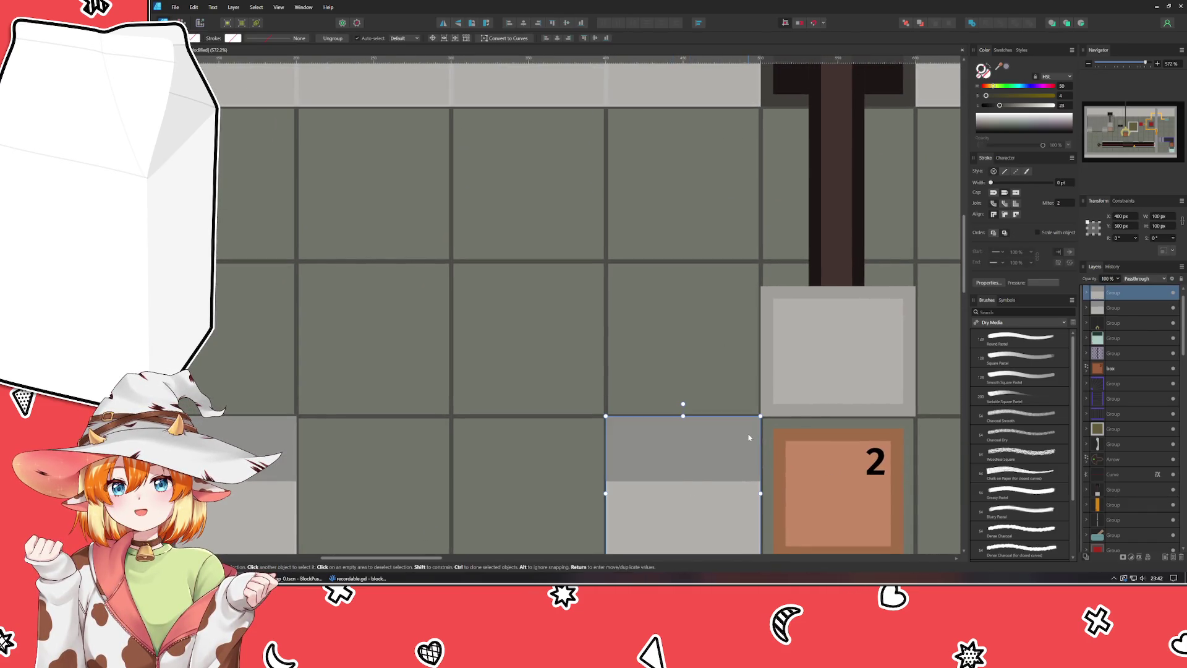
drag(760, 493, 717, 493)
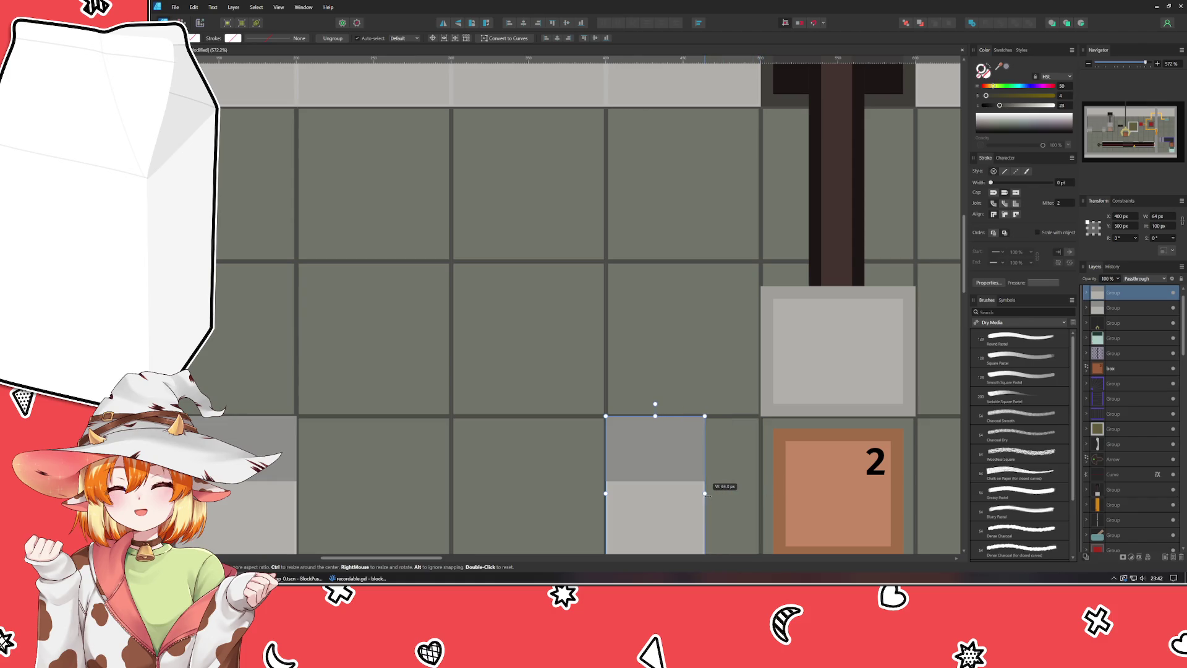
drag(707, 492, 761, 493)
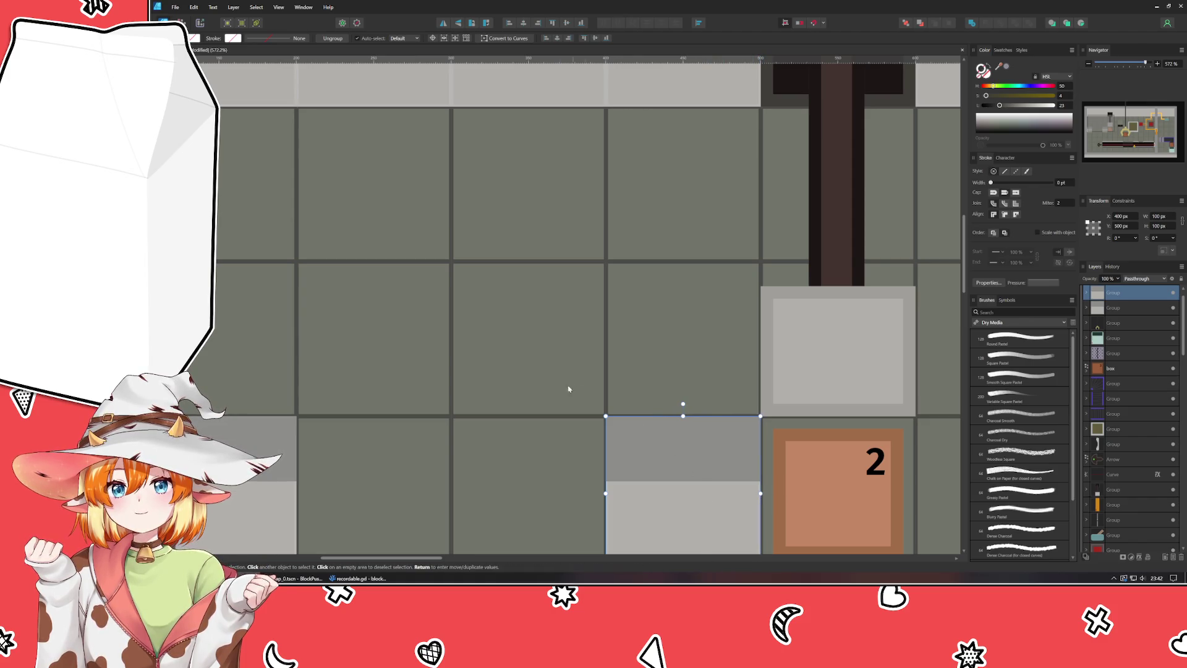
click(570, 392)
drag(562, 389, 517, 277)
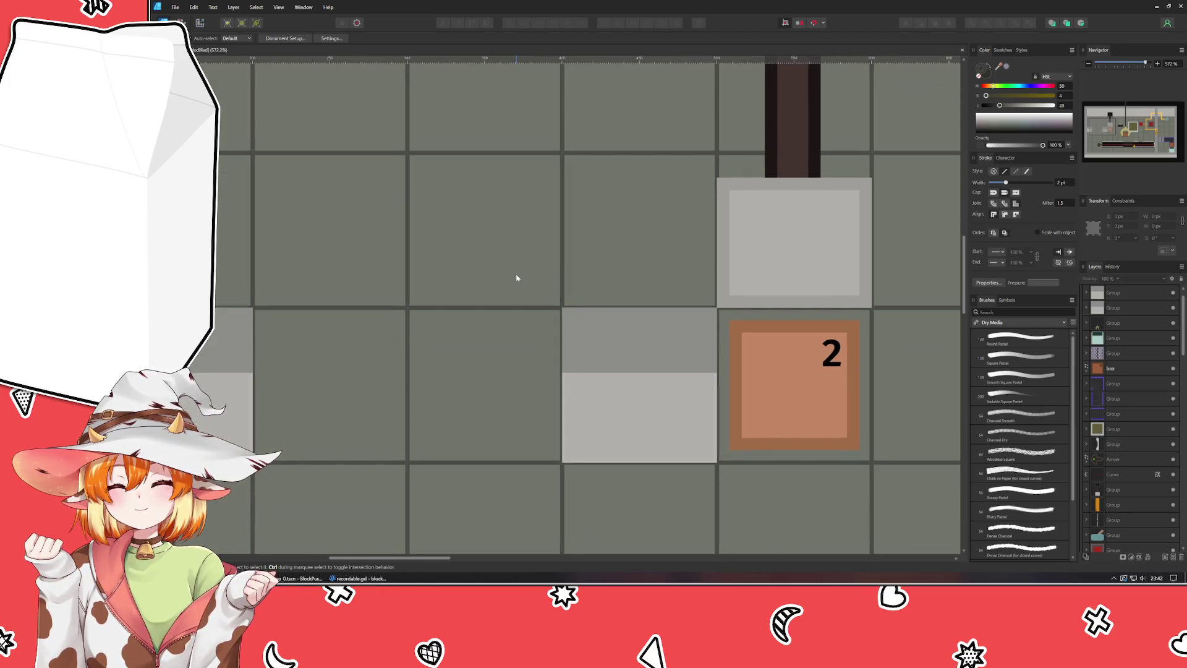
scroll(517, 278, down, 8)
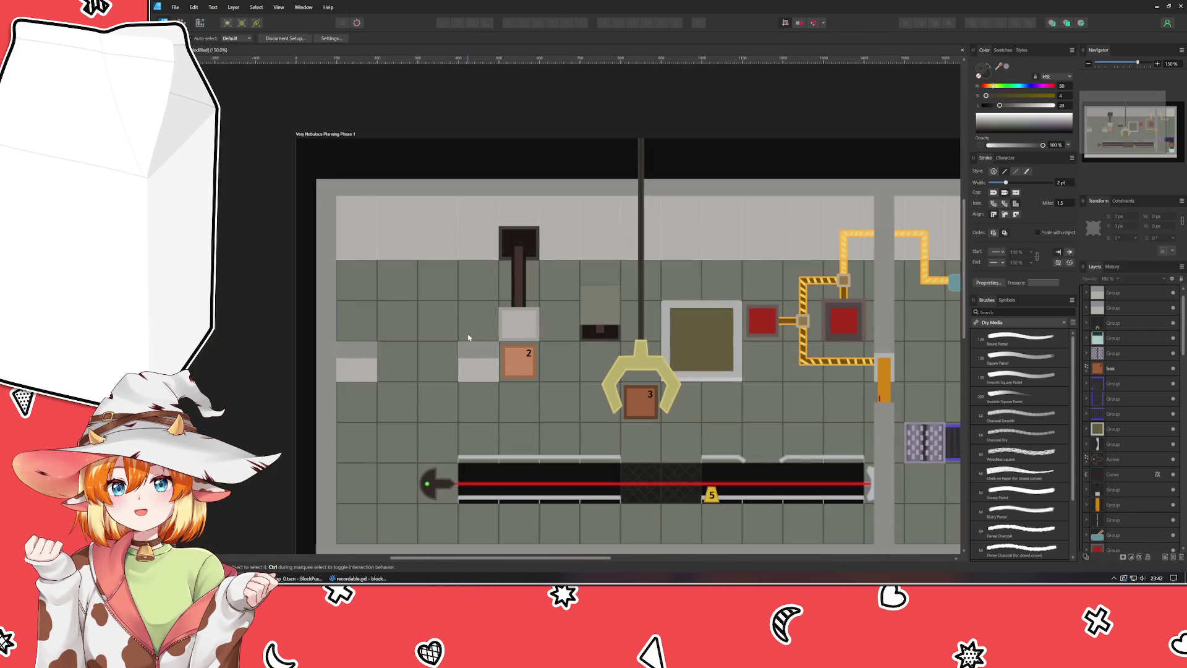
drag(468, 337, 498, 358)
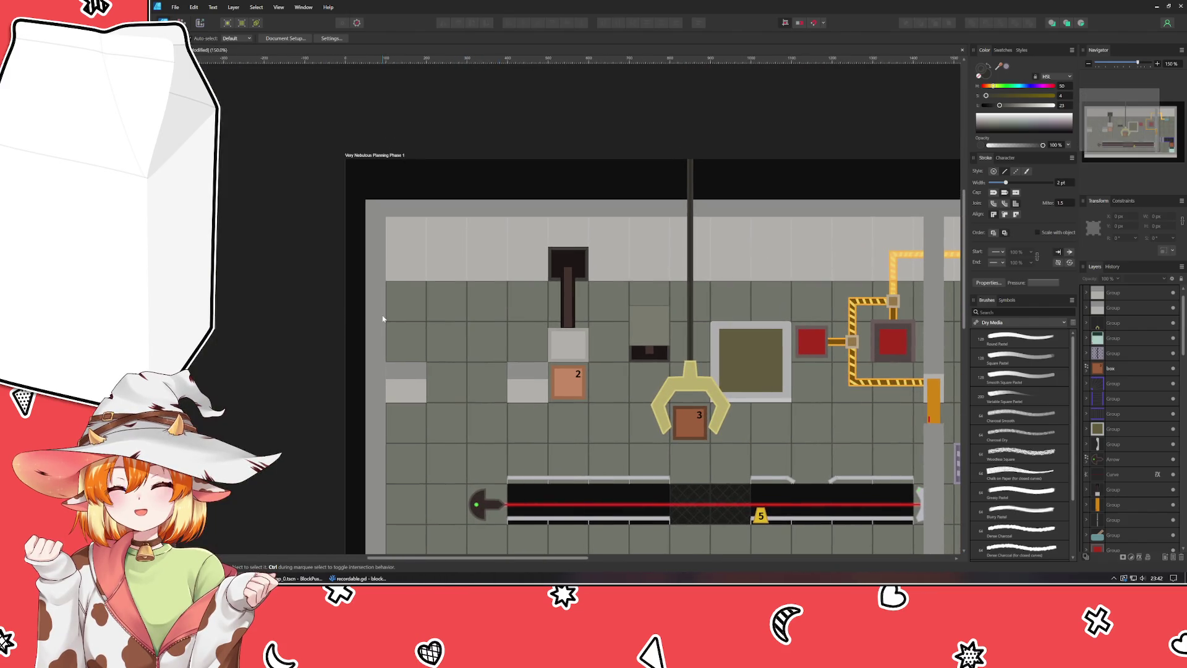
Step: Pull the tall grey wall's bottom edge up so it ends just above box 2's doorway piece
scroll(1114, 501, down, 5)
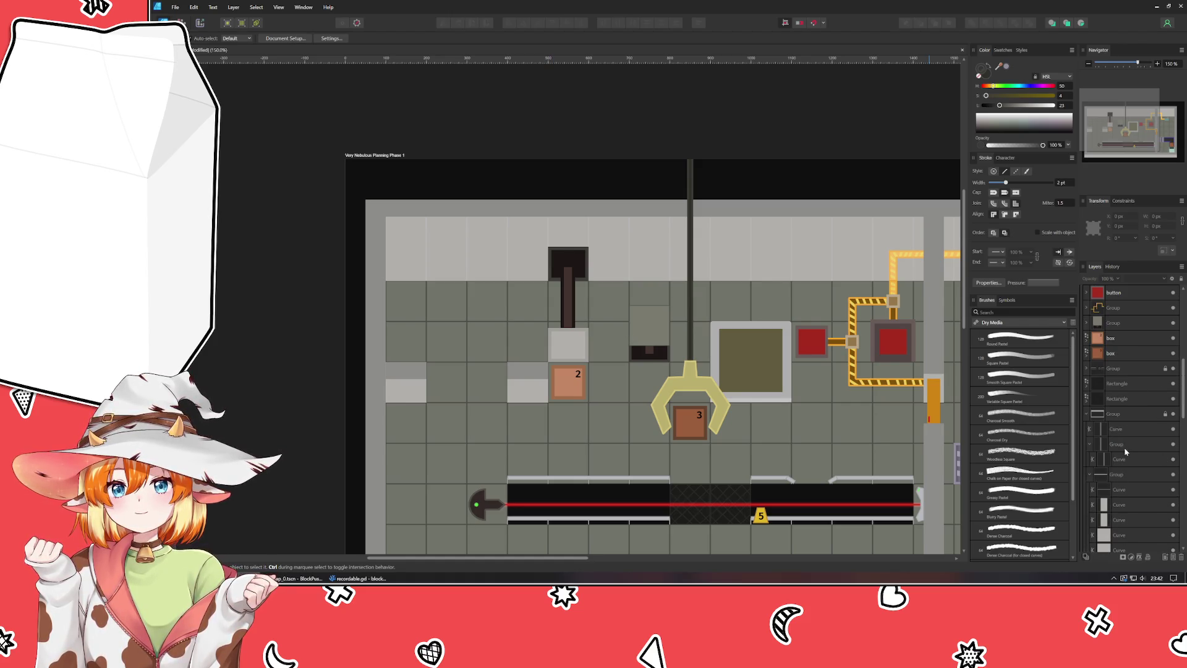
click(1122, 444)
drag(735, 441, 708, 420)
scroll(708, 420, down, 3)
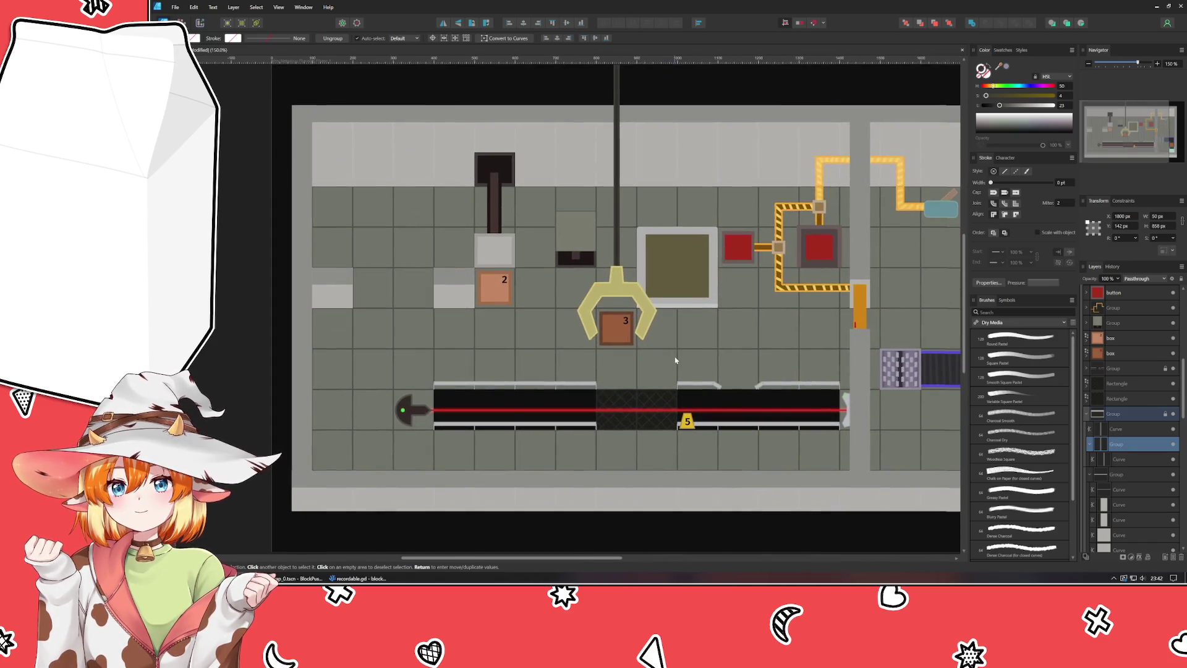
scroll(308, 378, up, 1)
drag(321, 379, 529, 408)
click(564, 402)
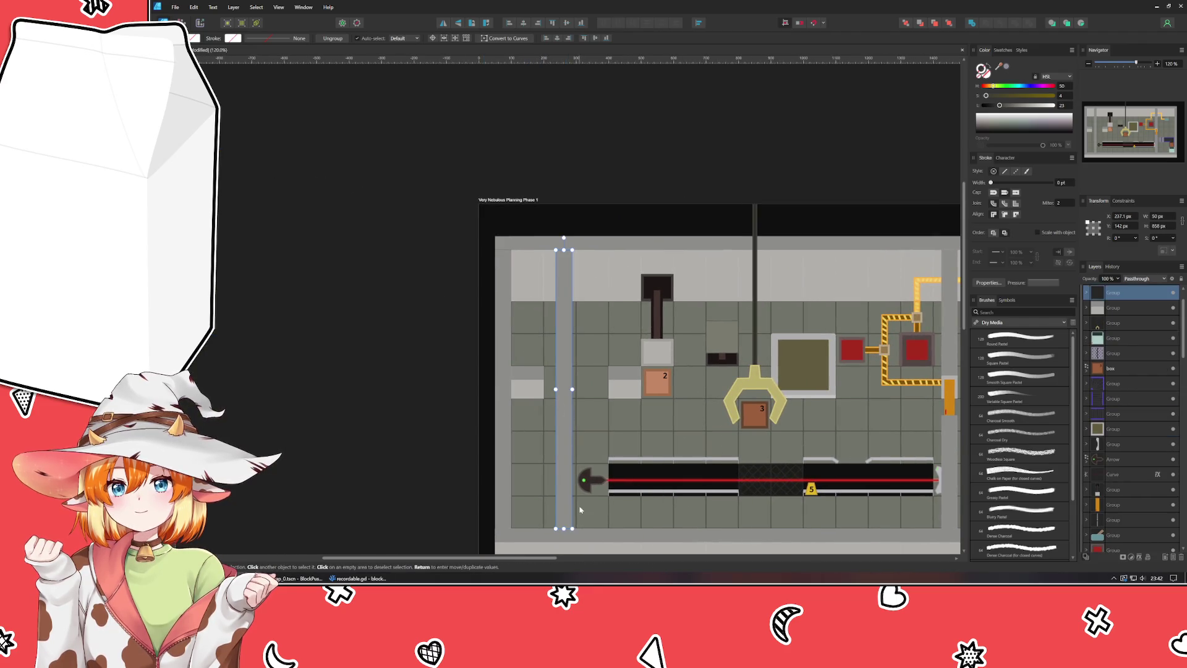
mouse_move(564, 528)
mouse_down()
mouse_move(585, 345)
mouse_move(712, 312)
mouse_move(694, 313)
mouse_move(683, 395)
mouse_up()
scroll(586, 346, up, 5)
key(ctrl+d)
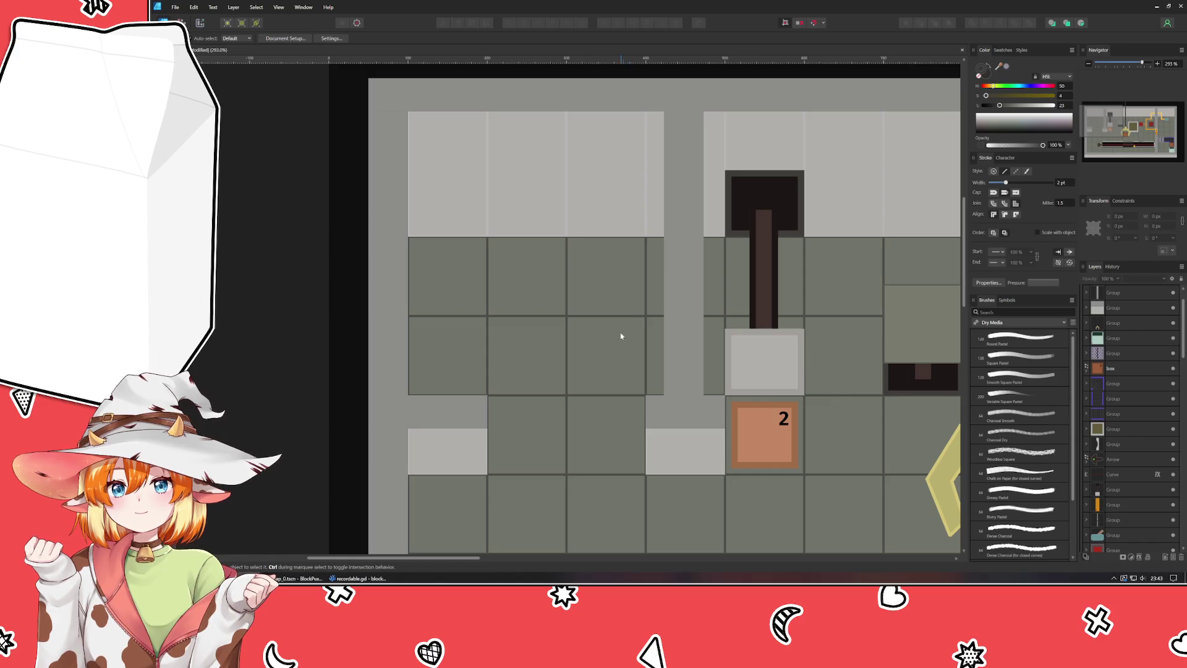
Step: Pull in the right edge of the doorway piece beside box 2 to about 73 px wide
scroll(656, 298, up, 2)
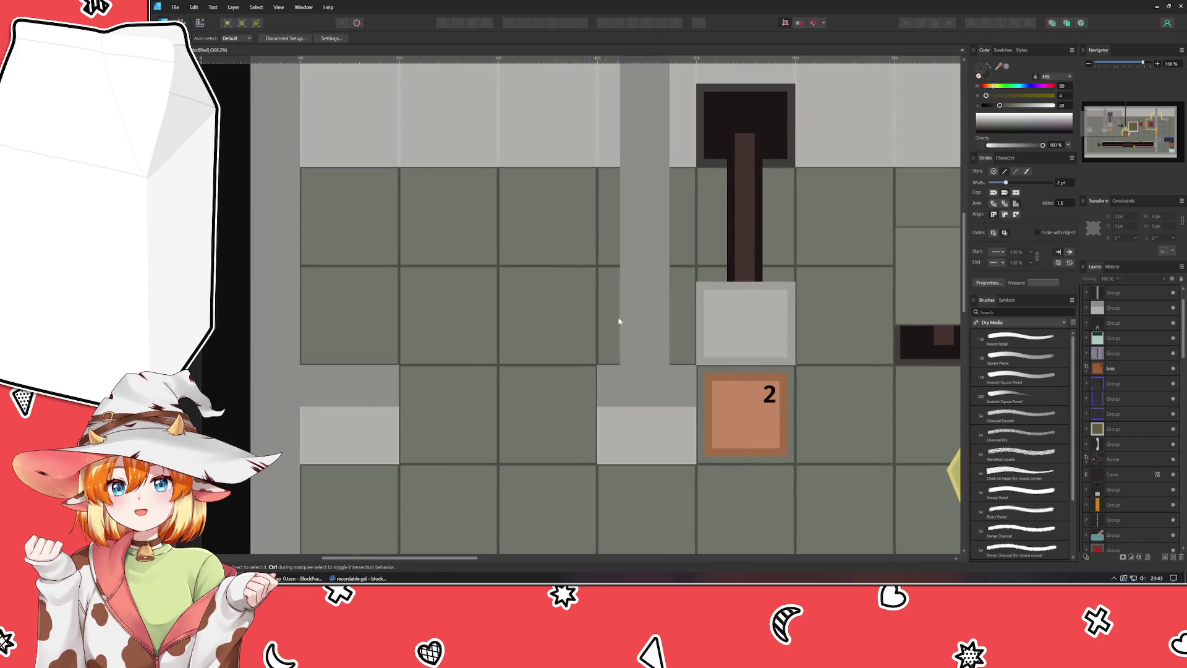
click(643, 387)
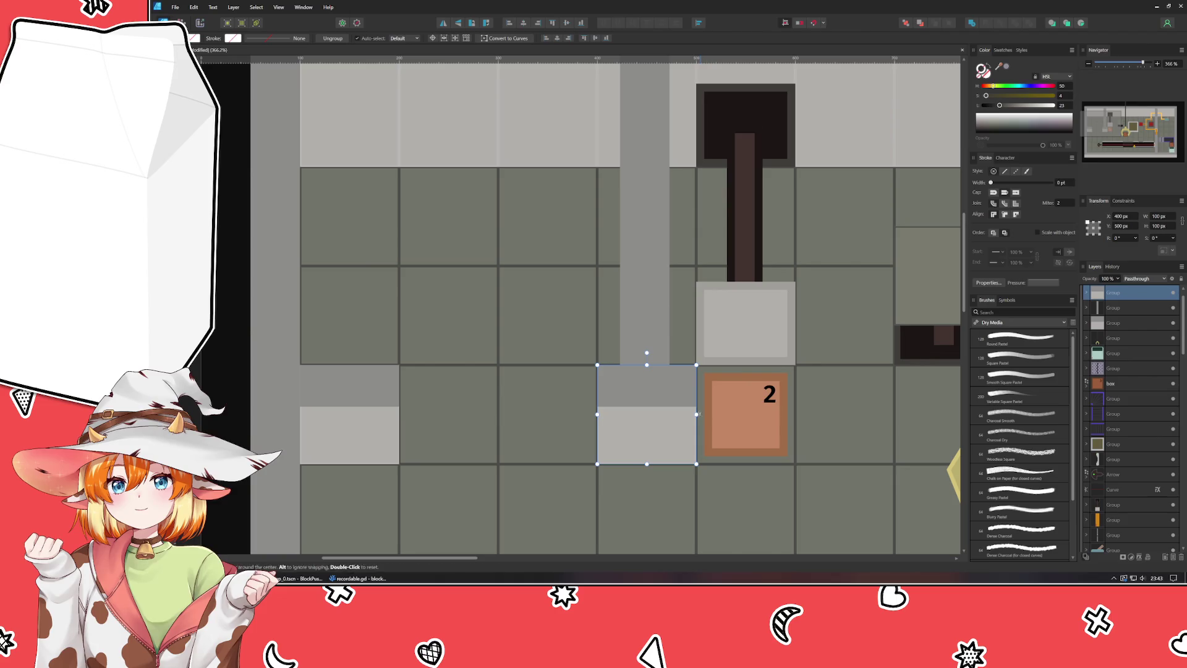
drag(678, 414, 678, 414)
key(ctrl+d)
click(669, 420)
scroll(670, 415, up, 2)
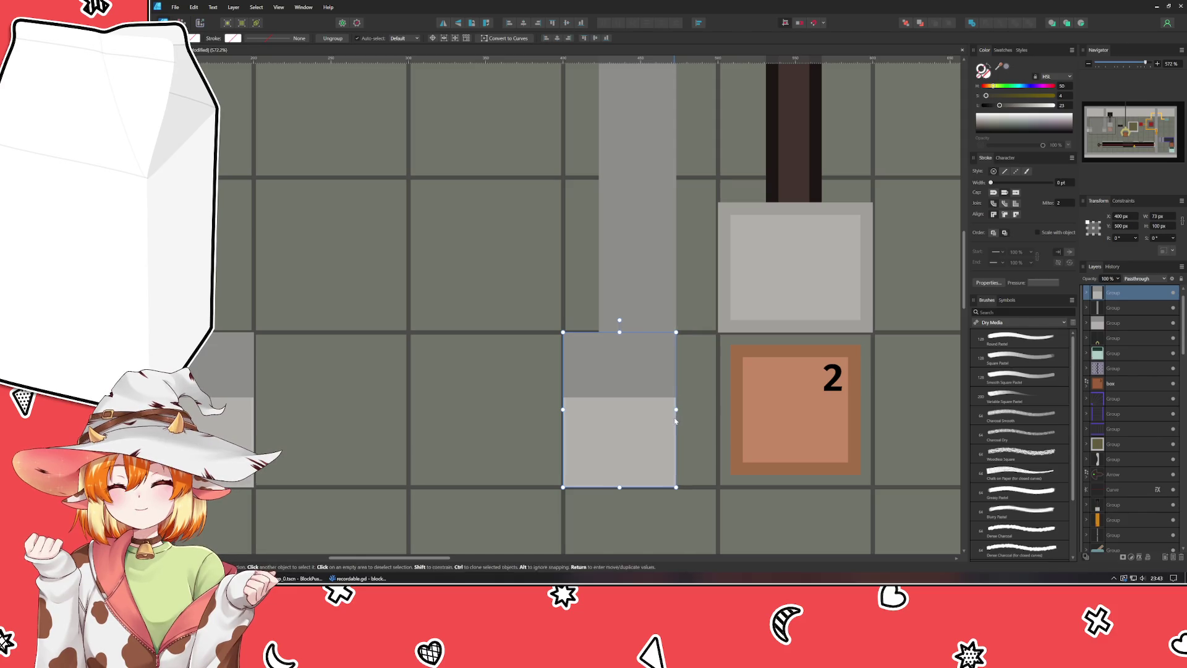
click(697, 414)
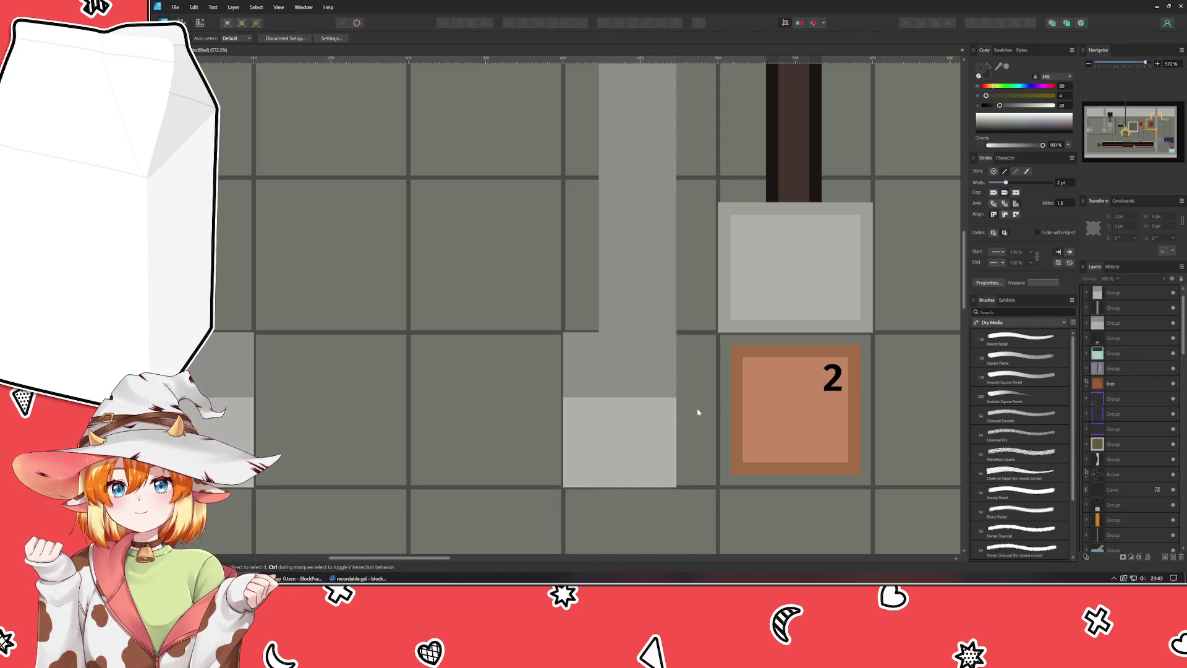
scroll(633, 402, down, 5)
scroll(633, 403, up, 2)
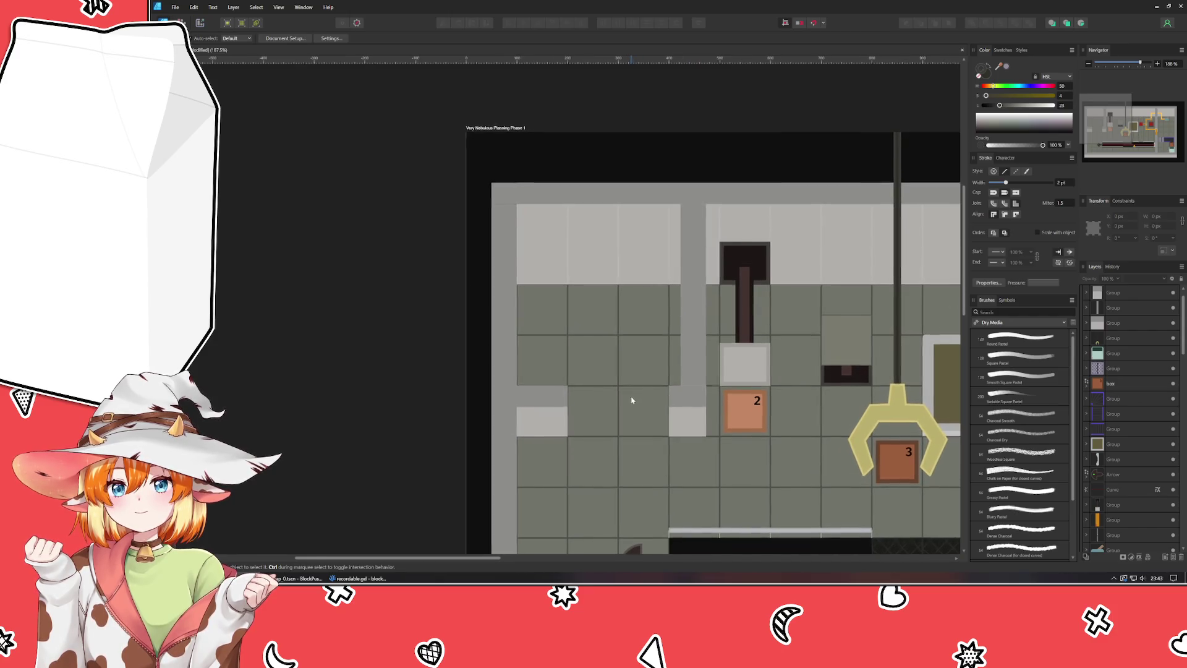
drag(631, 401, 528, 324)
mouse_move(540, 270)
mouse_down()
mouse_move(548, 206)
mouse_move(551, 260)
mouse_up()
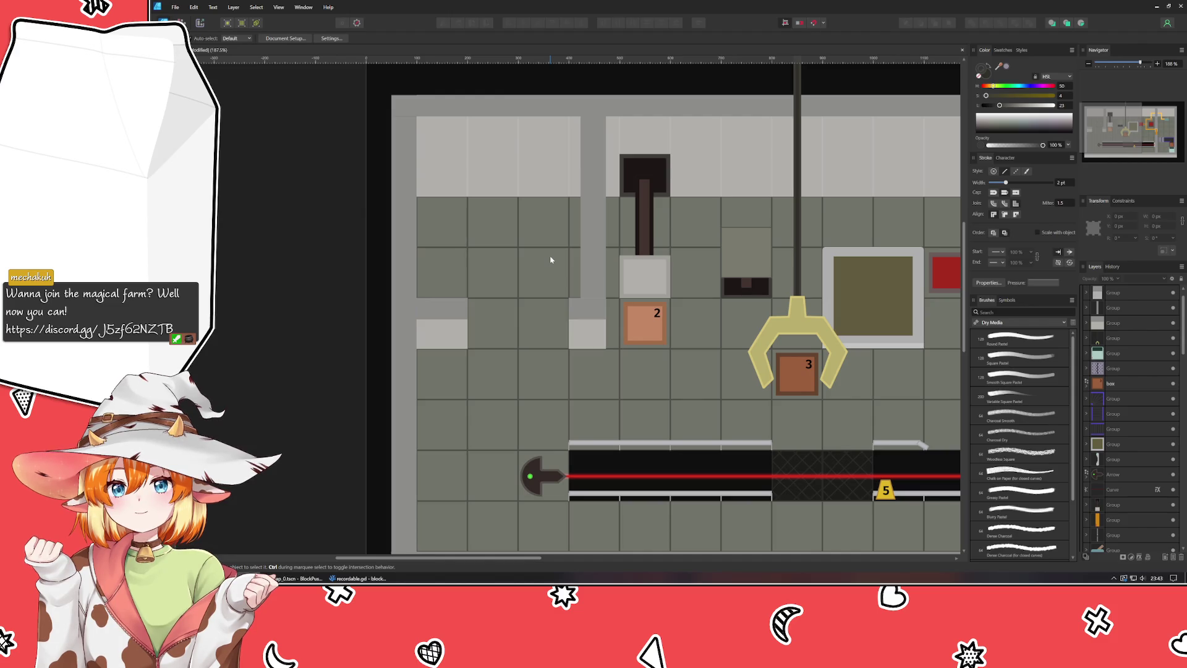
scroll(369, 411, right, 5)
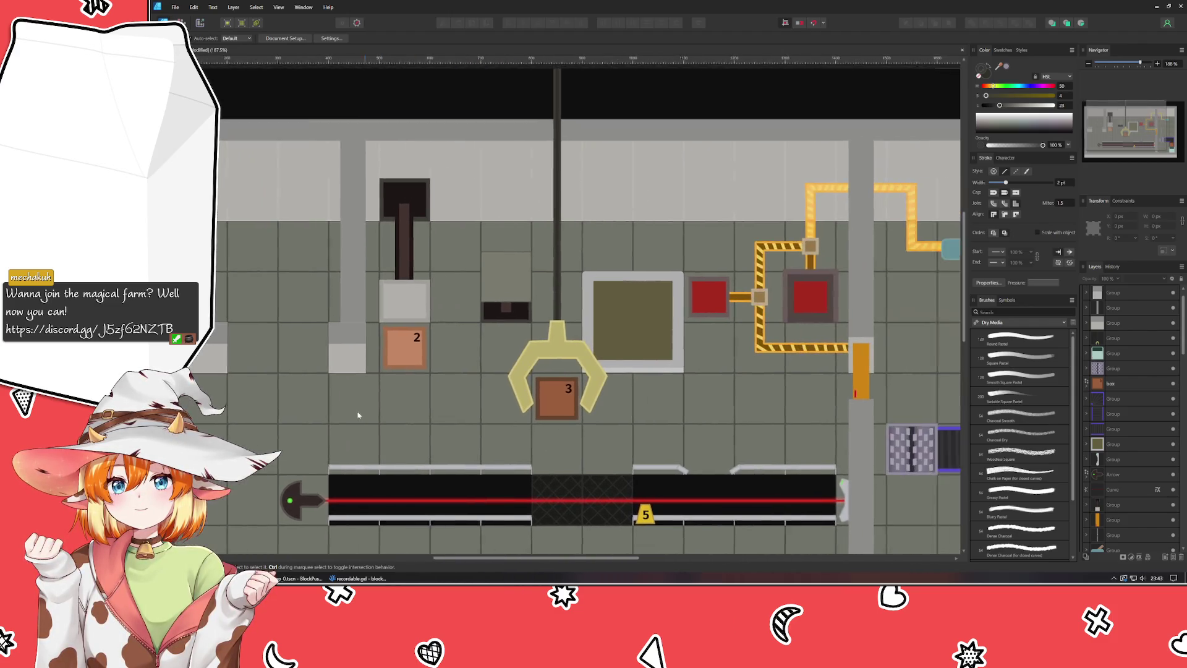
mouse_move(318, 414)
mouse_down()
mouse_move(389, 307)
mouse_move(392, 339)
mouse_move(308, 369)
mouse_move(258, 371)
mouse_move(544, 286)
mouse_move(450, 348)
mouse_move(566, 414)
mouse_move(591, 403)
mouse_up()
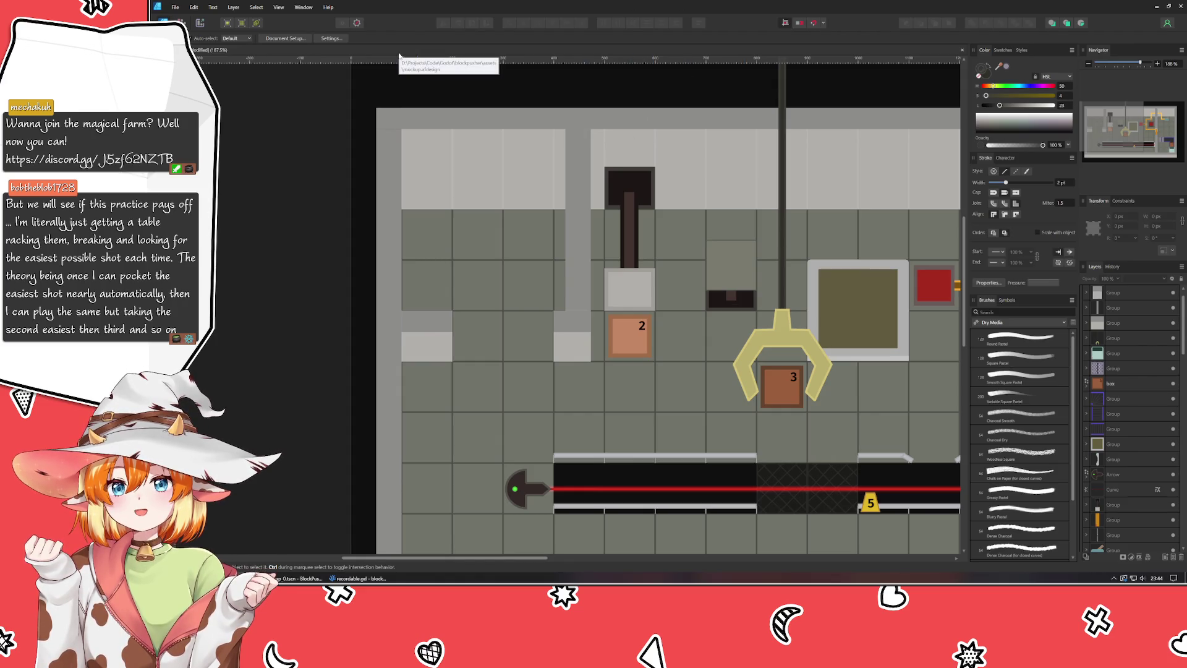
scroll(301, 302, up, 2)
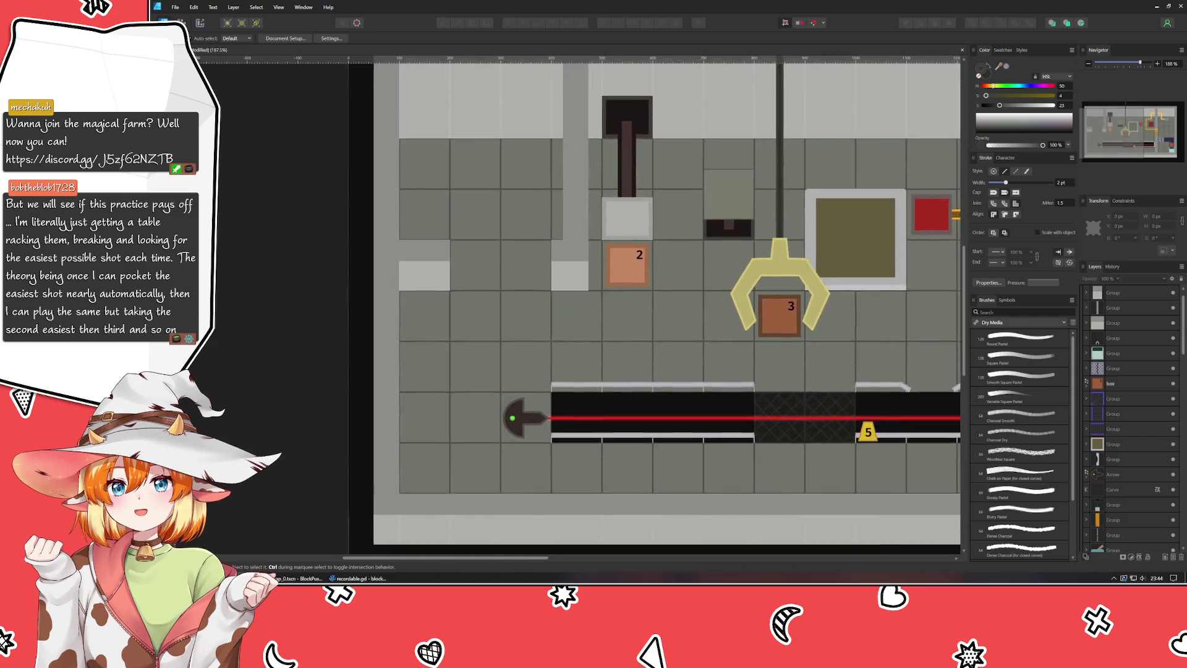
drag(370, 259, 279, 335)
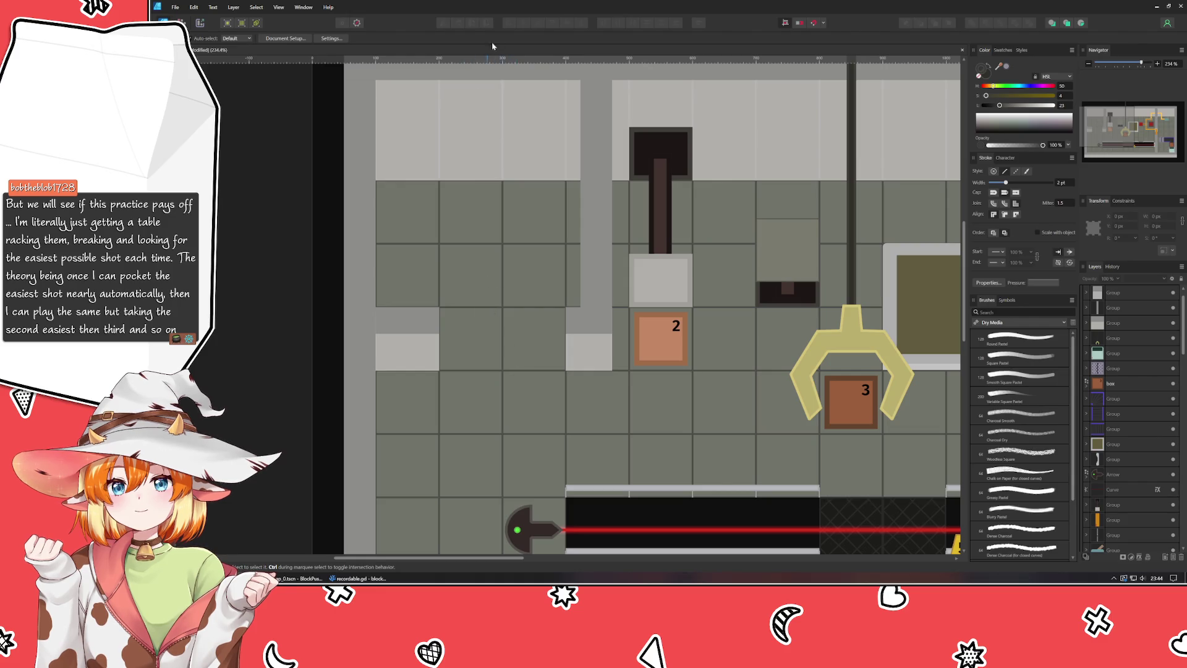
drag(474, 251, 491, 320)
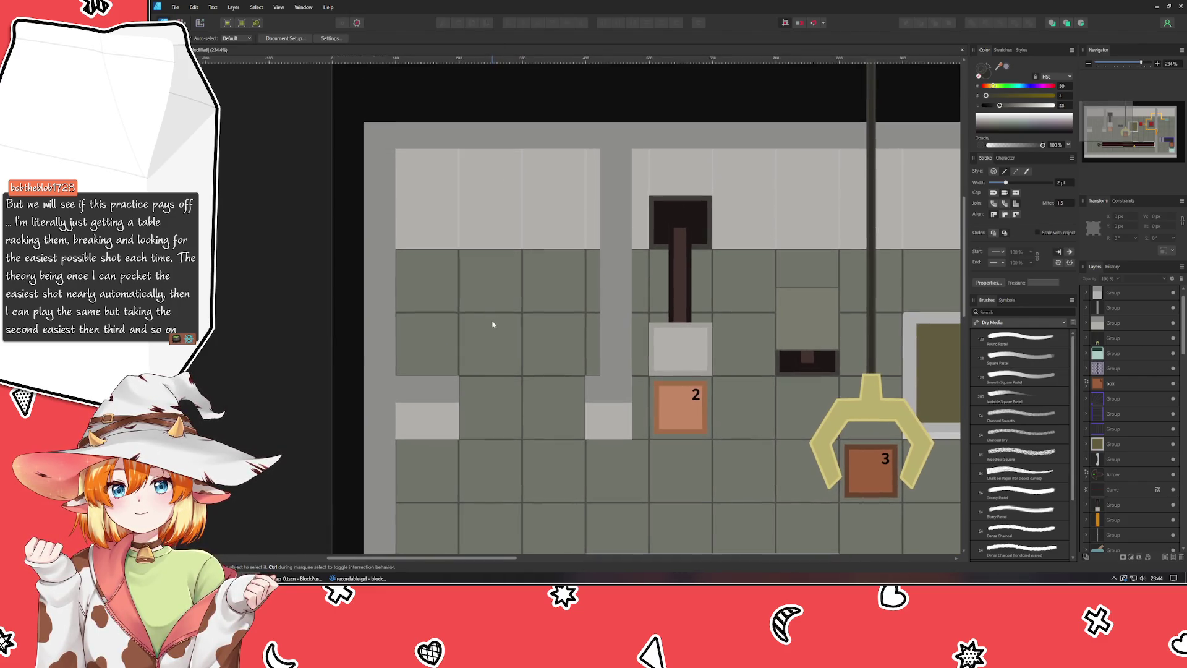
key(p)
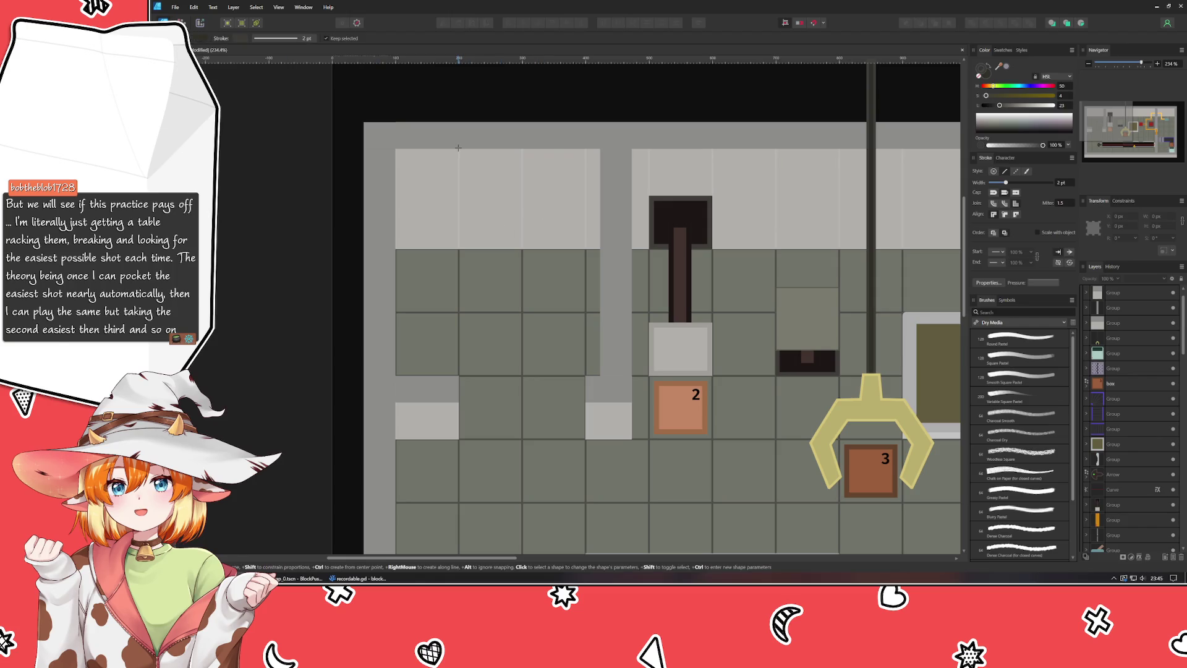
Step: Draw a dark rectangle over the upper wall opening and trim its top, left and bottom edges to fit
mouse_move(458, 148)
mouse_down()
mouse_move(583, 263)
mouse_move(615, 250)
mouse_move(585, 249)
mouse_up()
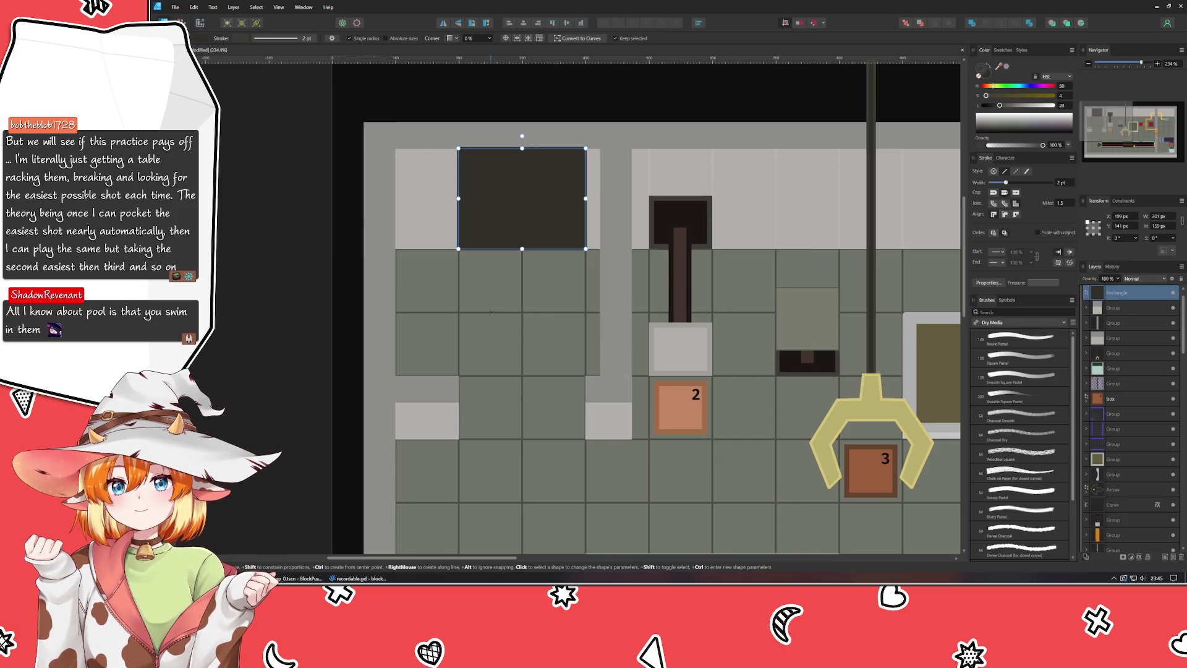
key(v)
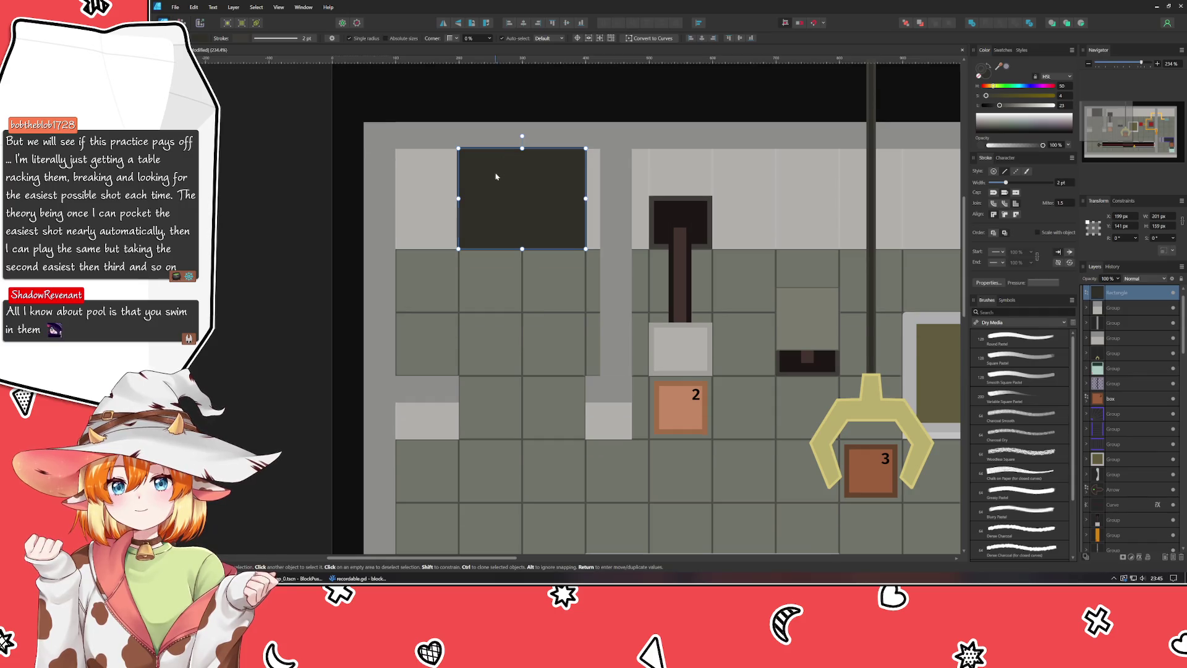
key(ctrl+alt+0)
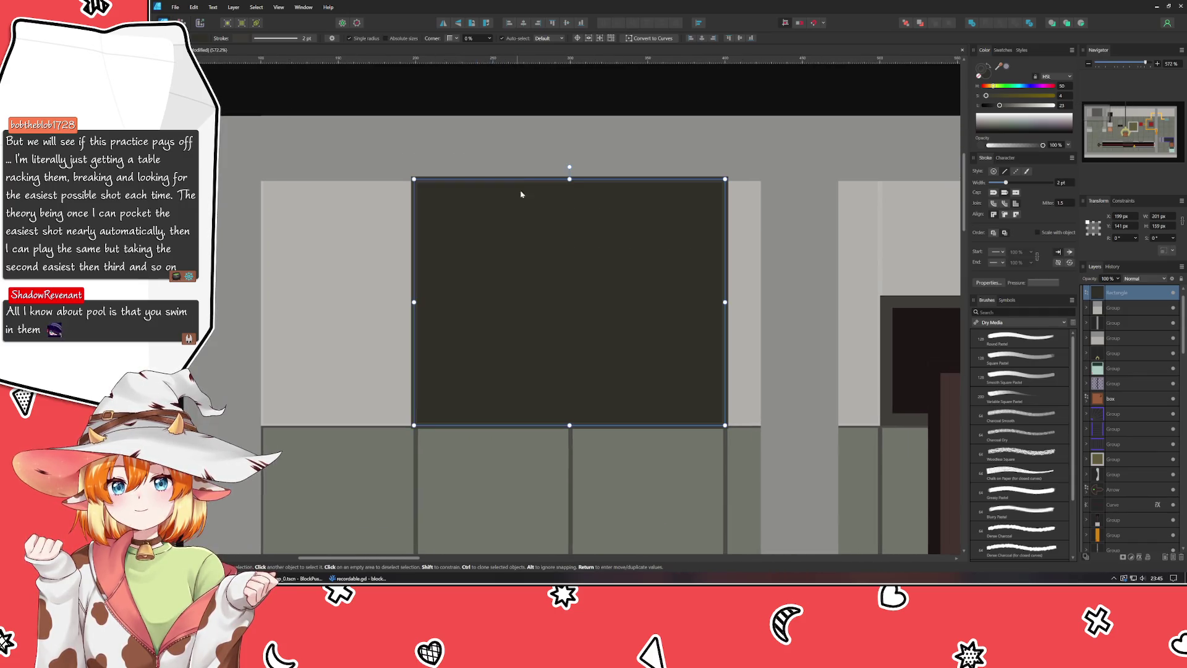
drag(569, 179, 567, 181)
drag(414, 305, 418, 304)
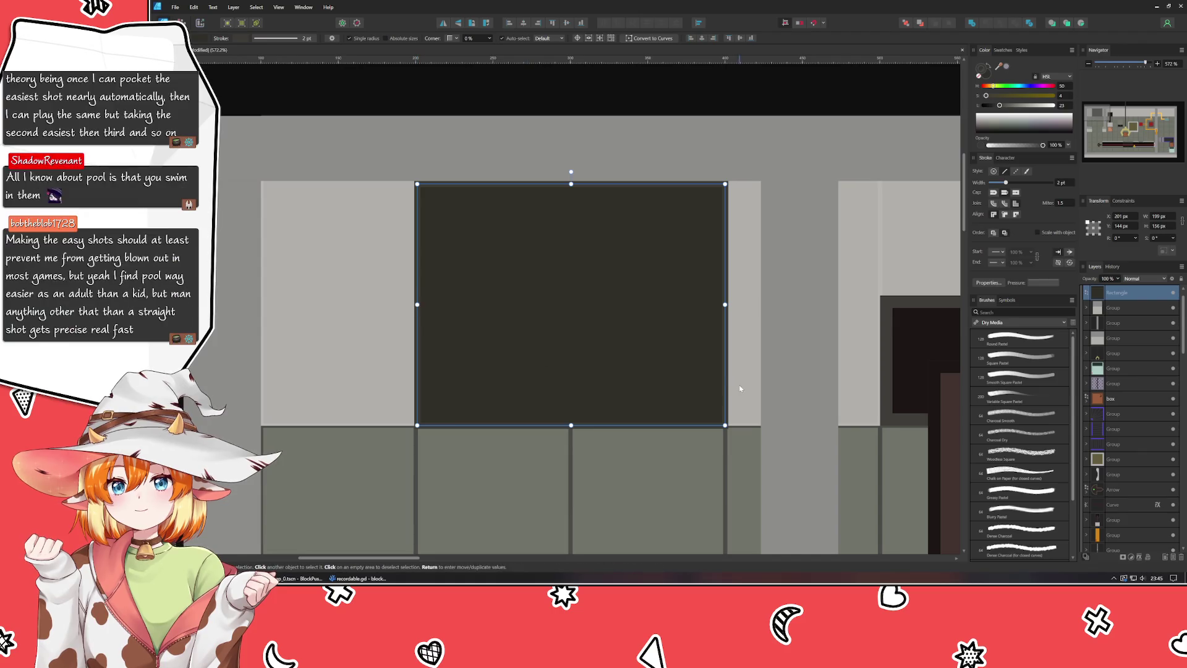
drag(573, 424, 572, 424)
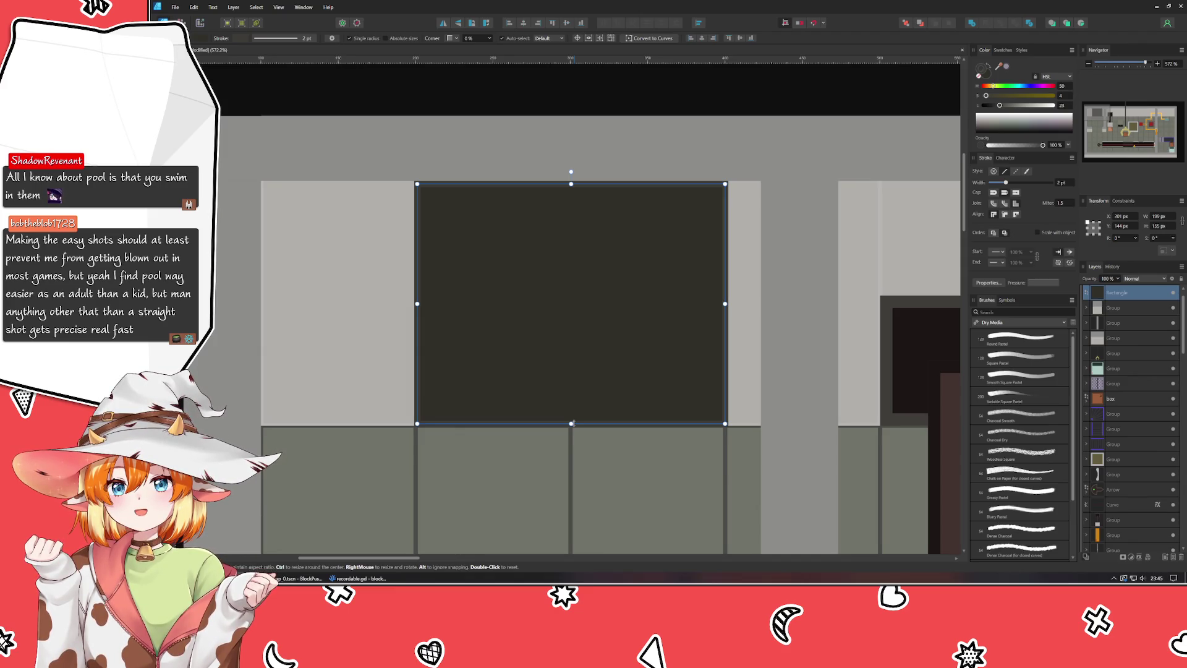
Step: Give the door rectangle a cool mid-grey fill with a 0 pt stroke
click(983, 75)
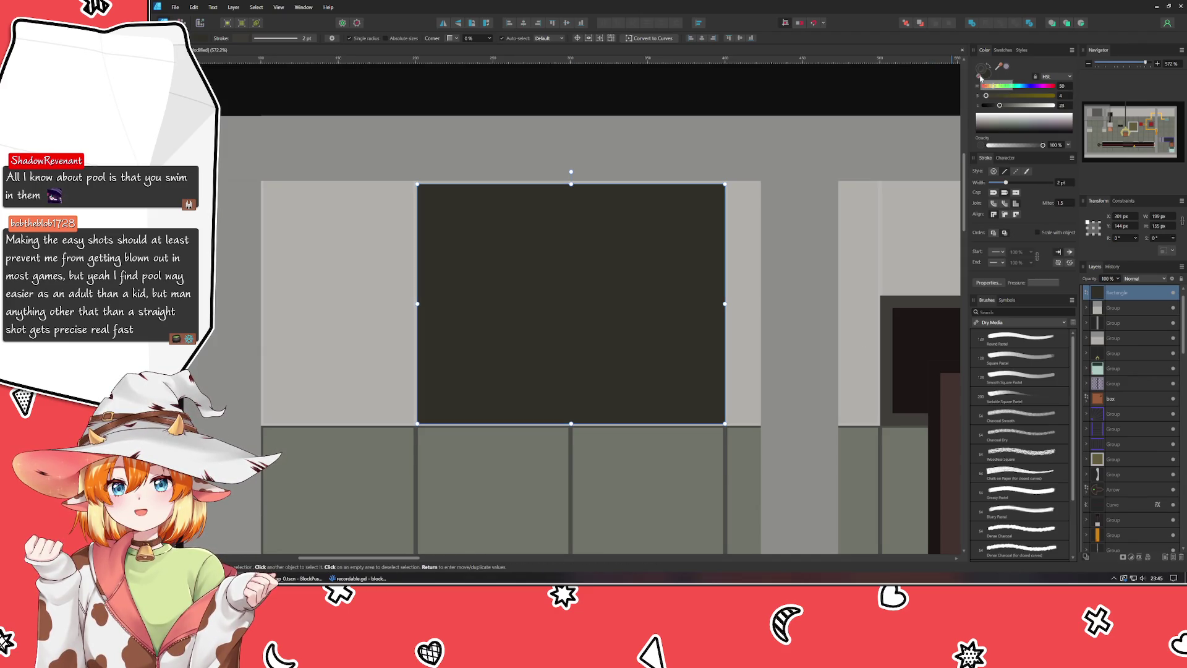
click(1017, 86)
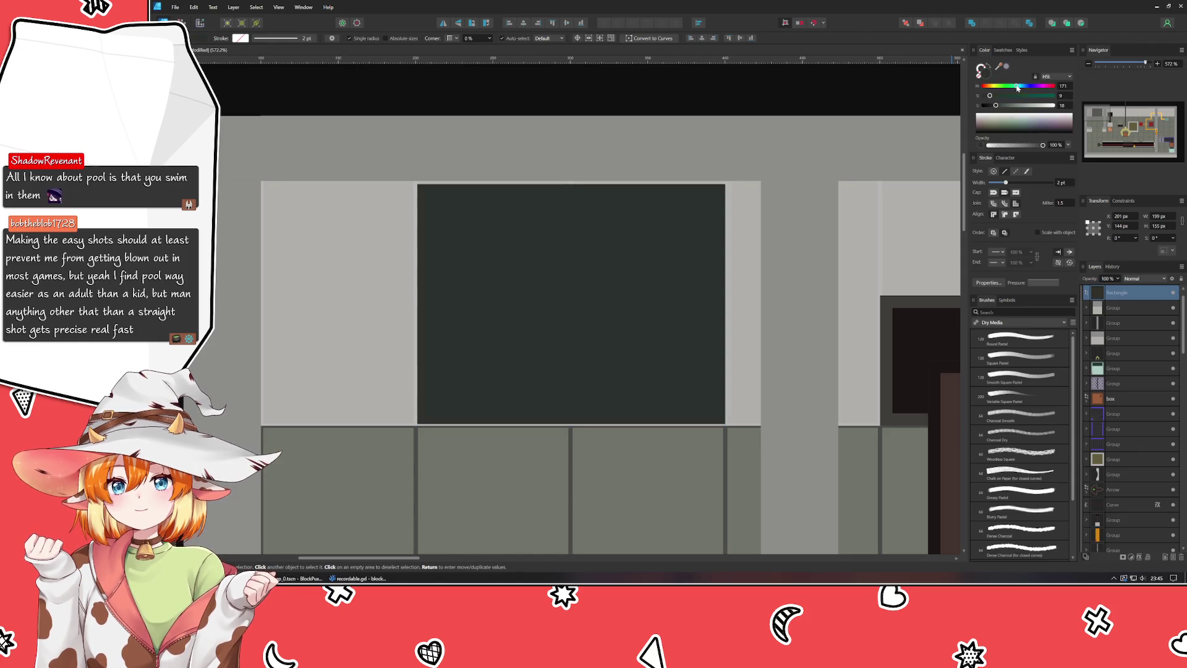
mouse_move(989, 96)
mouse_down()
mouse_move(1036, 109)
mouse_move(1020, 110)
mouse_up()
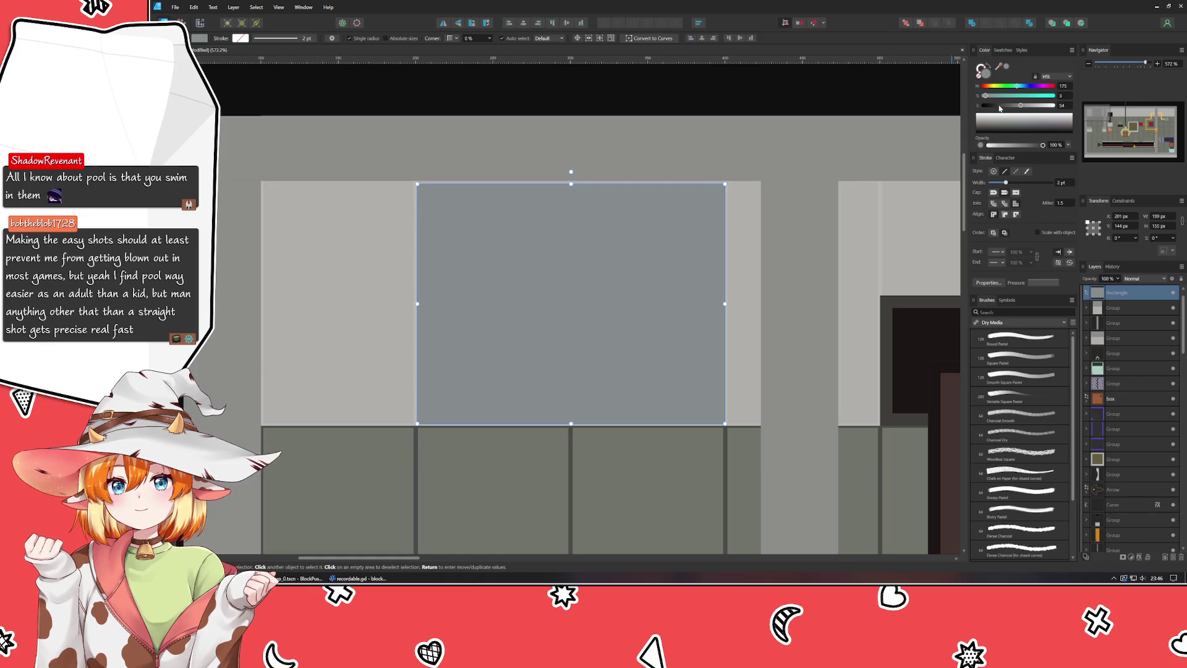
click(725, 121)
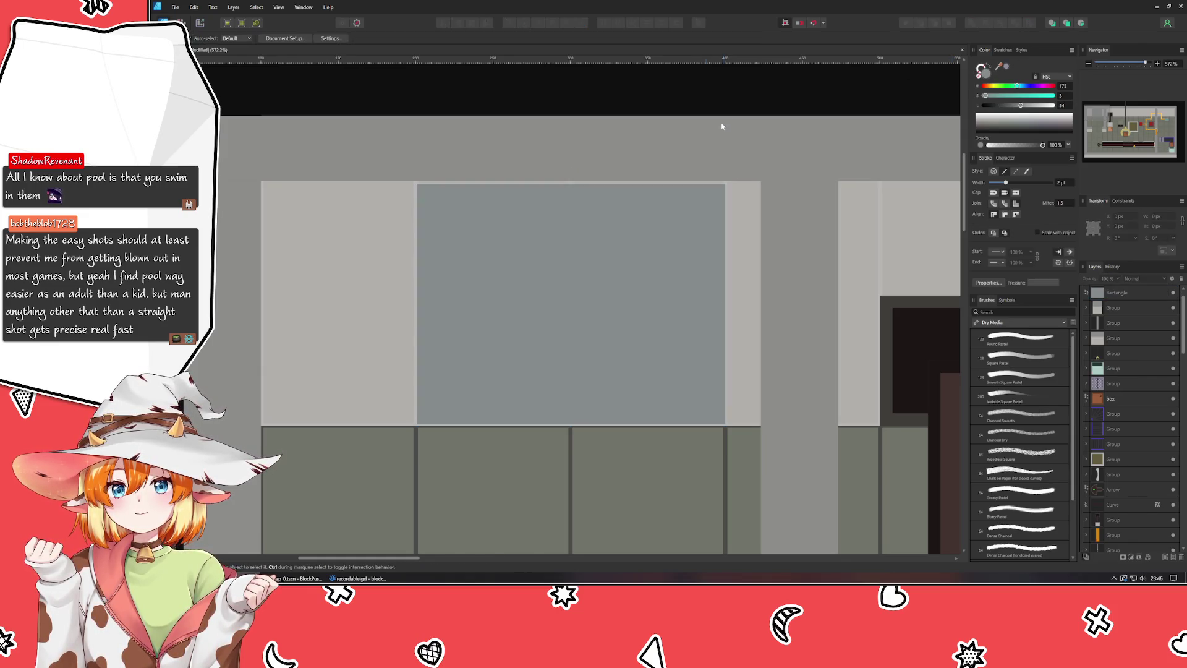
click(683, 222)
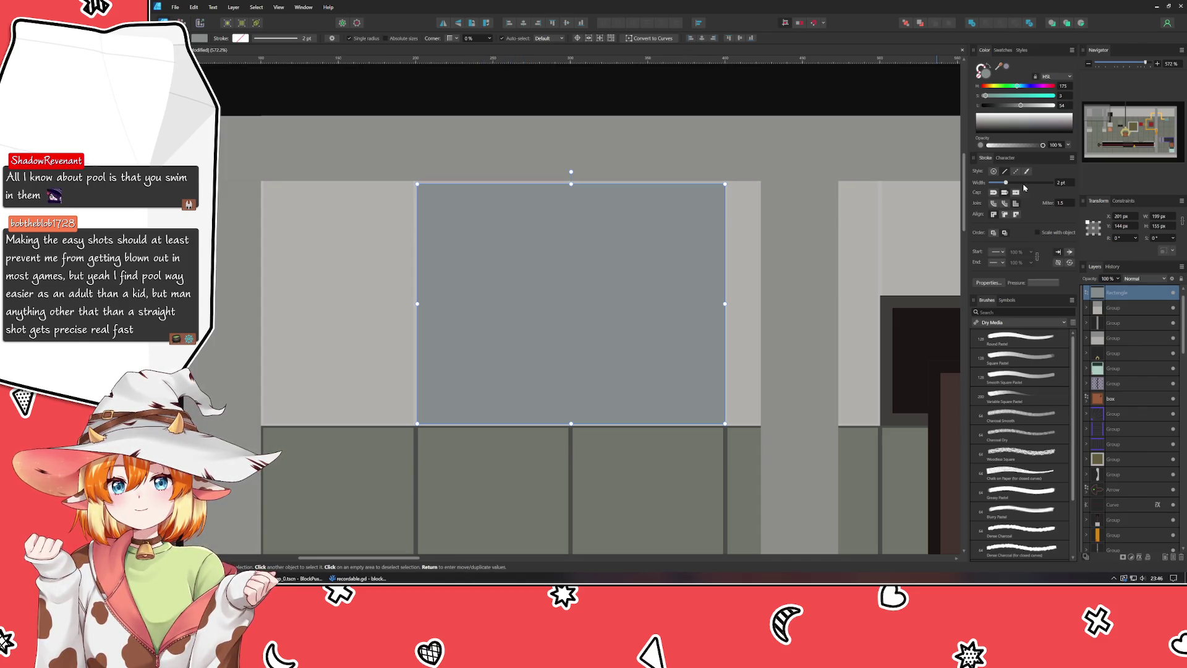
click(993, 171)
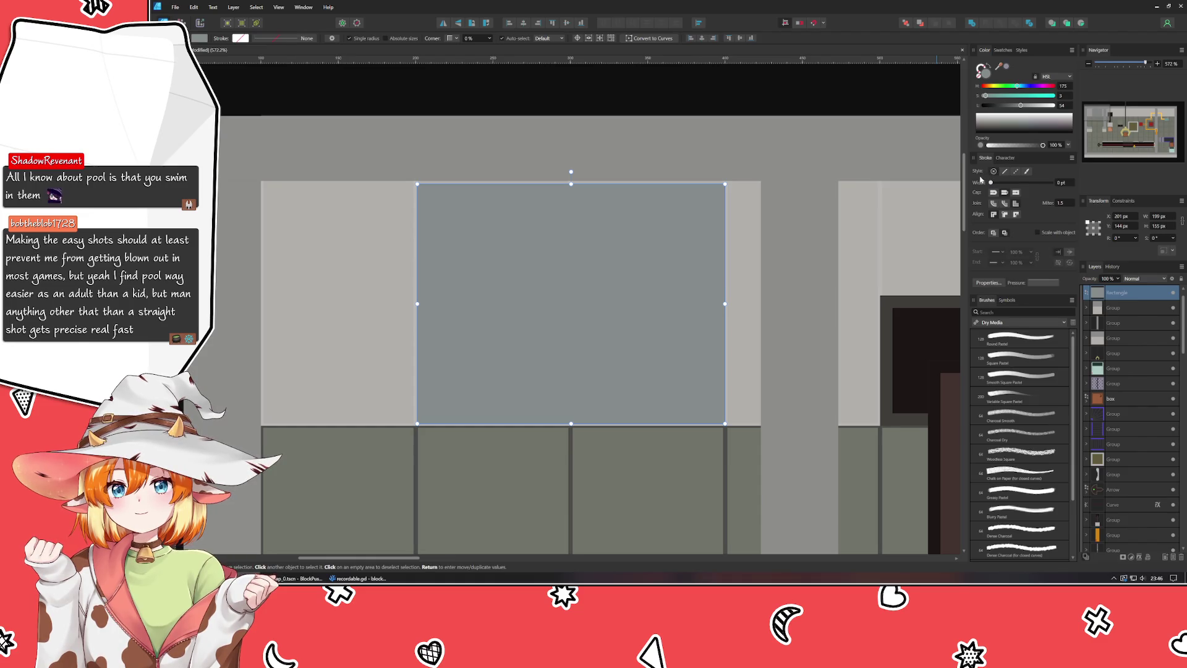
key(Escape)
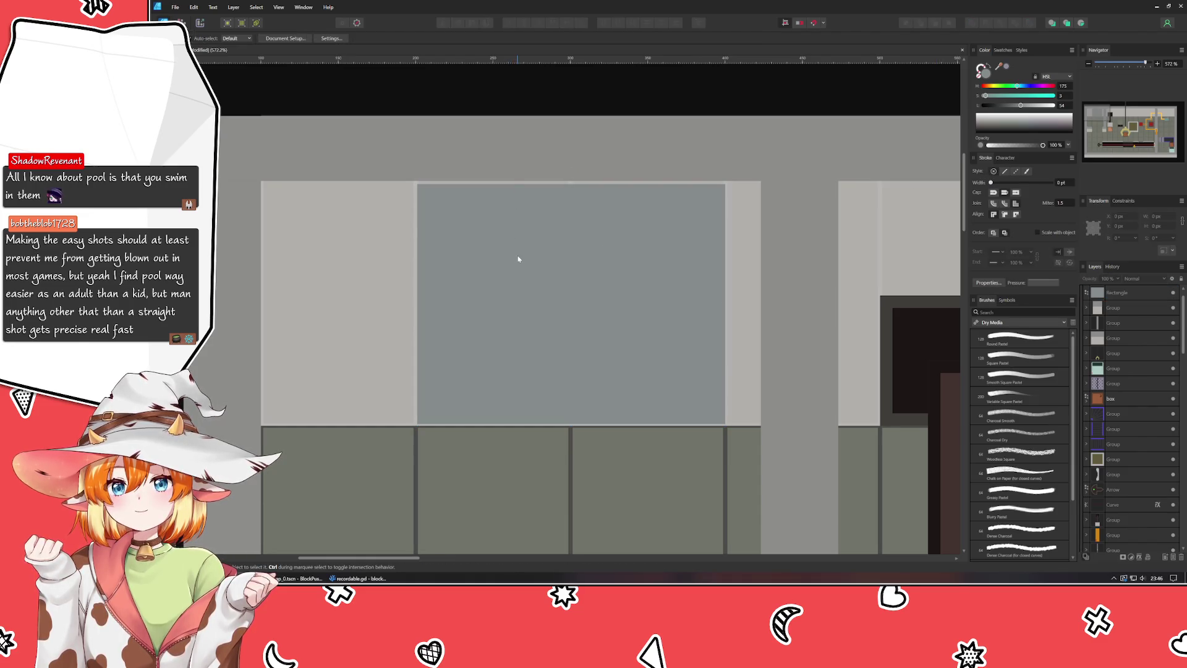
Step: Stretch the rectangle's left, top and bottom edges to fill the opening down to the floor tiles
click(519, 259)
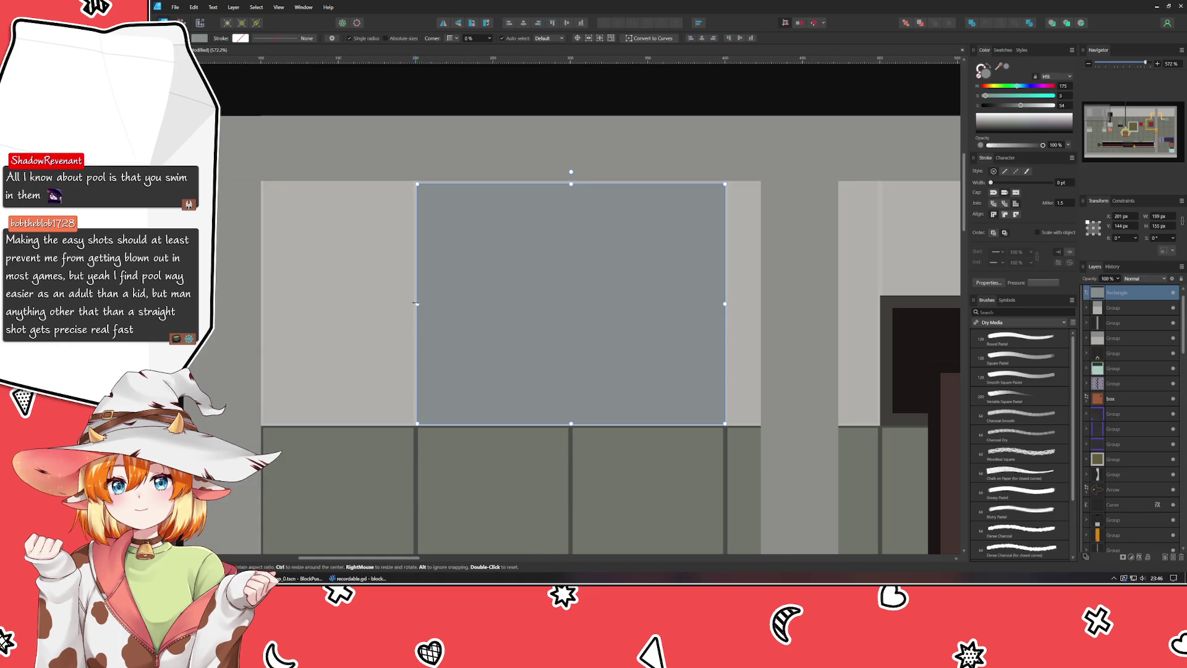
drag(416, 304, 416, 303)
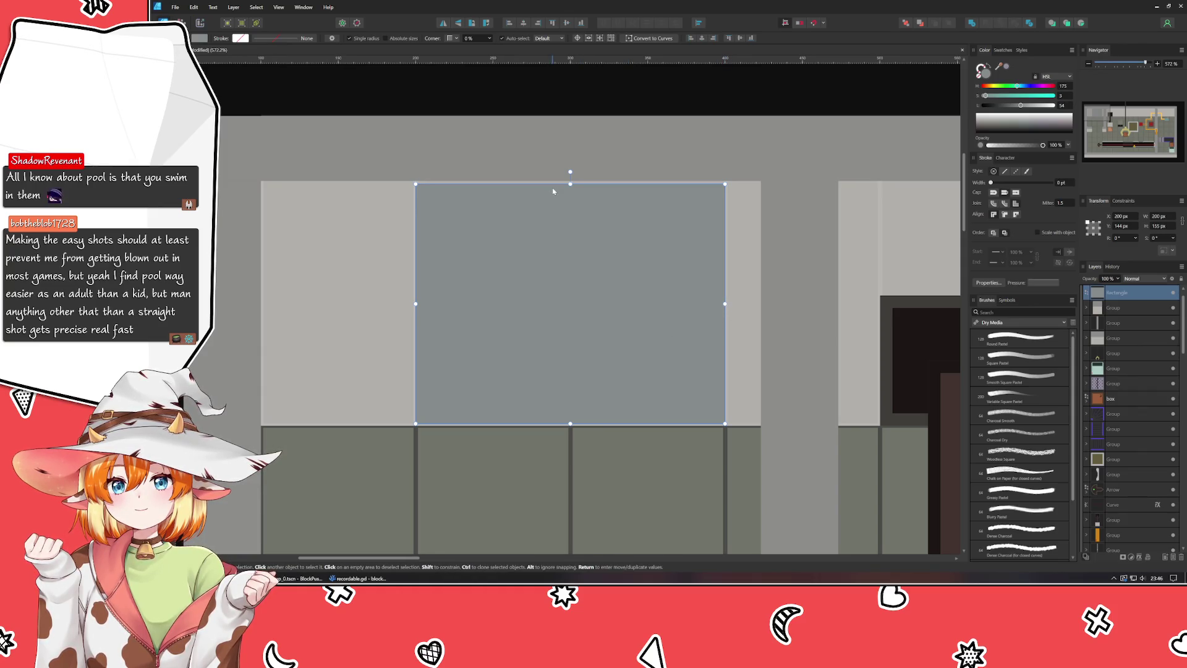
drag(570, 183, 570, 181)
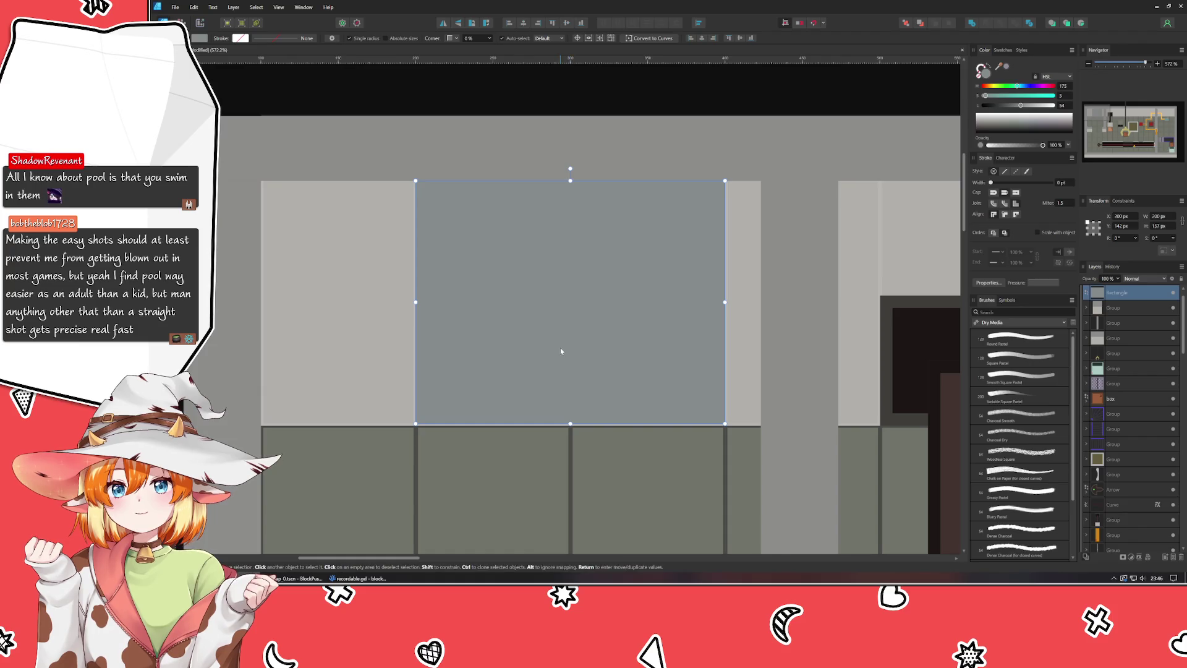
drag(567, 424, 567, 427)
key(Escape)
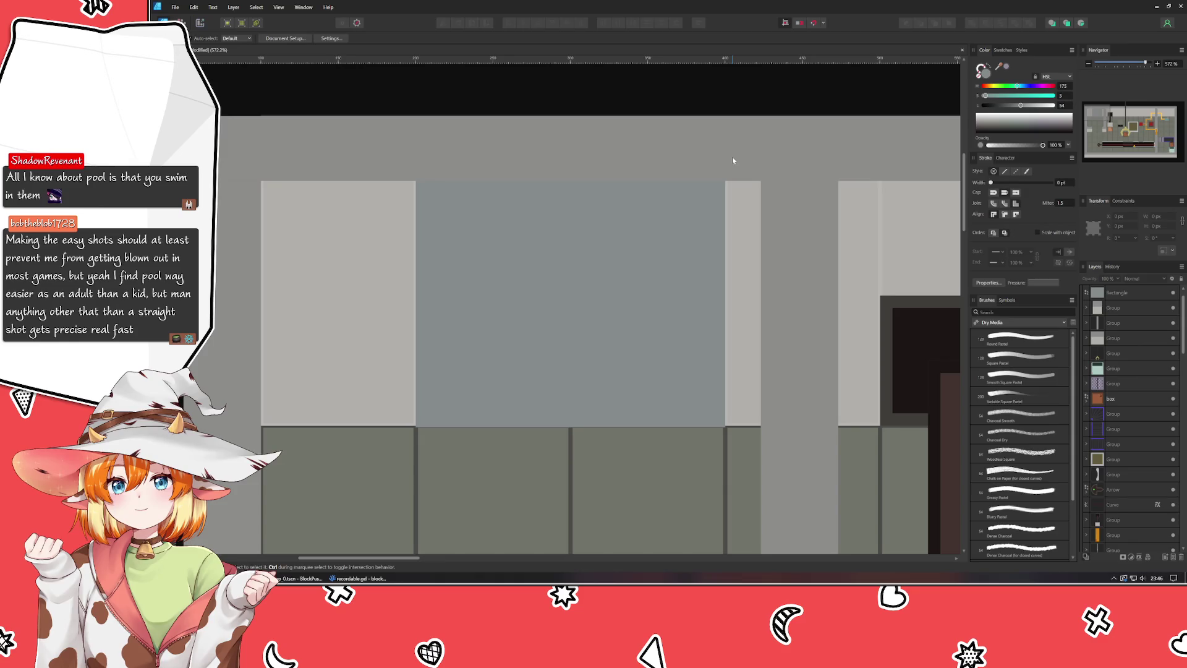
click(629, 219)
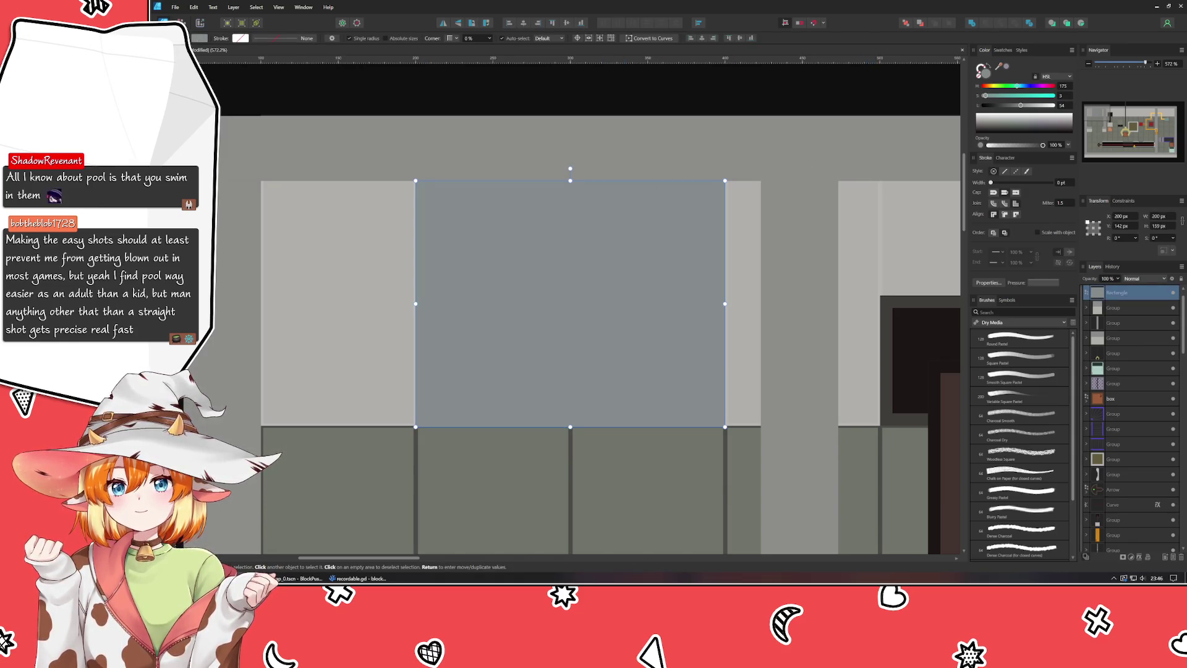
key(p)
click(405, 194)
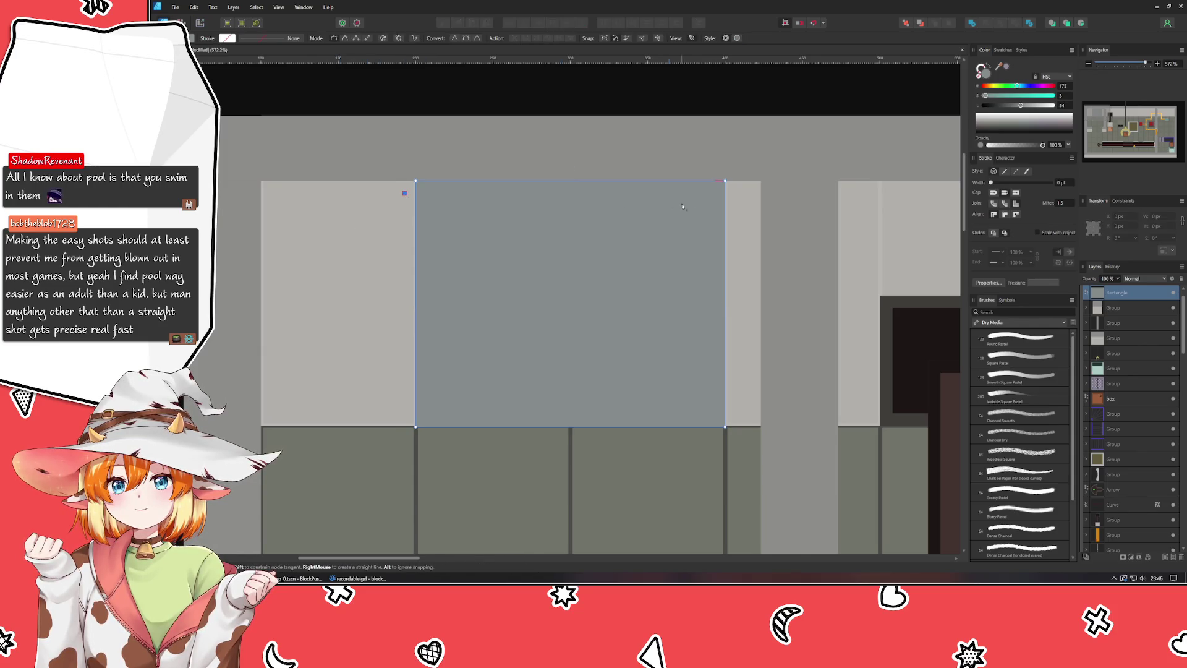
Step: Draw a zigzag path of ten horizontal stripes running back and forth down the shutter rectangle
click(731, 195)
click(731, 220)
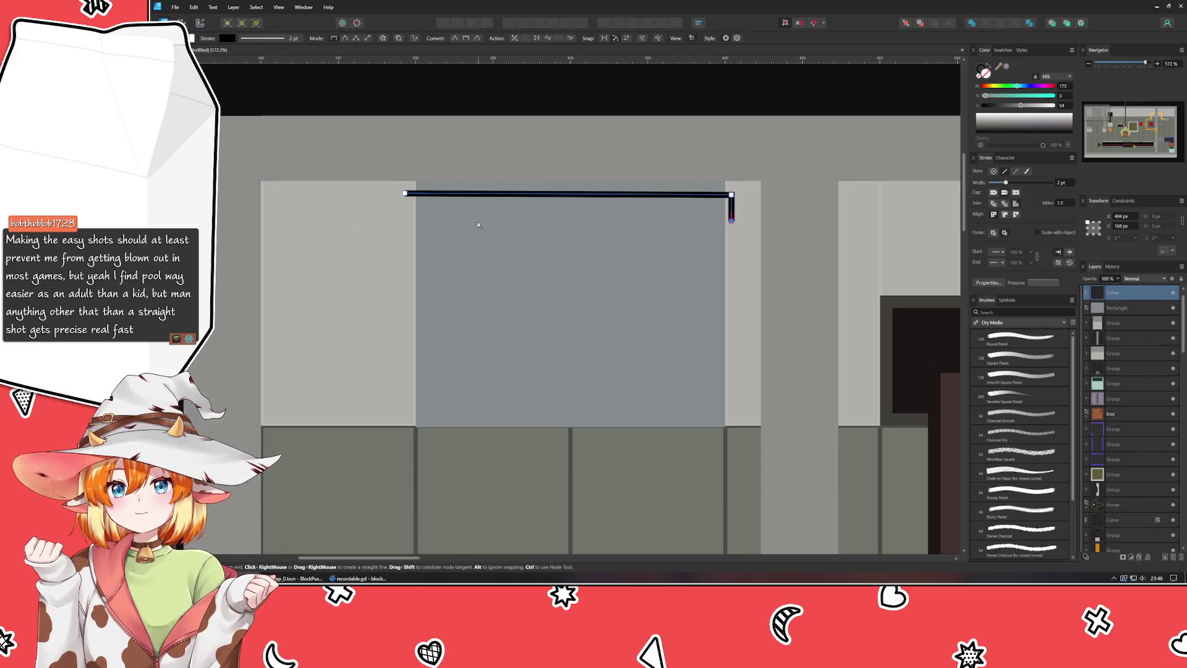
click(400, 213)
click(403, 234)
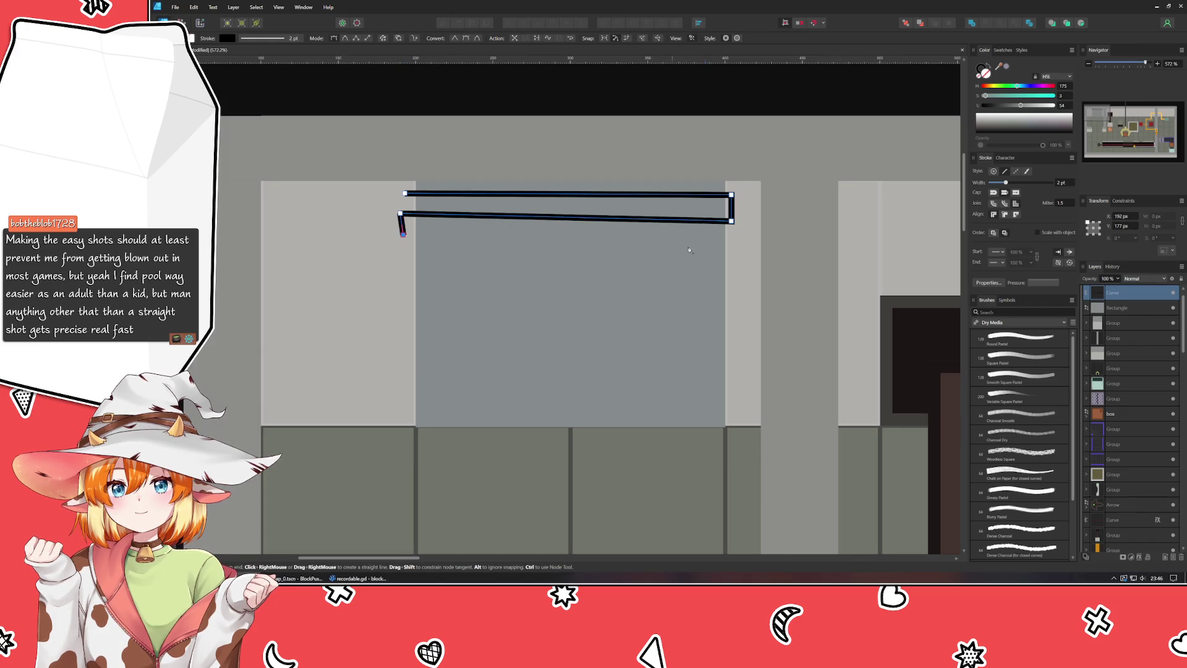
click(735, 243)
click(733, 266)
click(403, 262)
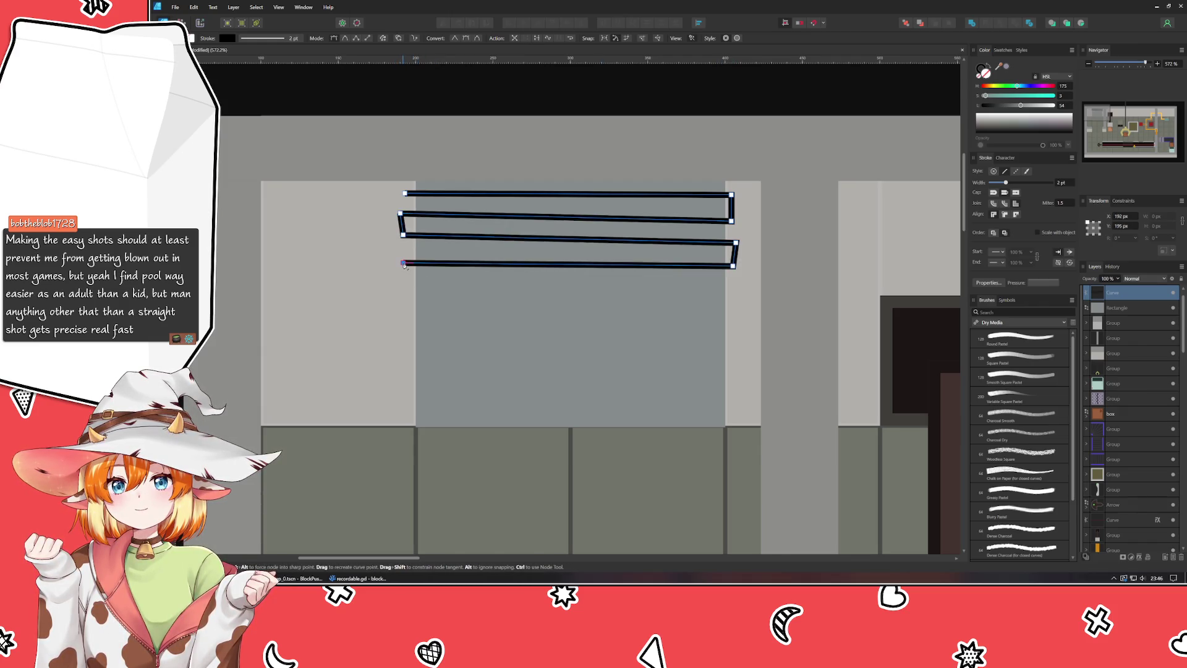
click(402, 284)
click(732, 291)
click(733, 317)
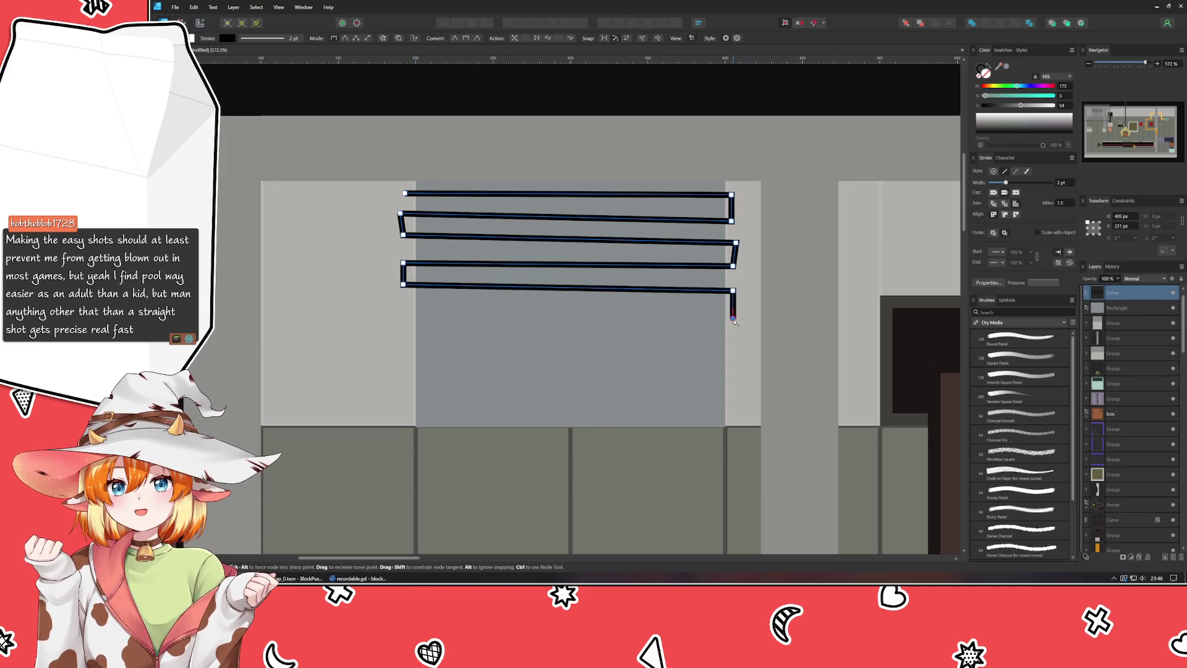
click(403, 312)
click(404, 335)
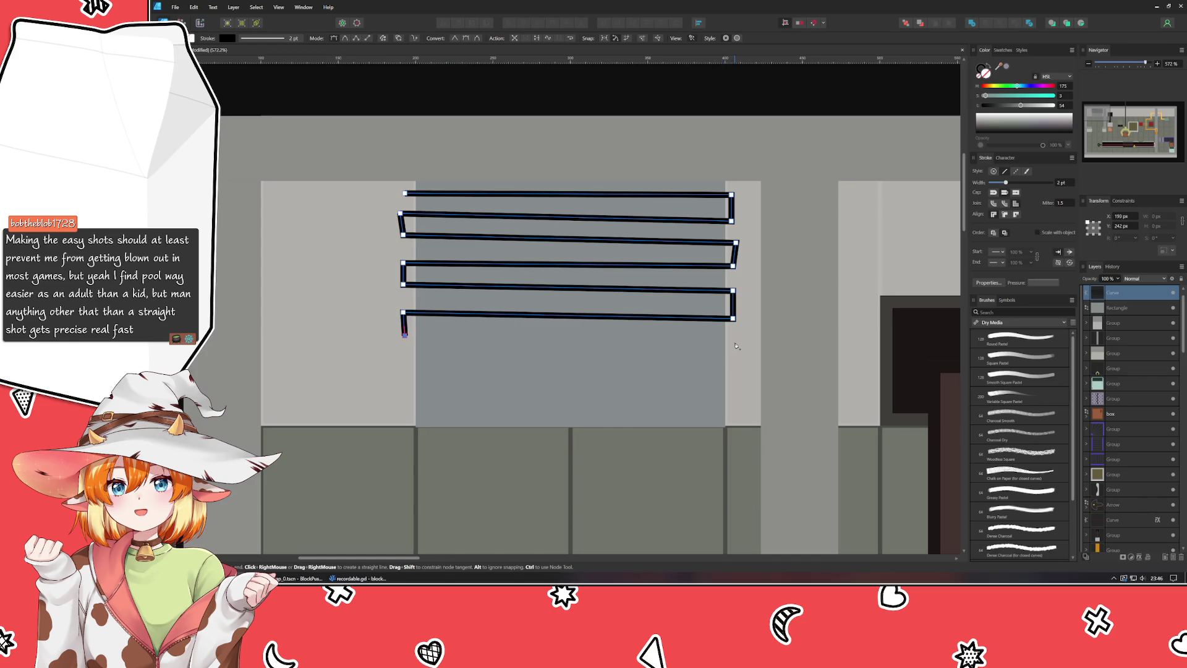
click(733, 342)
click(731, 364)
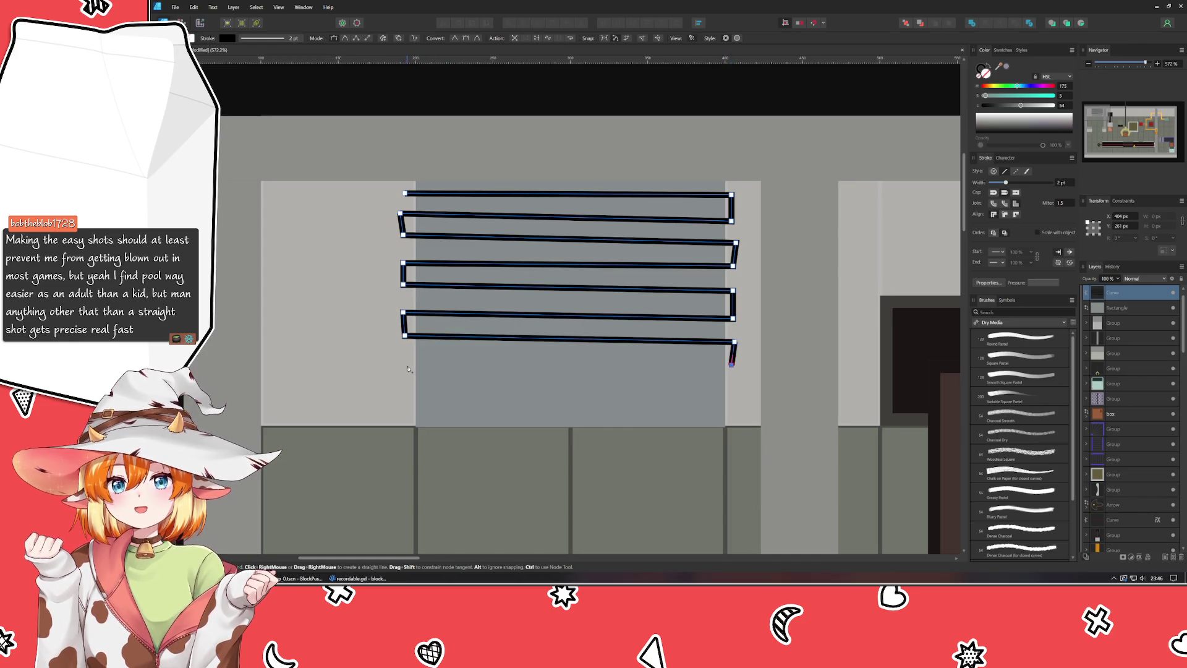
click(407, 361)
click(404, 388)
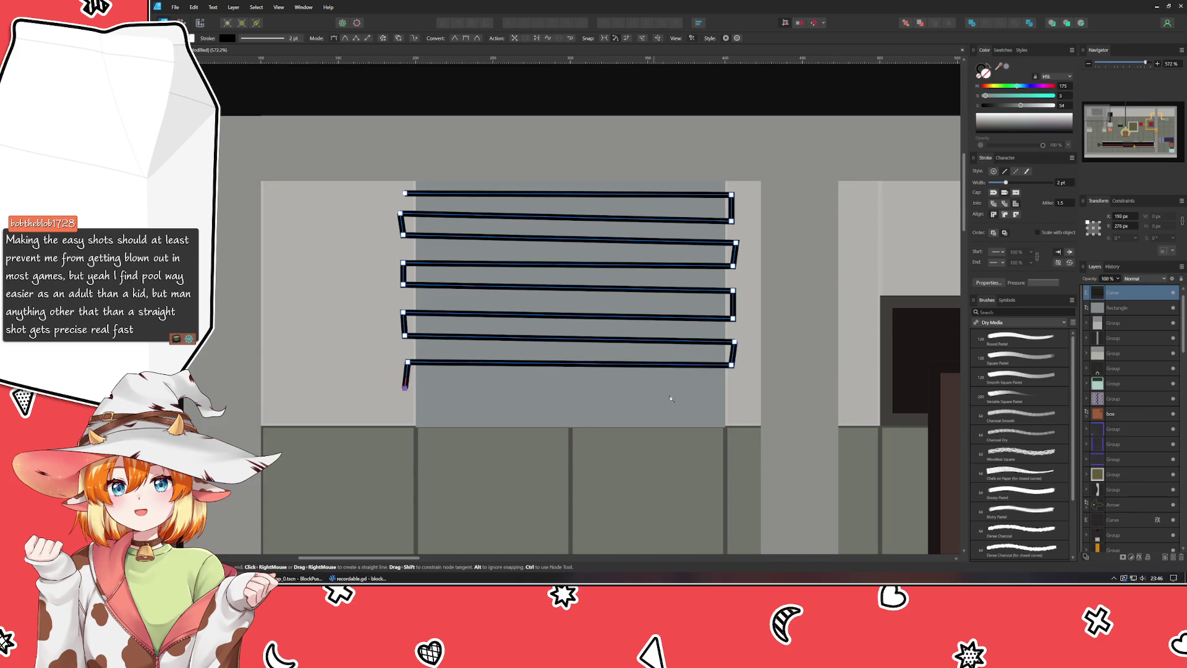
click(732, 385)
click(731, 406)
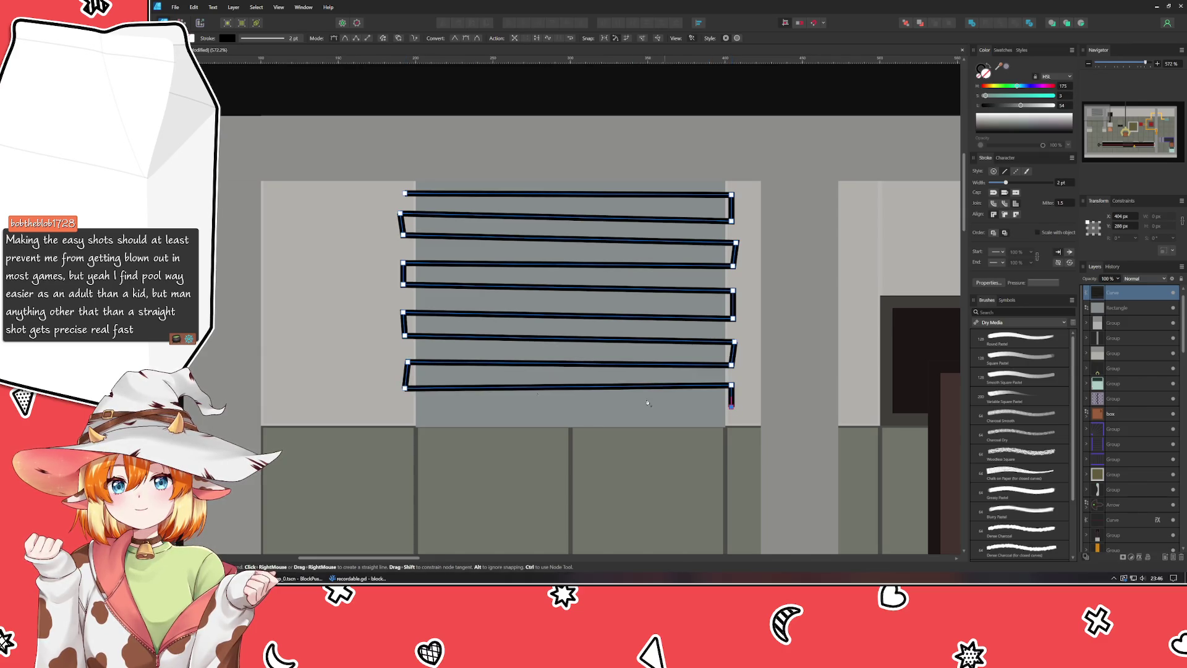
click(408, 408)
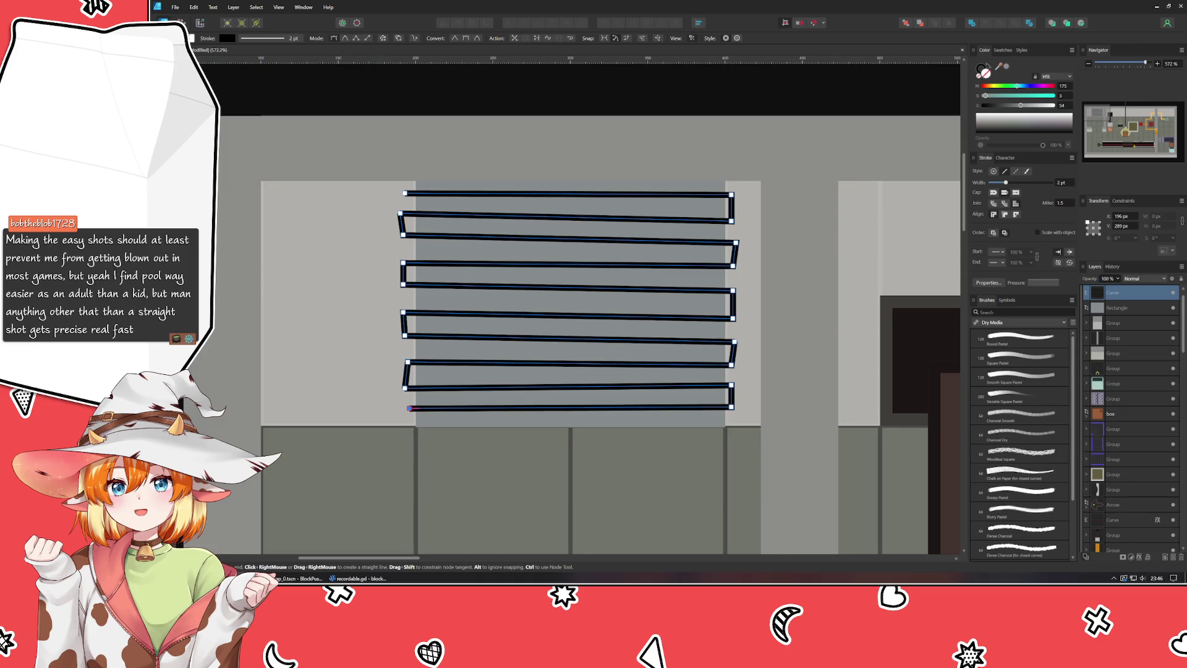
key(a)
Step: Give the stripe path a light grey stroke sampled from the canvas
key(x)
mouse_move(1000, 67)
mouse_down()
mouse_move(543, 225)
mouse_move(538, 244)
mouse_up()
drag(1025, 107, 1028, 109)
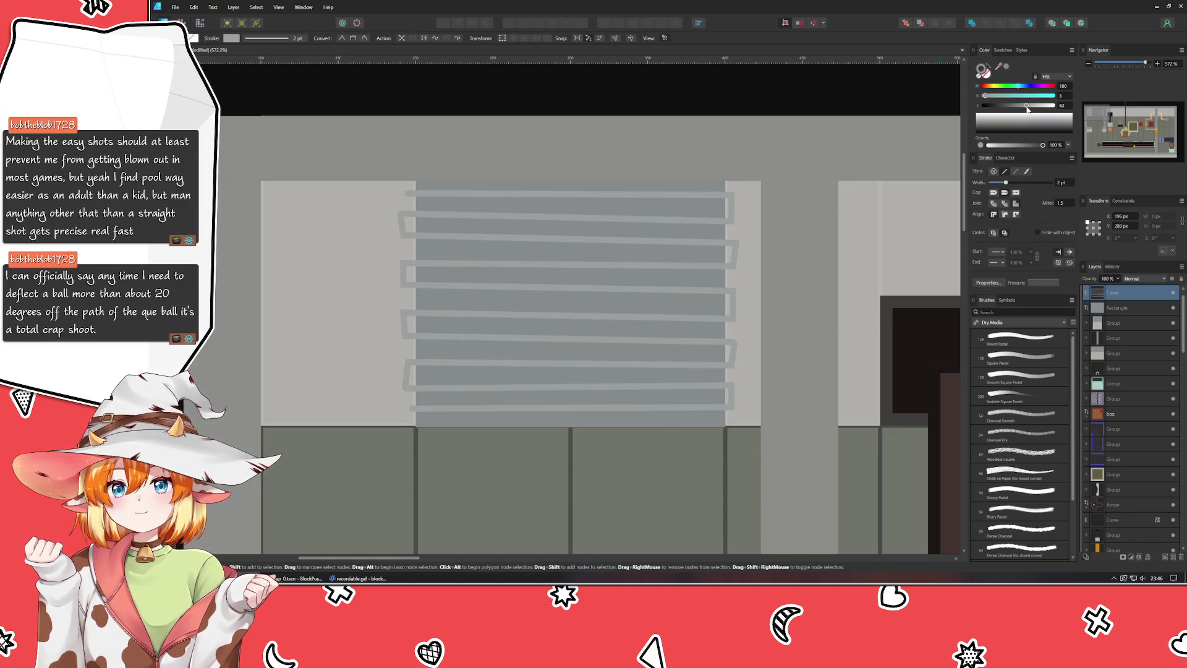
Step: Clip the stripe curve inside the shutter rectangle in the Layers panel
scroll(1116, 324, up, 1)
shift+click(1116, 322)
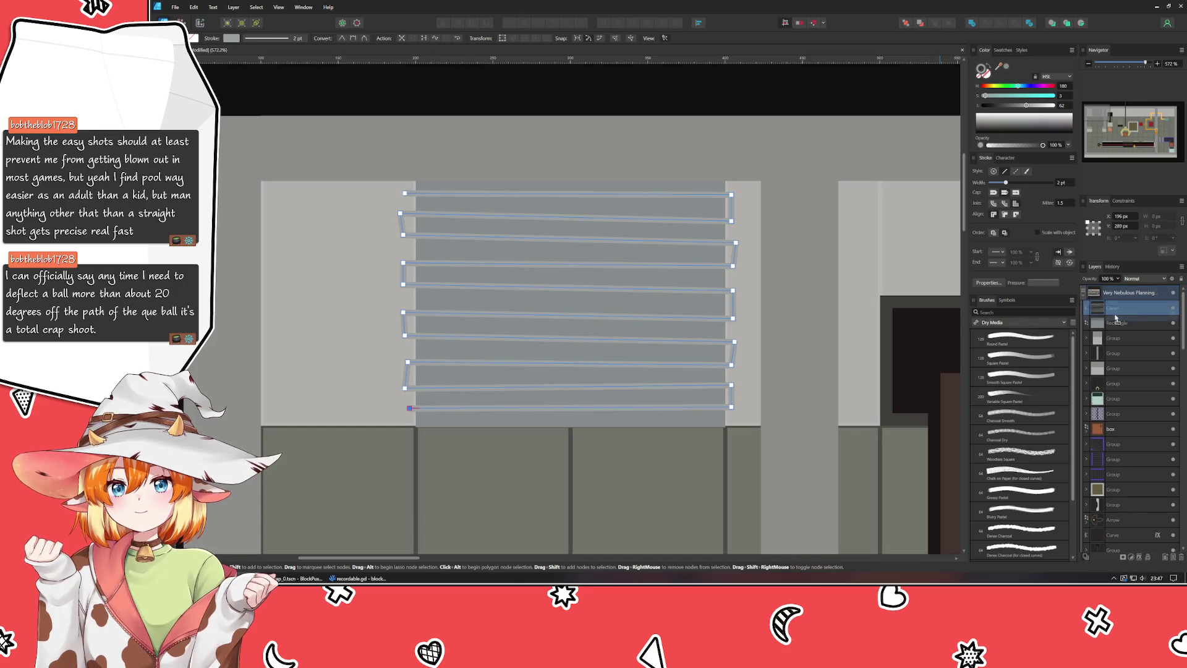
drag(1116, 324, 1116, 322)
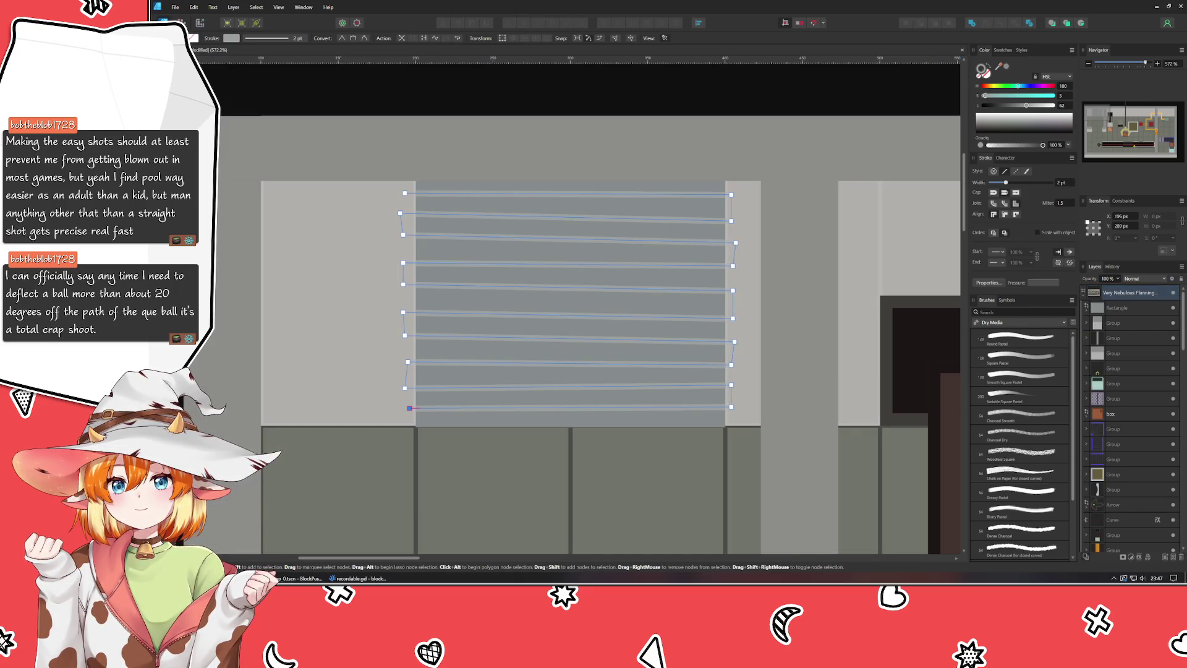
key(ctrl+d)
key(v)
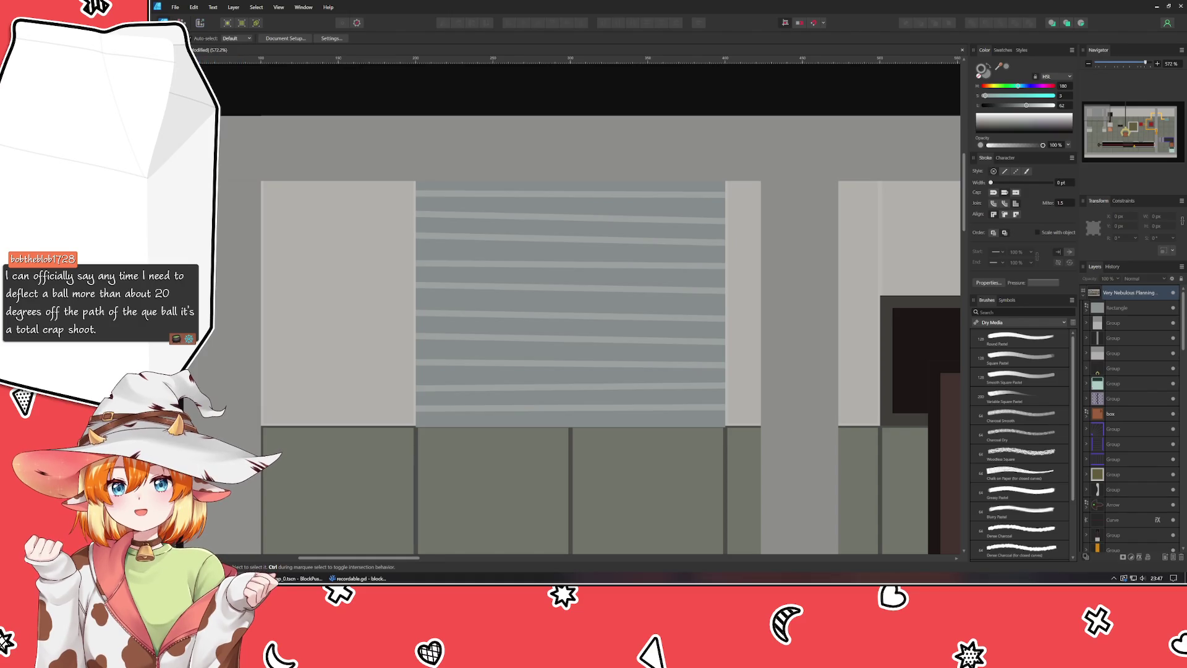
Step: Draw a thin 38 × 7 px bar at the shutter's bottom with no stroke and dark grey fill
key(m)
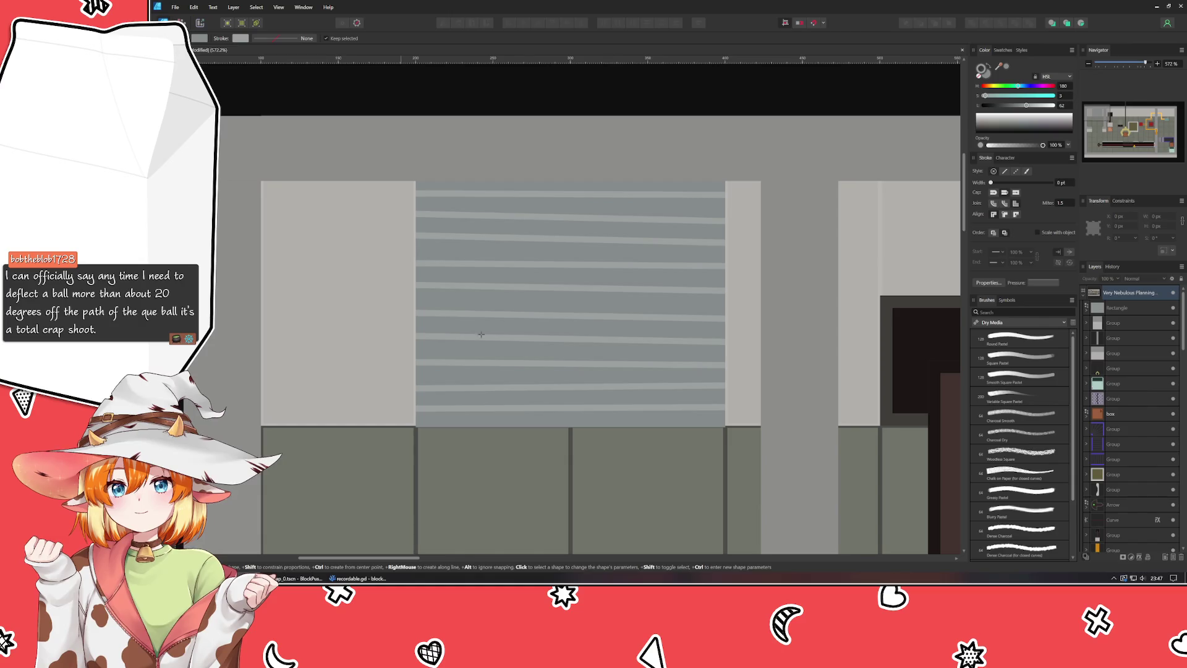
drag(547, 411, 606, 421)
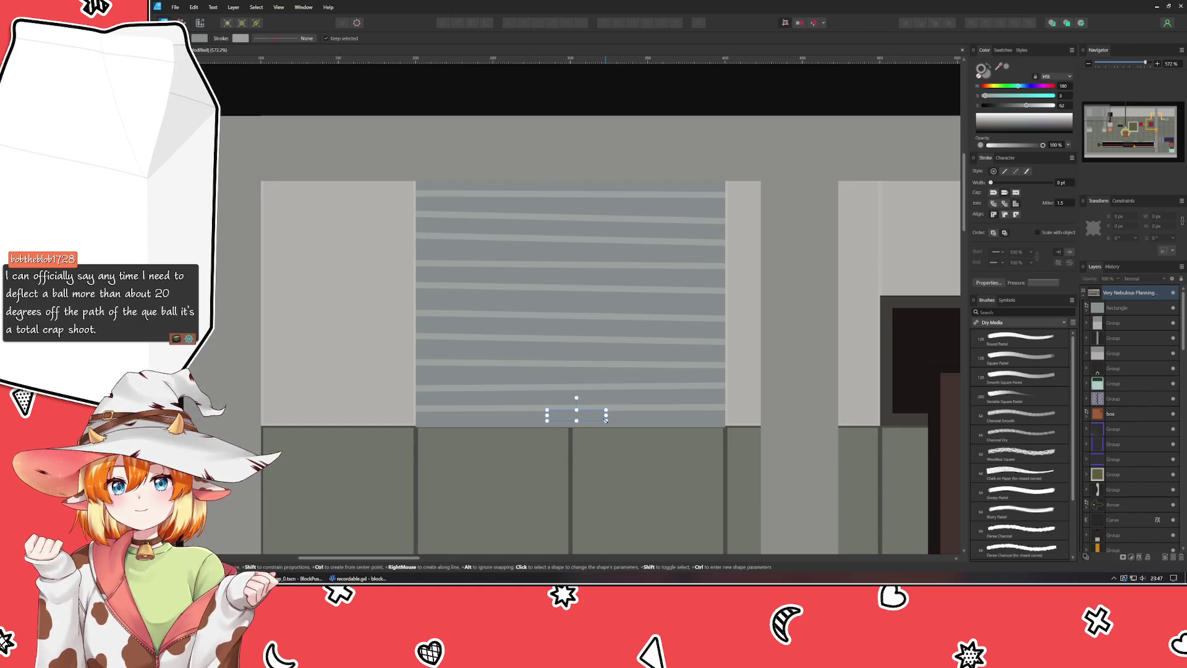
click(986, 75)
click(1005, 106)
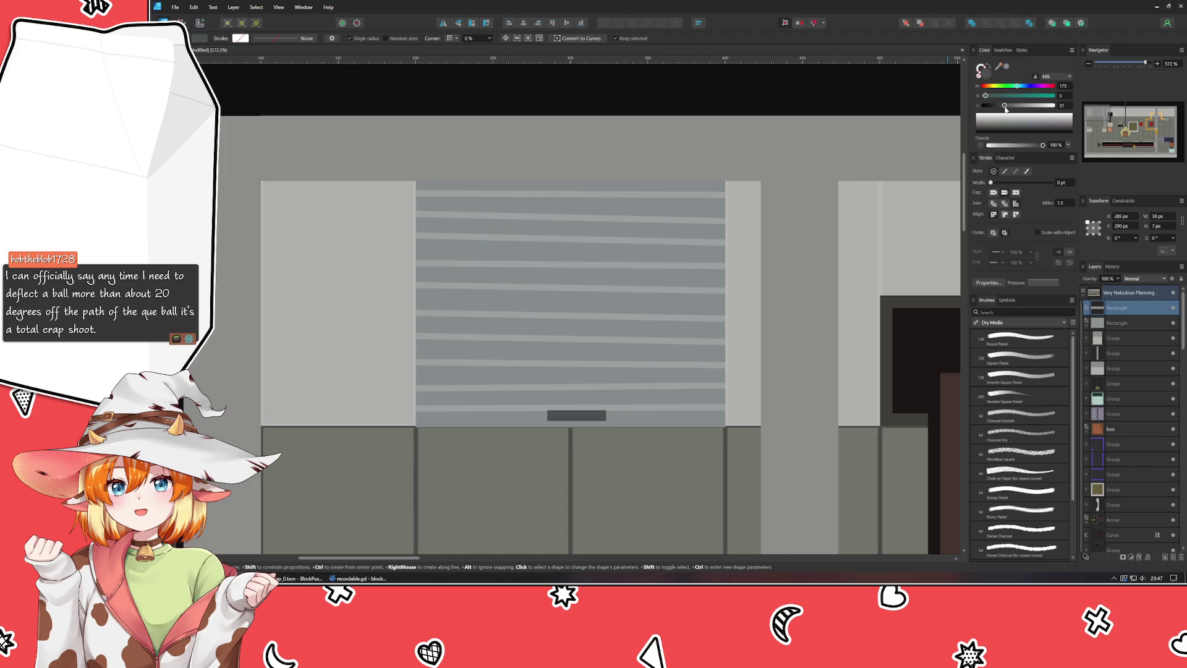
drag(1005, 107, 1004, 109)
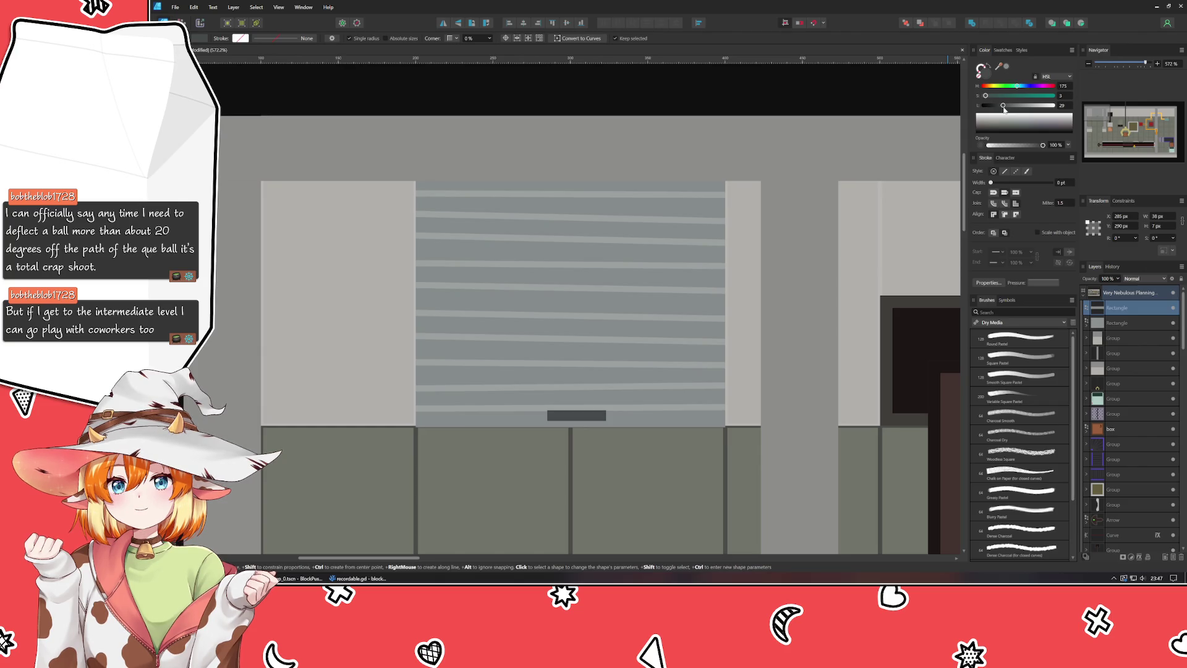
drag(1004, 109, 1009, 108)
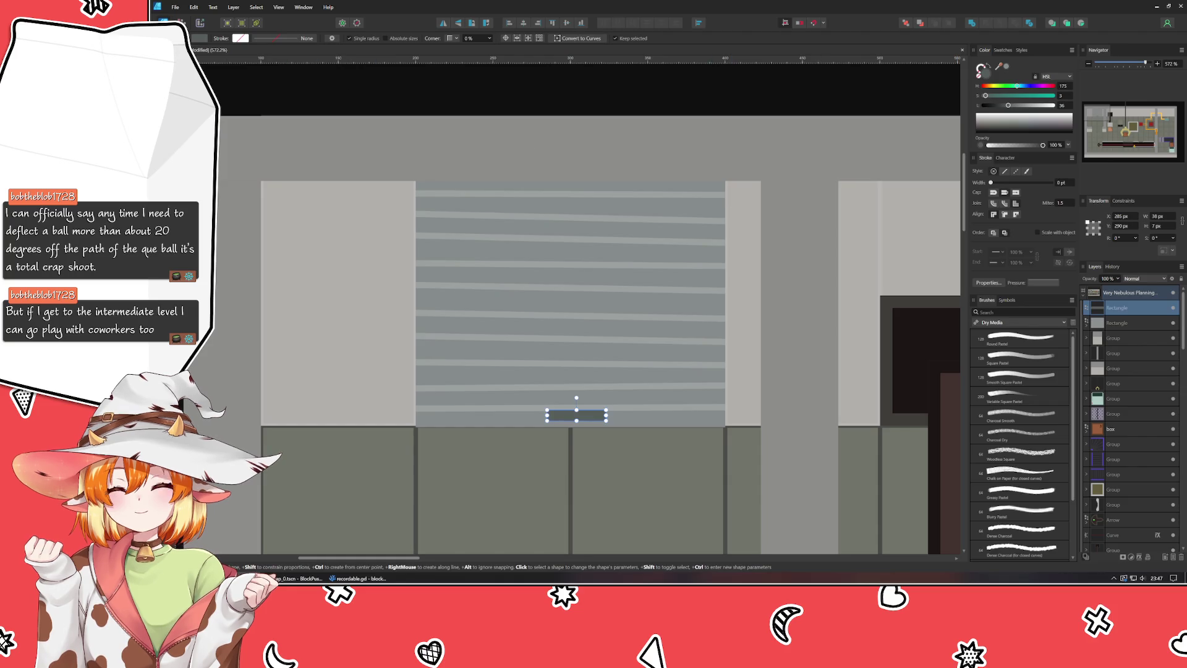
Step: Nudge the handle bar up and left so it sits centred near the shutter's bottom edge
key(v)
drag(589, 418, 583, 415)
click(567, 85)
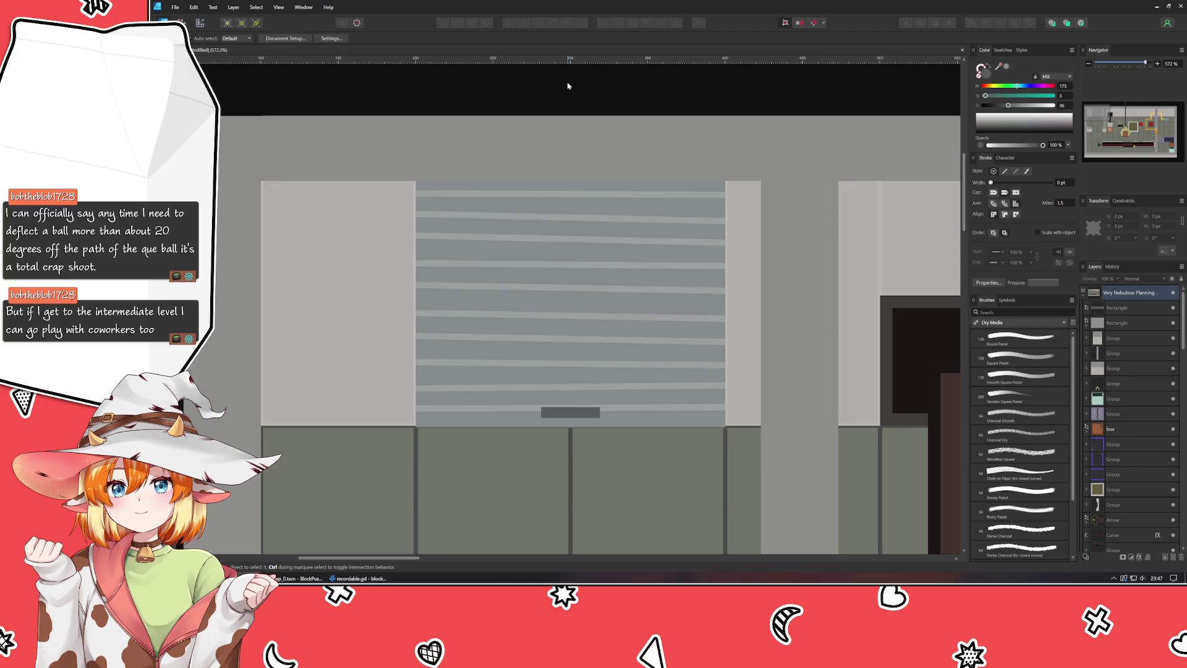
Step: Review the shutter room and laser conveyor, then save the document with Ctrl+S
scroll(567, 83, down, 4)
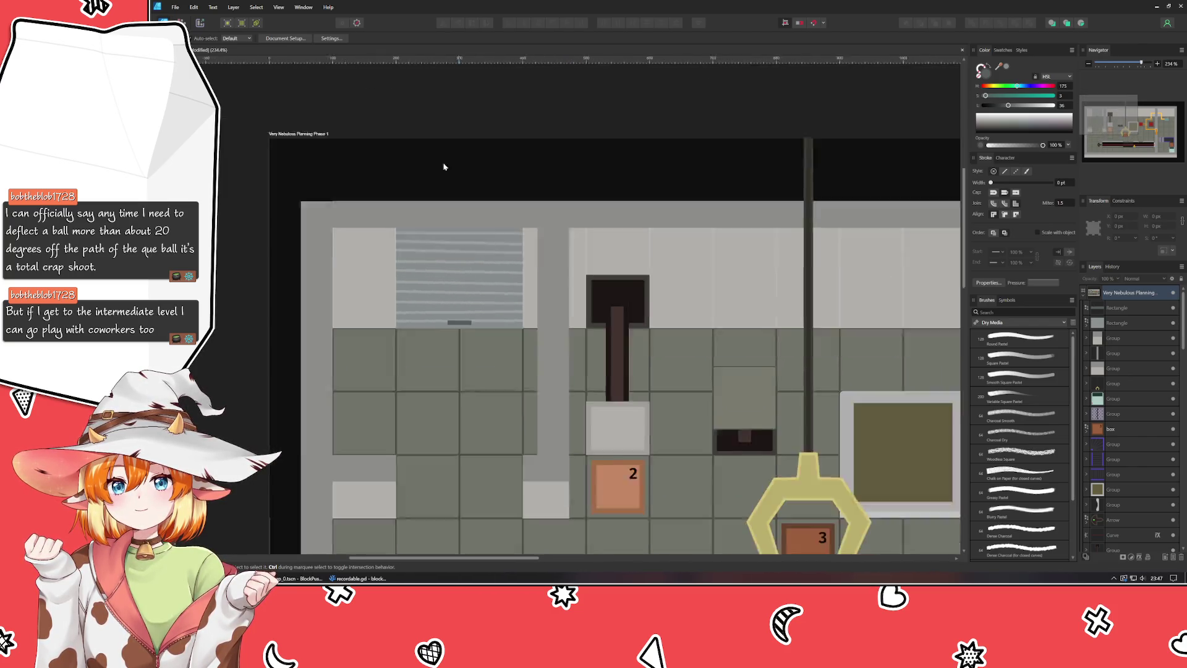
mouse_move(444, 167)
mouse_down()
mouse_move(422, 96)
mouse_move(529, 137)
mouse_up()
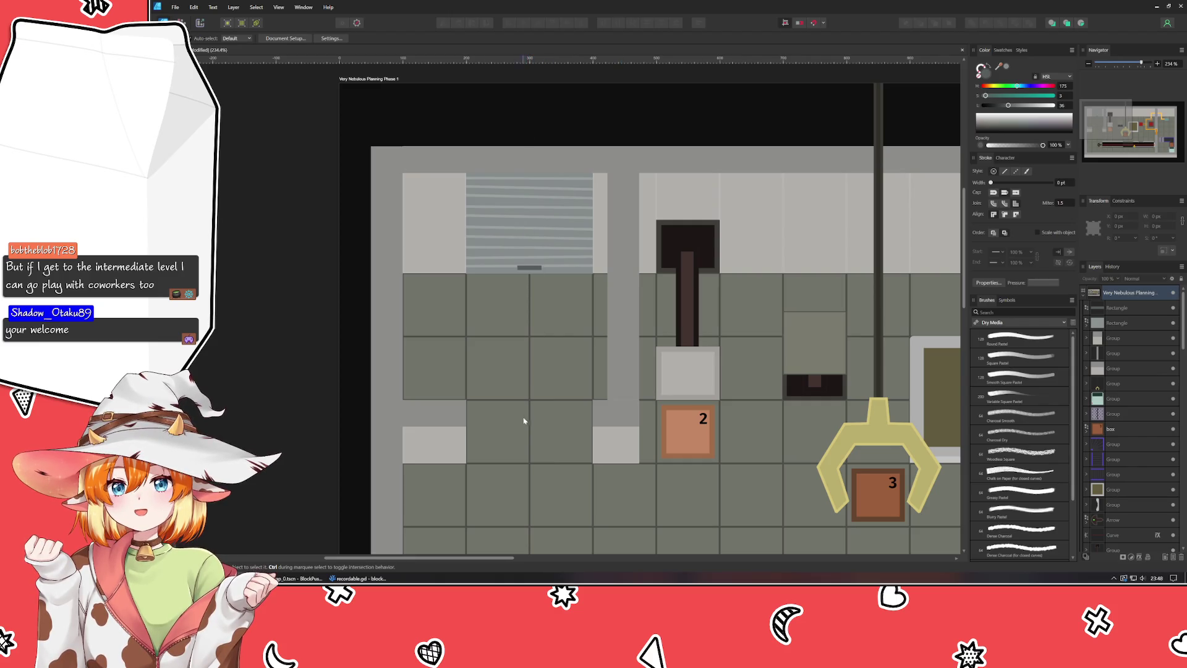
drag(525, 454, 480, 330)
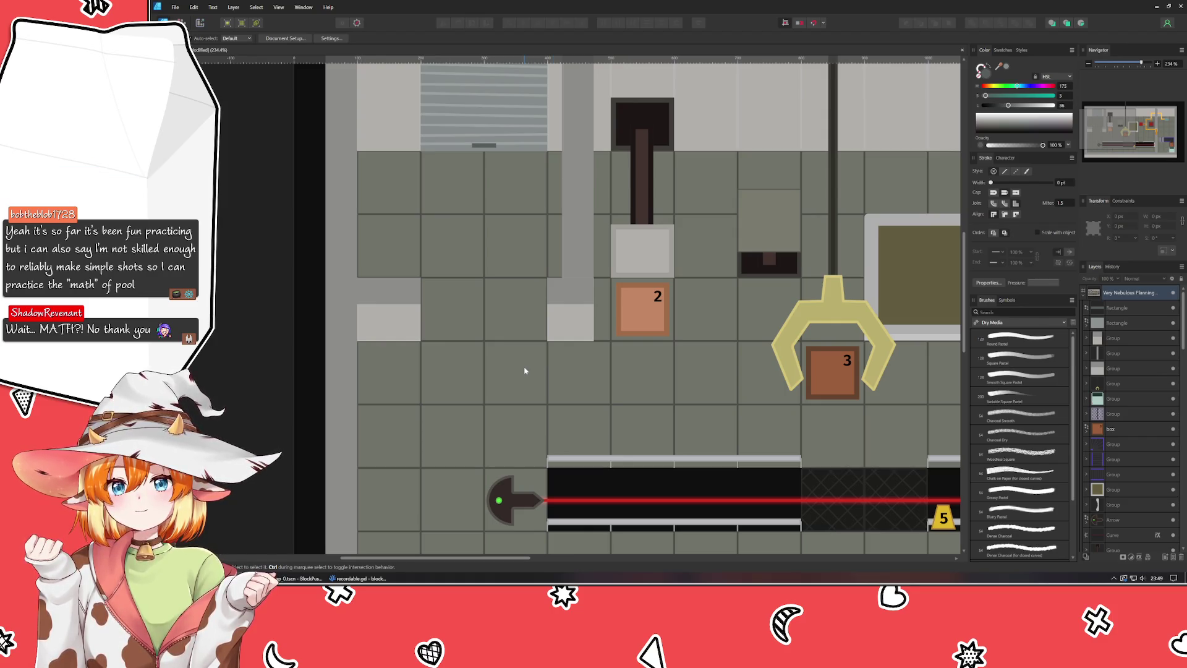
key(ctrl+s)
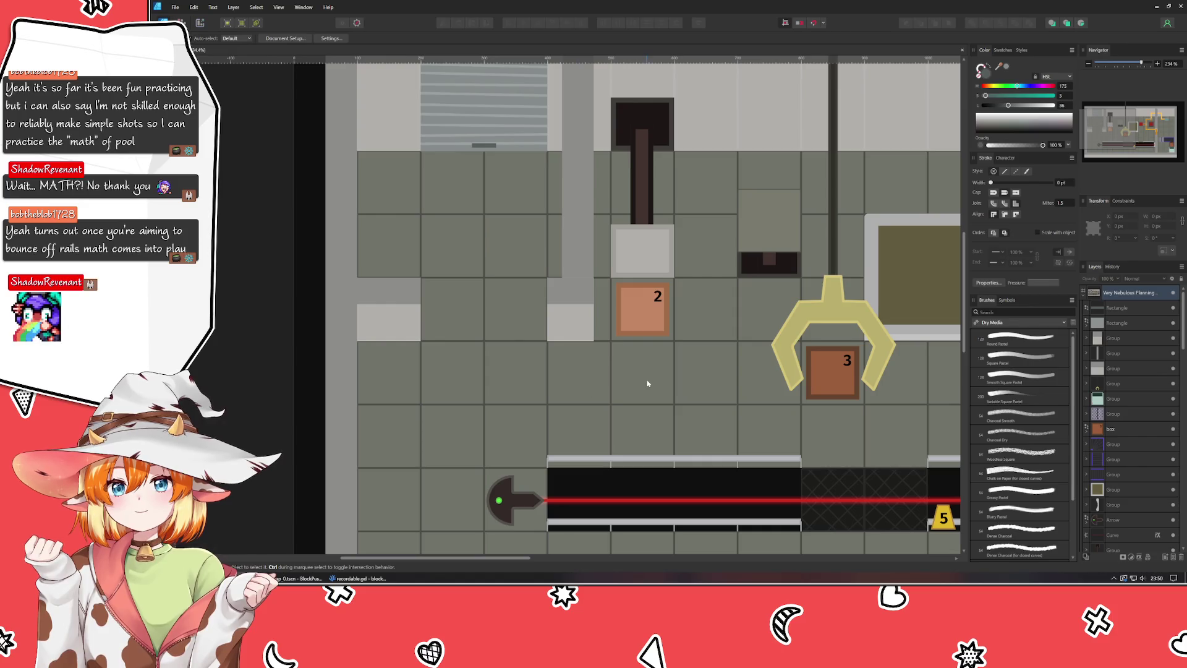
Step: Pan to inspect the room on the right, then return to box 2 and the claw
scroll(644, 384, right, 5)
mouse_move(743, 363)
mouse_down()
mouse_move(389, 337)
mouse_move(459, 310)
mouse_move(455, 301)
mouse_move(891, 334)
mouse_up()
mouse_move(561, 308)
mouse_down()
mouse_move(604, 322)
mouse_move(660, 444)
mouse_up()
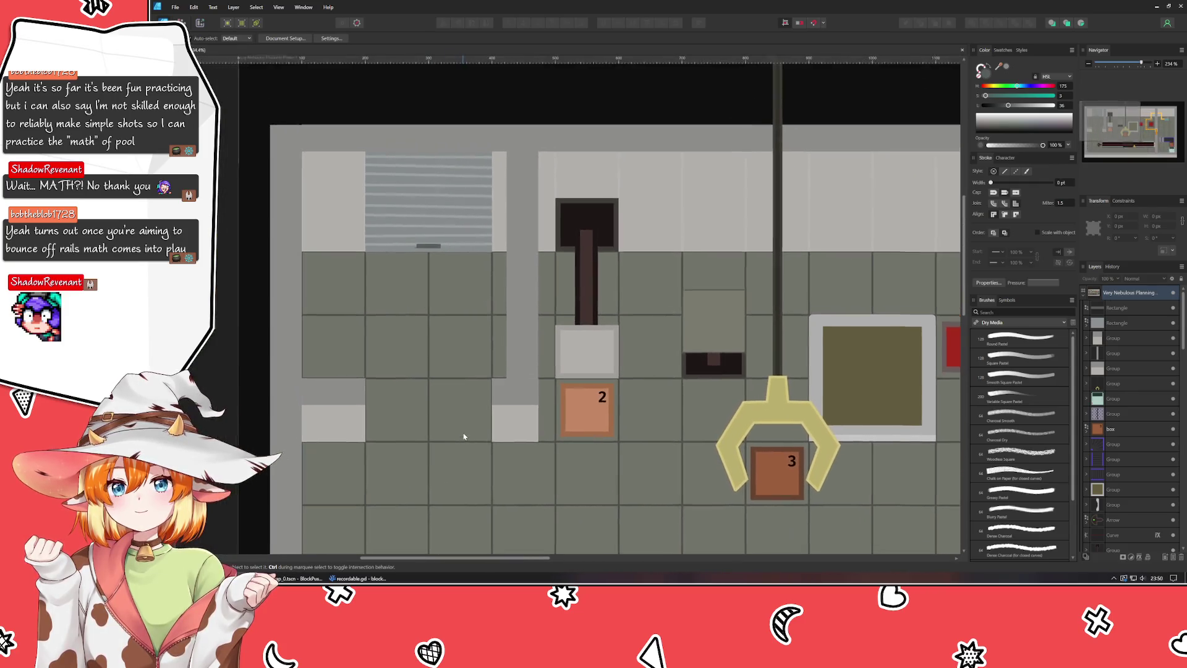
Step: Move the handle bar layer inside the striped shutter rectangle in the Layers panel
click(445, 213)
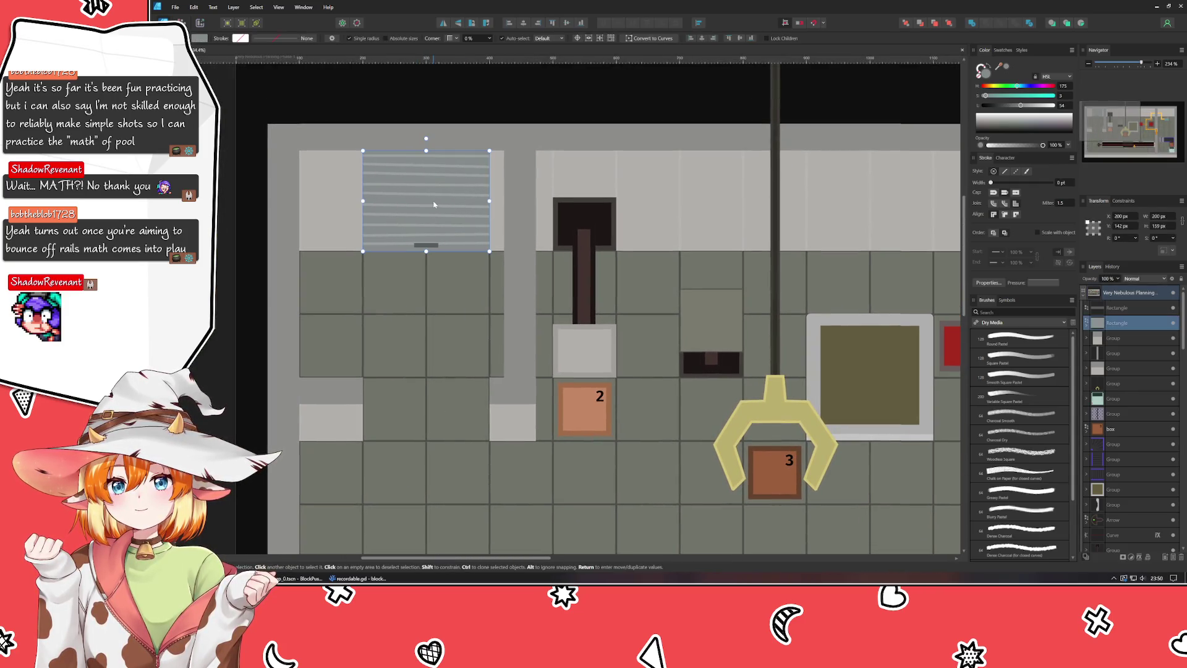
click(1119, 307)
drag(1122, 328, 1121, 312)
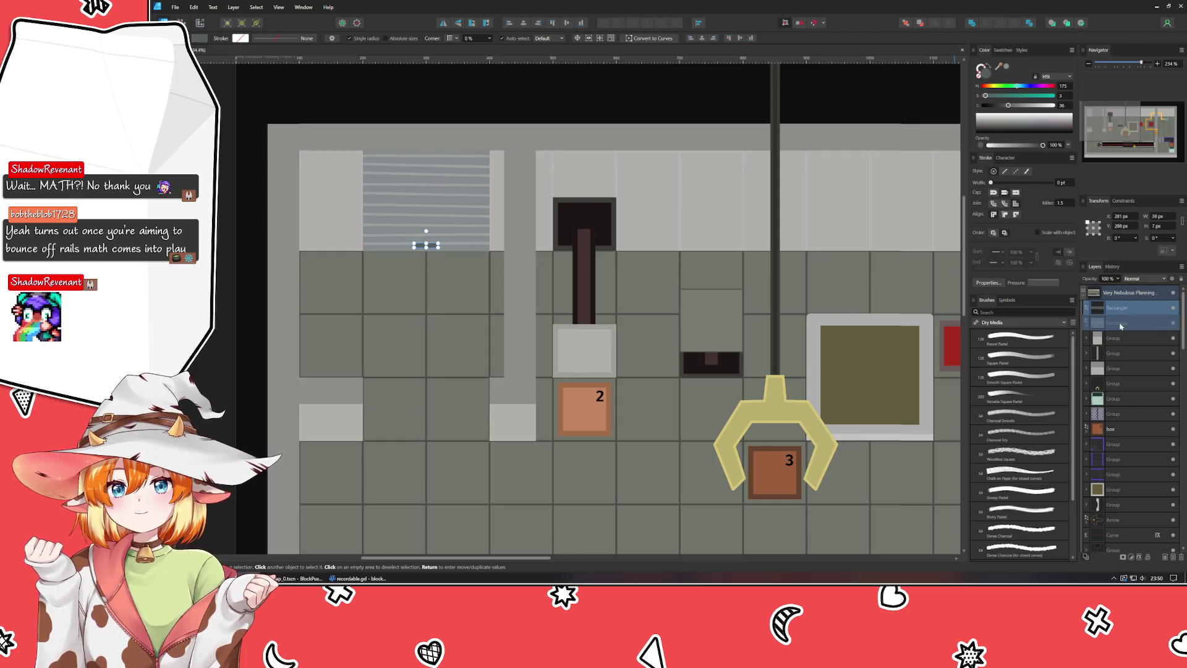
click(408, 450)
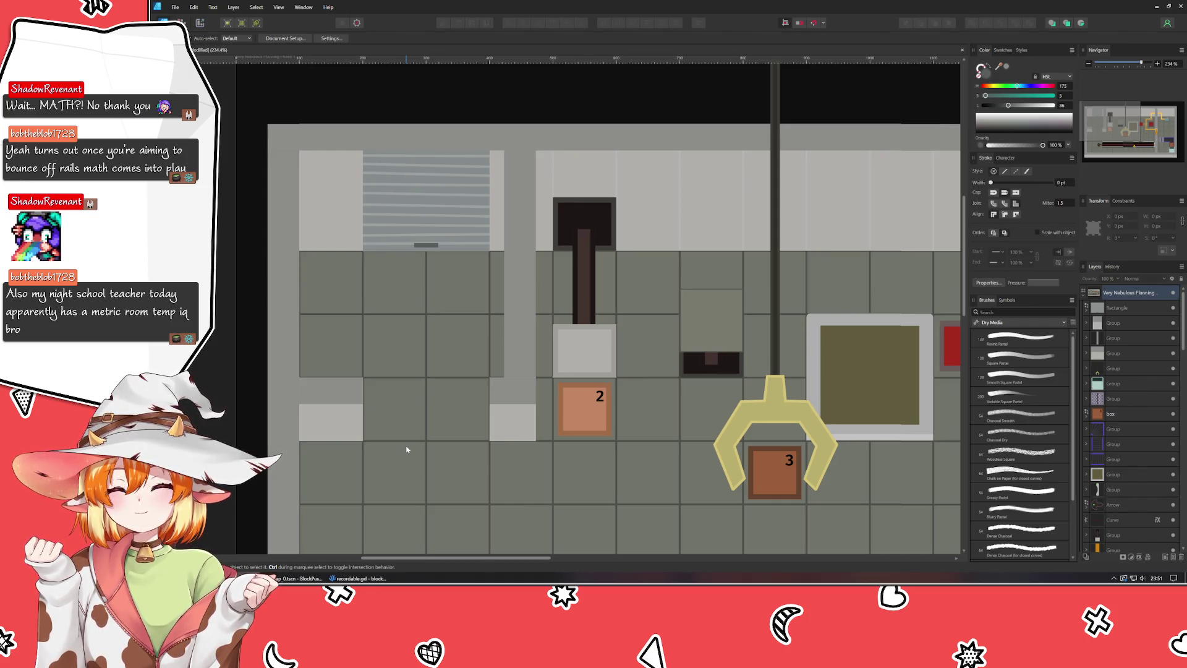
Step: Alt-drag a copy of the shutter into the lower opening and shorten it to about 200 × 102 px
click(388, 247)
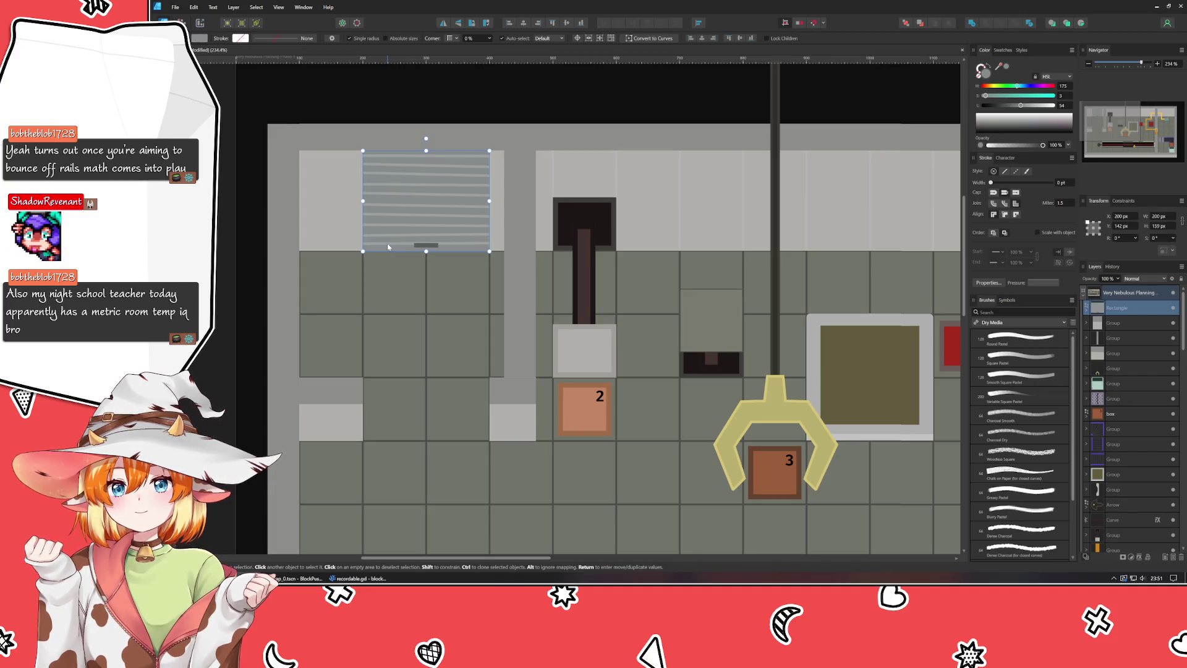
drag(388, 247, 387, 437)
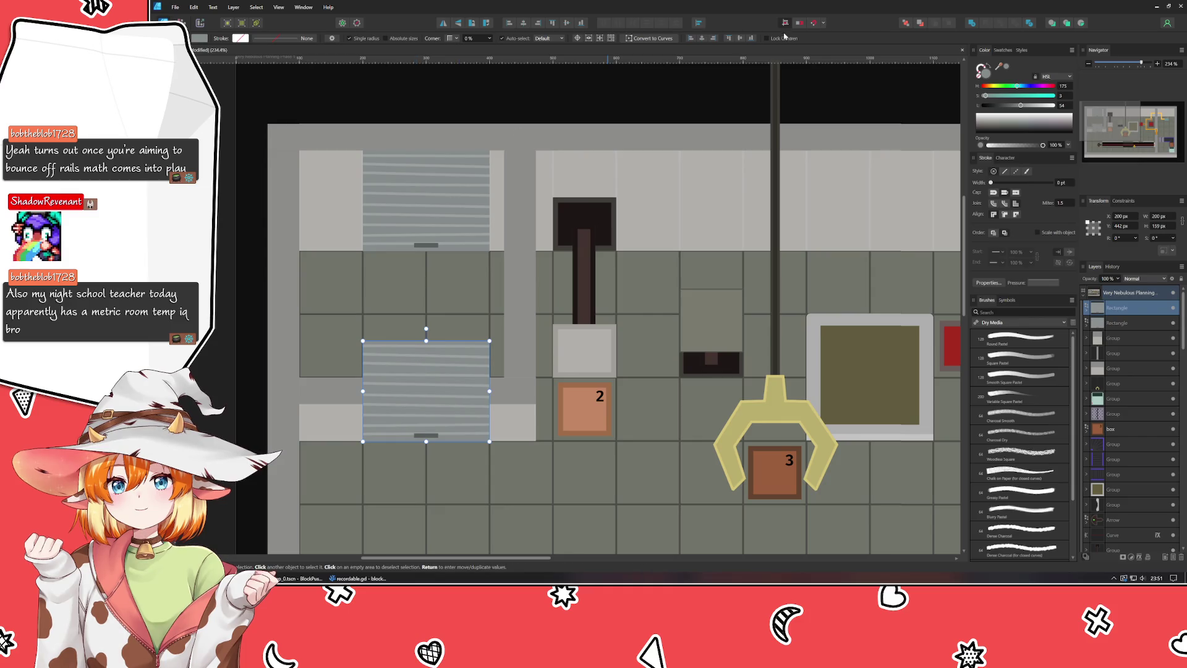
drag(426, 341, 425, 374)
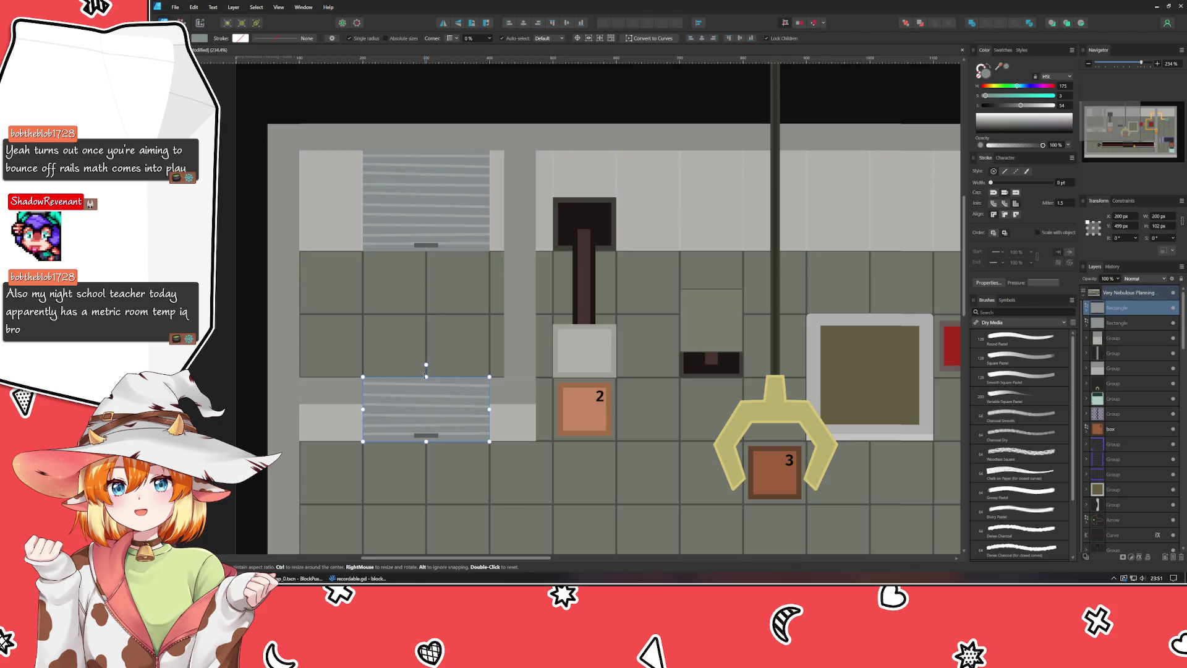
scroll(466, 411, up, 5)
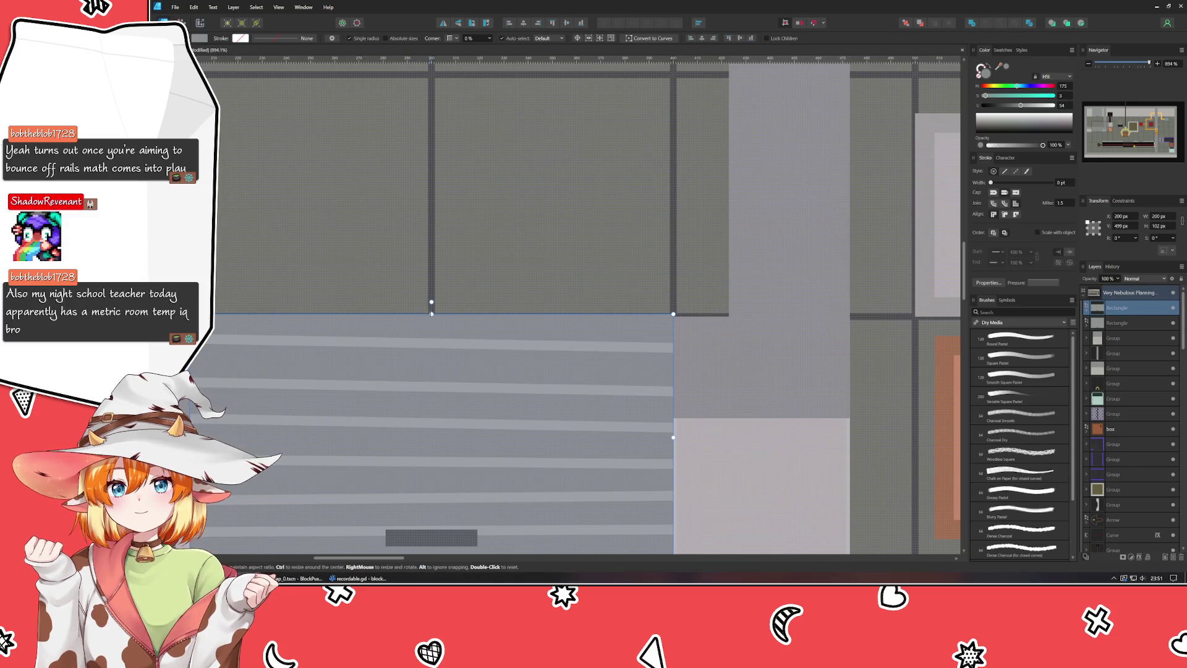
drag(431, 313, 431, 315)
key(ctrl+d)
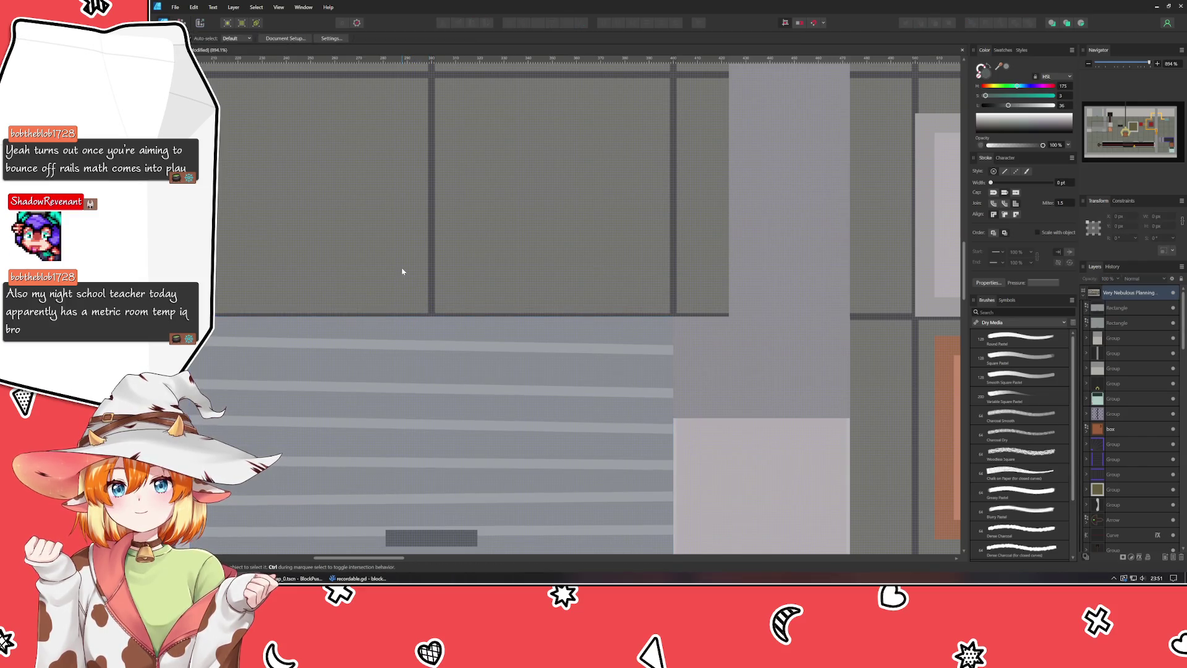
Step: Draw a dark grey rectangle across the top of the lower shutter copy
scroll(403, 268, down, 3)
scroll(470, 261, down, 5)
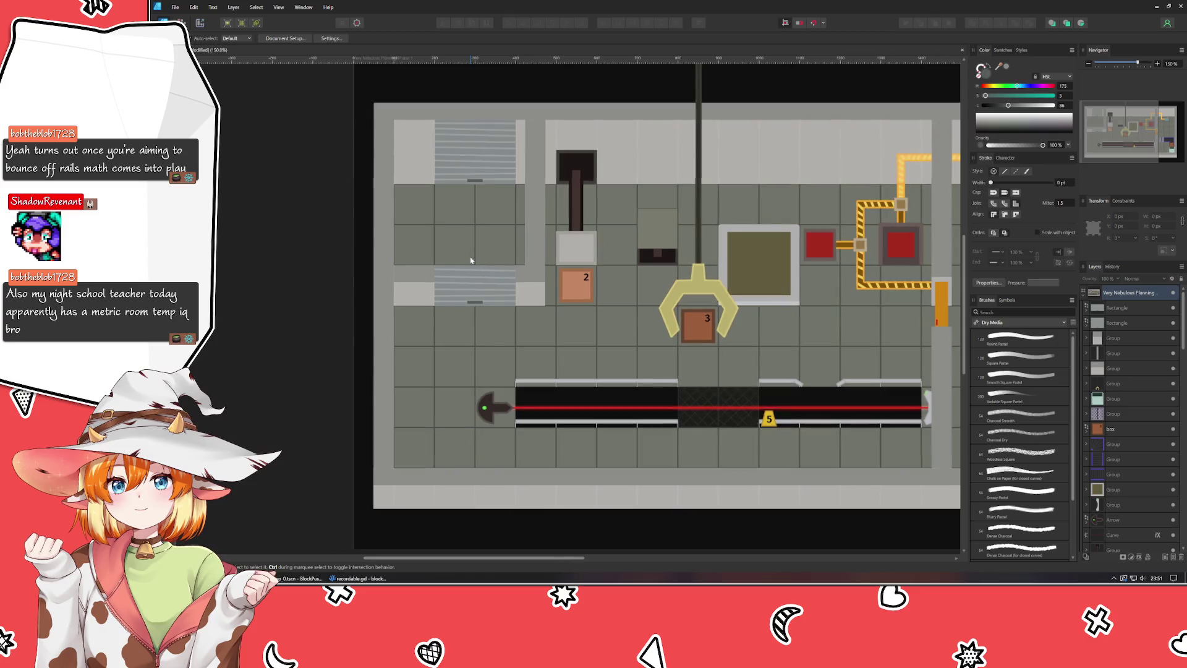
scroll(464, 313, up, 1)
scroll(454, 334, up, 6)
mouse_move(454, 334)
mouse_down()
mouse_move(424, 344)
mouse_move(446, 368)
mouse_up()
key(m)
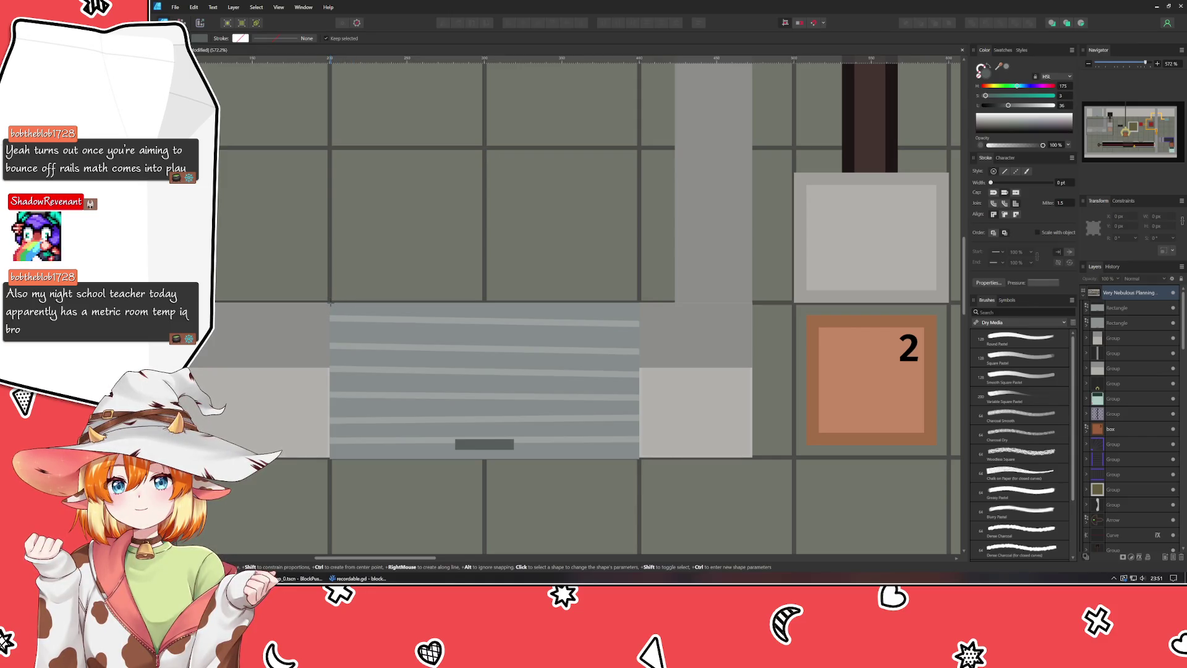
mouse_move(332, 302)
mouse_down()
mouse_move(573, 359)
mouse_move(639, 331)
mouse_up()
scroll(380, 365, up, 2)
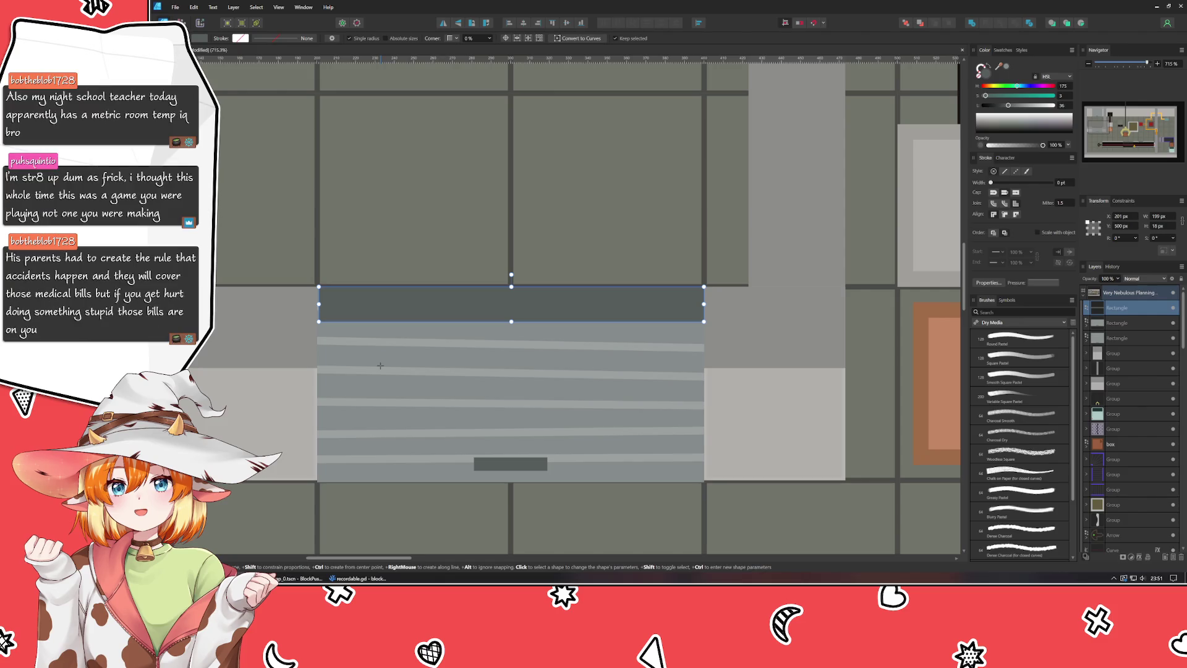
Step: Move the dark strip onto the shutter top and widen it to 200 px
key(v)
mouse_move(424, 305)
mouse_down()
mouse_move(421, 325)
mouse_move(420, 303)
mouse_up()
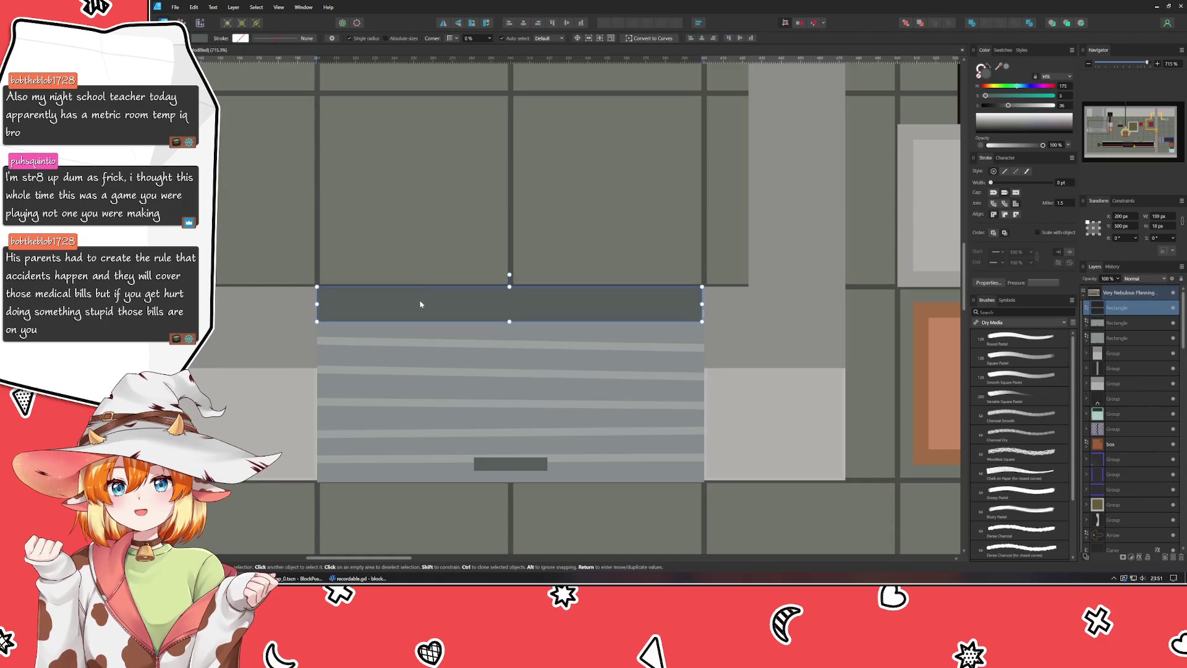
click(428, 234)
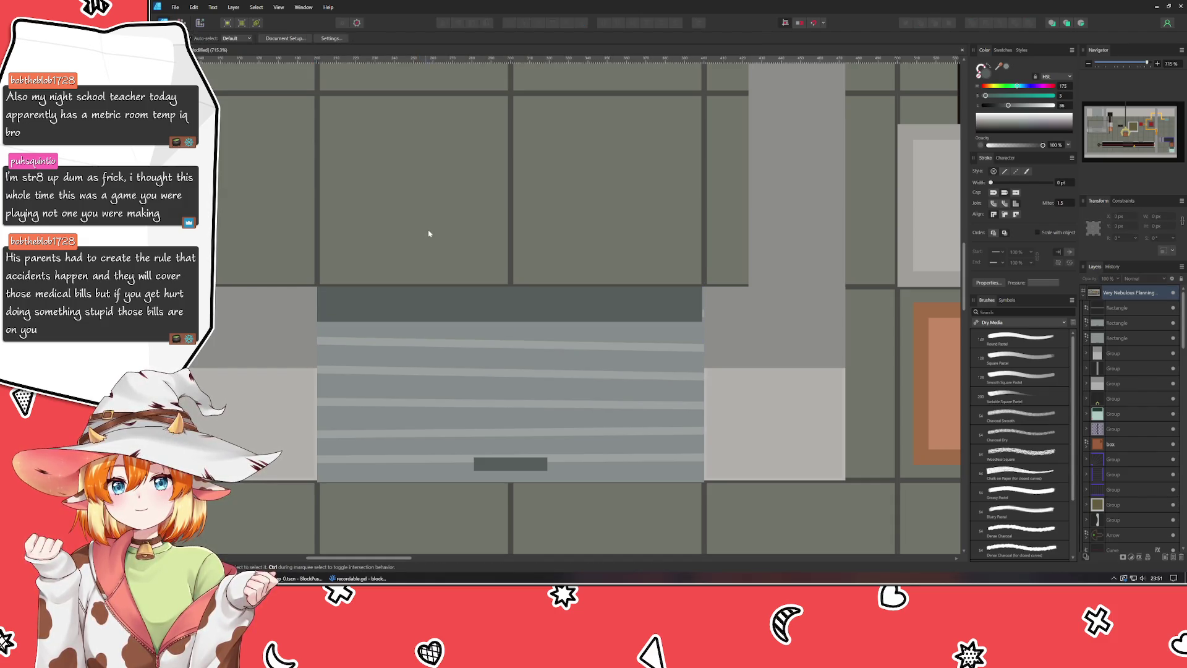
click(503, 300)
drag(504, 301, 505, 303)
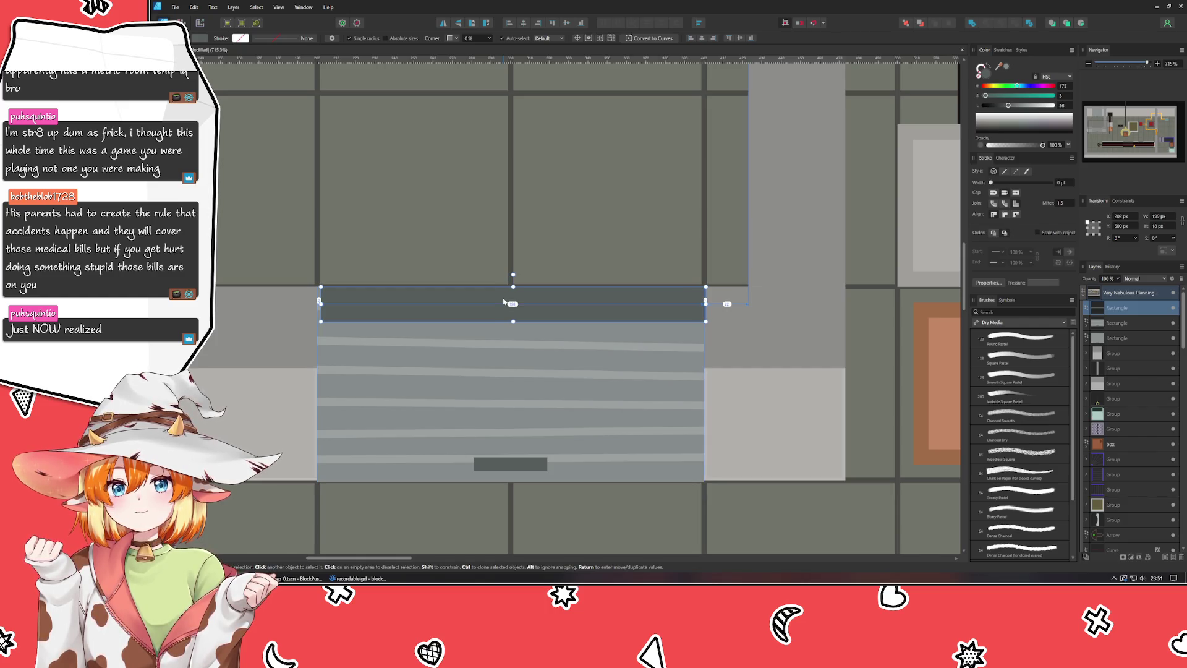
key(ctrl+z)
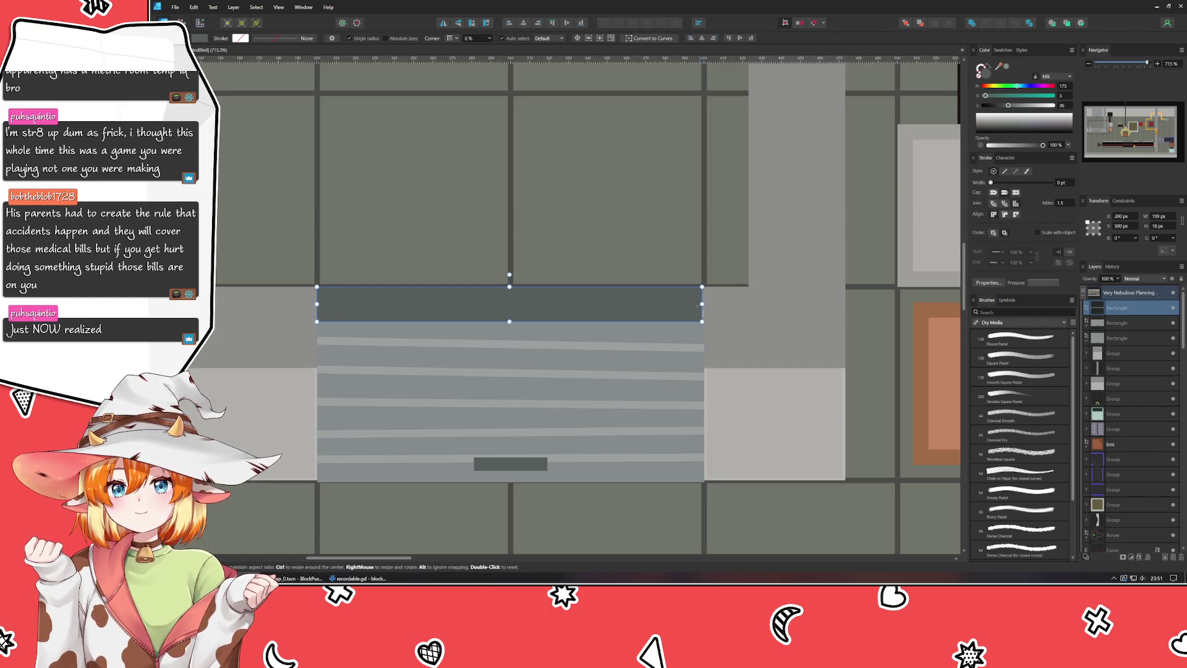
drag(700, 304, 704, 304)
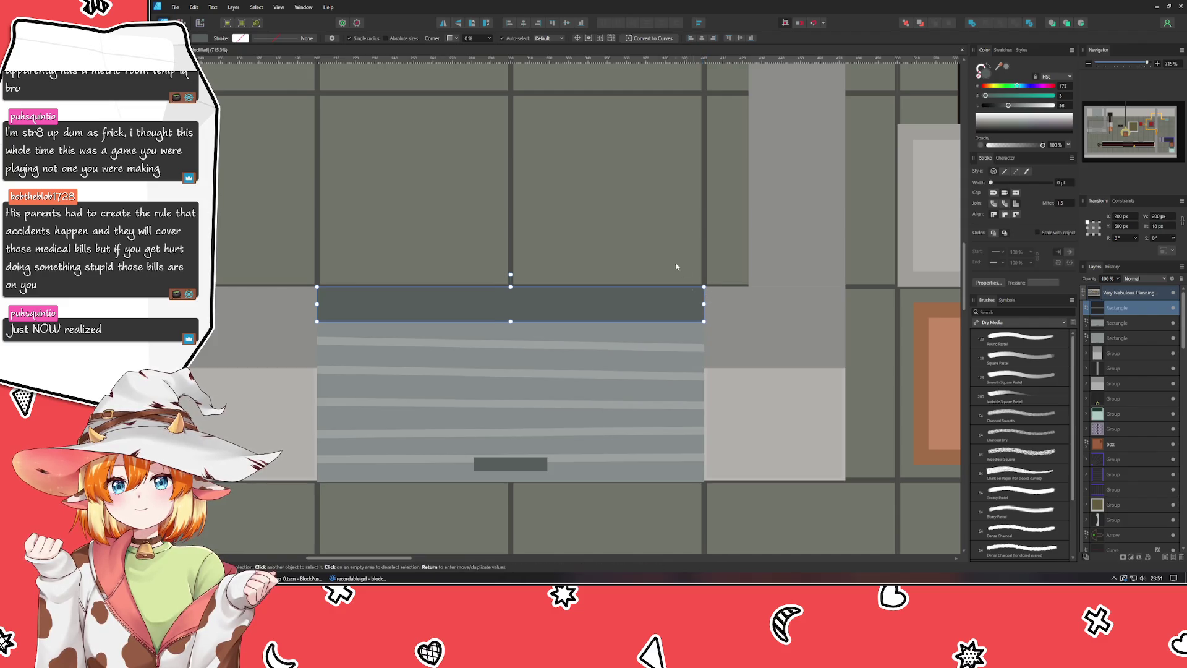
key(Escape)
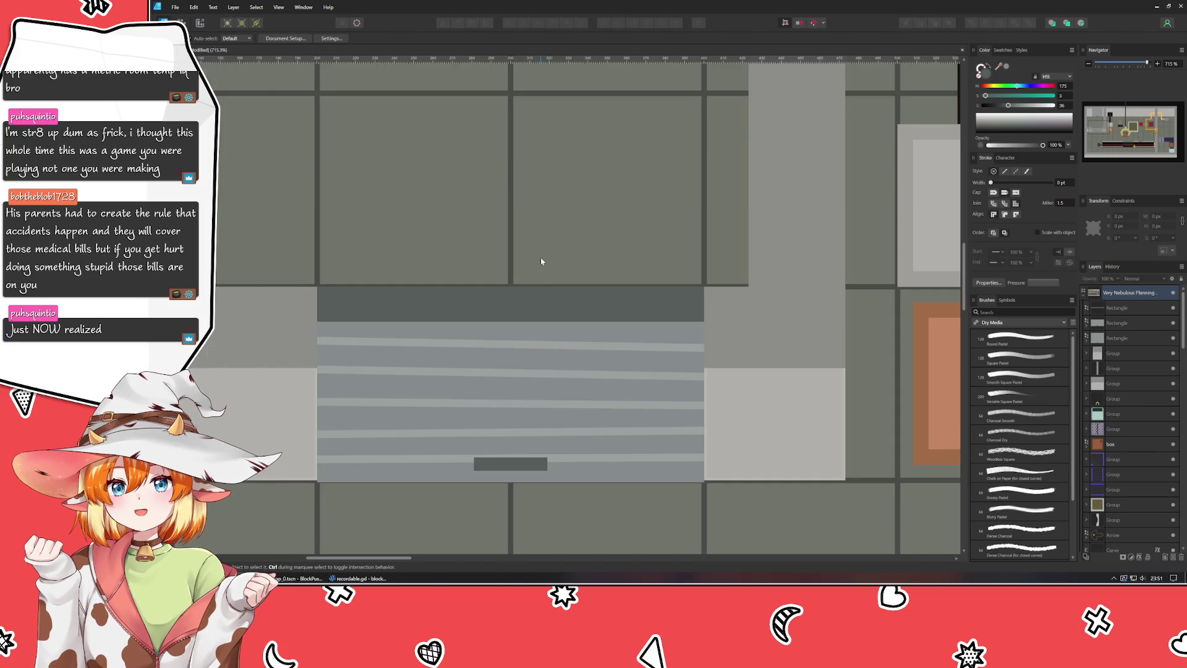
Step: Nudge the lower shutter's dark header strip down one step with the arrow key
scroll(540, 262, down, 5)
scroll(446, 338, down, 3)
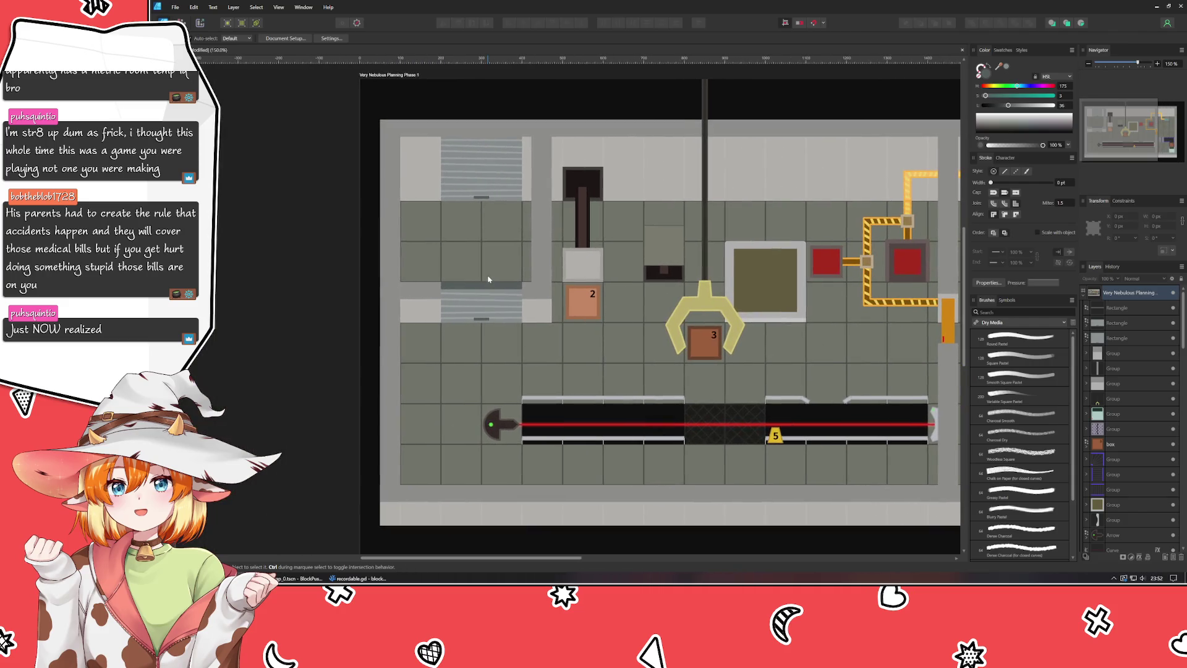
scroll(488, 278, up, 4)
drag(487, 280, 529, 238)
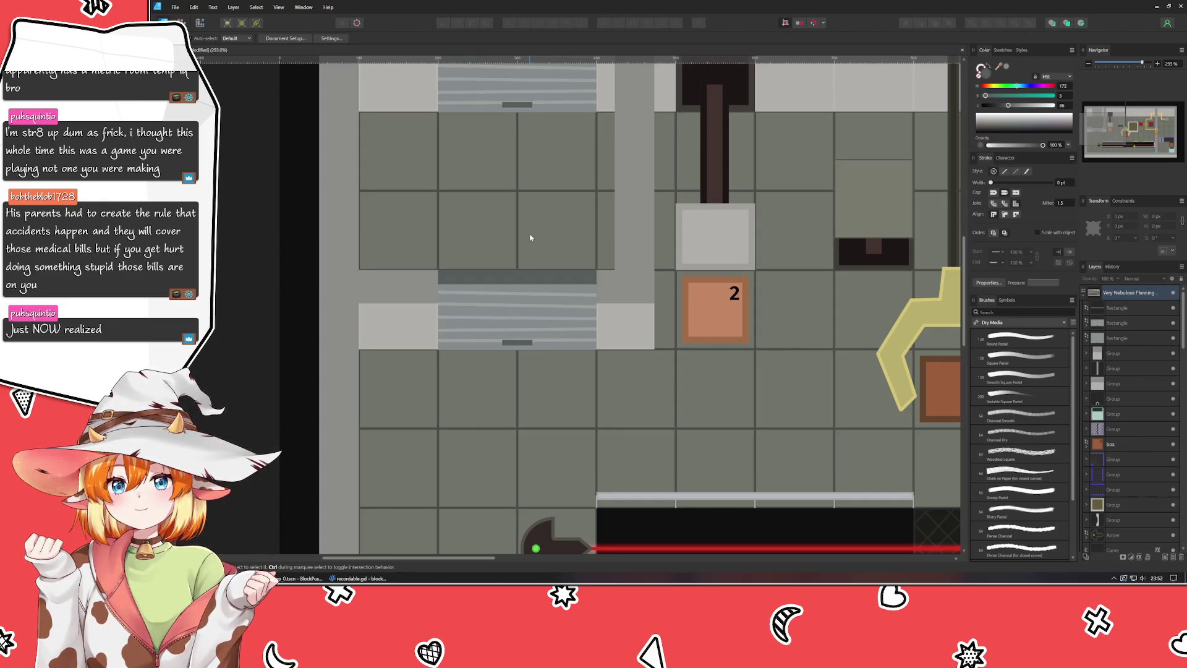
scroll(454, 262, up, 1)
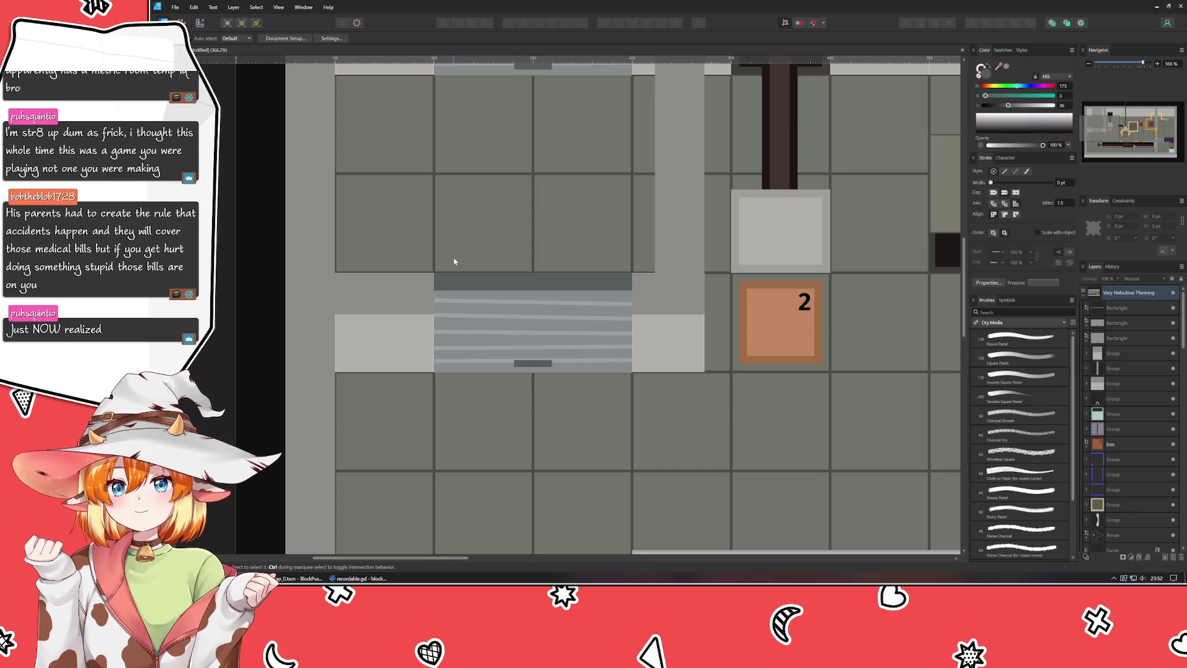
scroll(454, 261, up, 1)
click(446, 307)
key(Down)
key(Down)
key(Down)
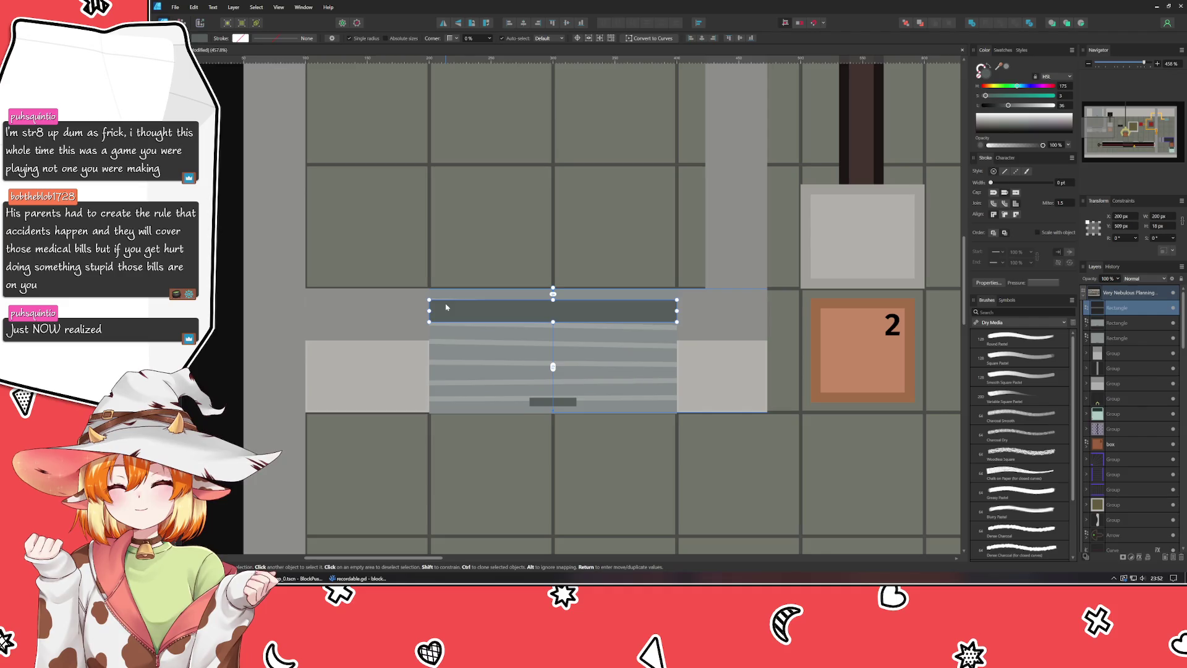
Step: Drag the striped shutter's top edge down to H 92 px so it starts beneath the strip
click(456, 297)
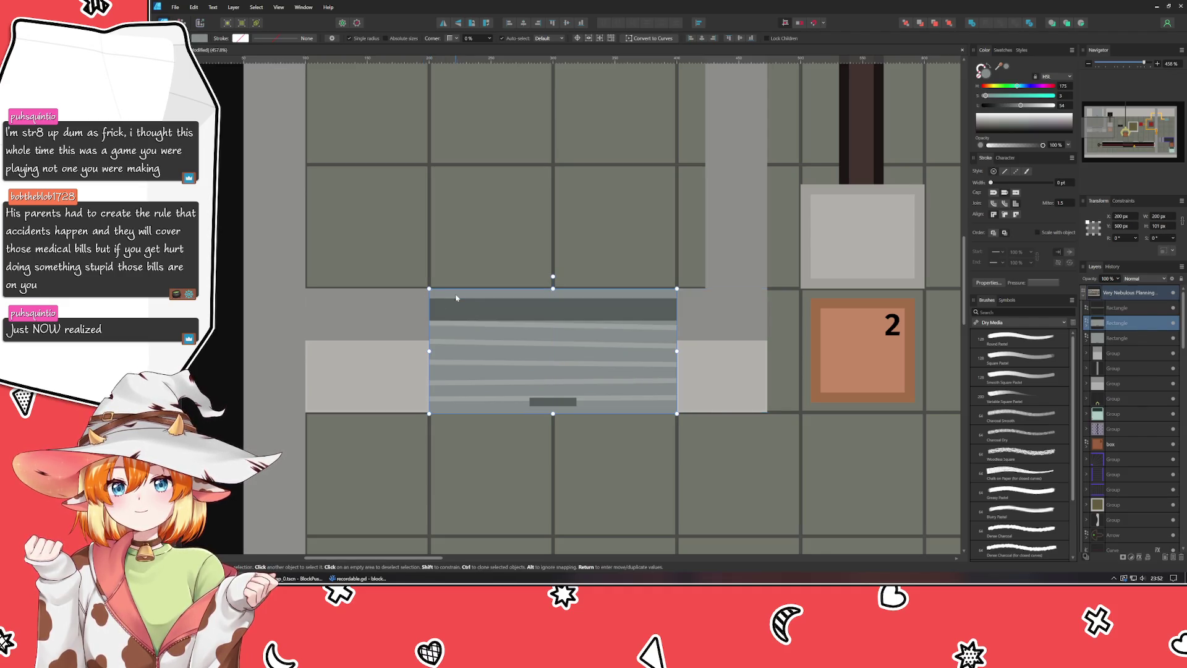
drag(553, 289, 550, 299)
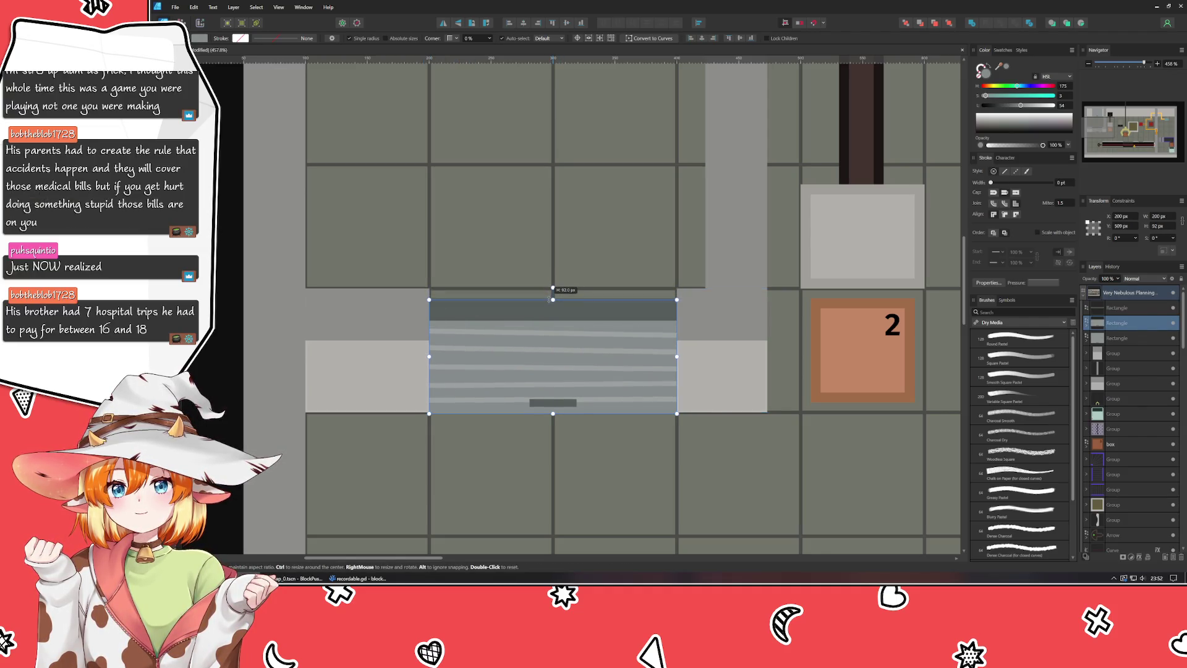
click(503, 233)
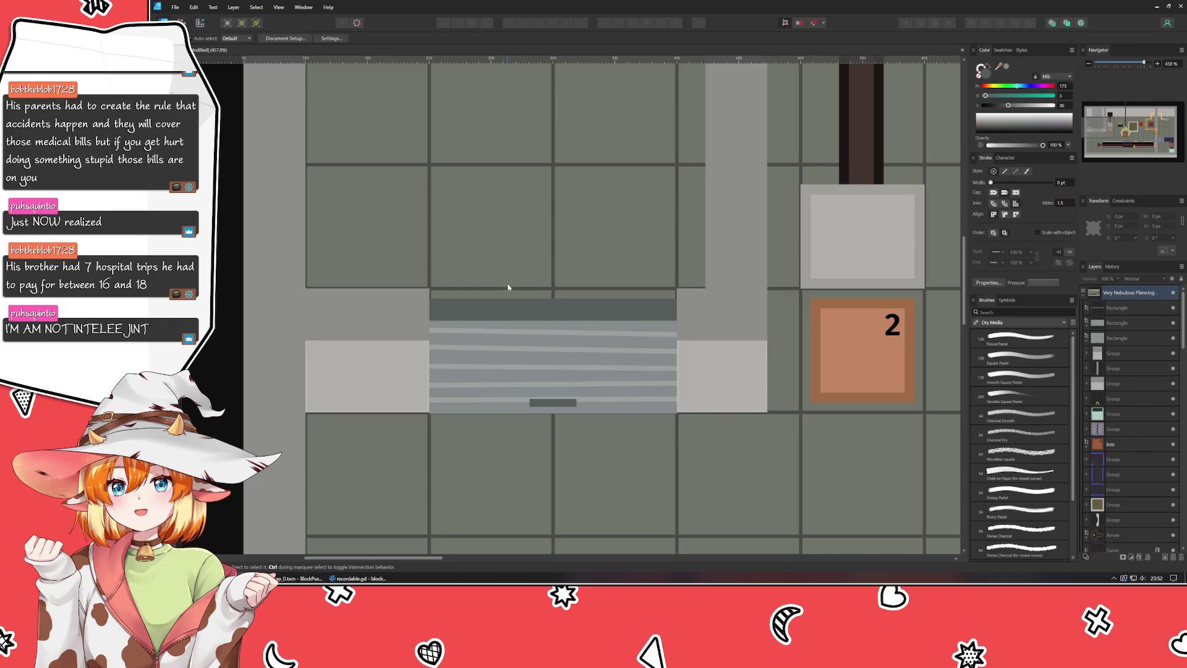
Step: Lower the header strip's Lightness from 36 to 33
click(504, 306)
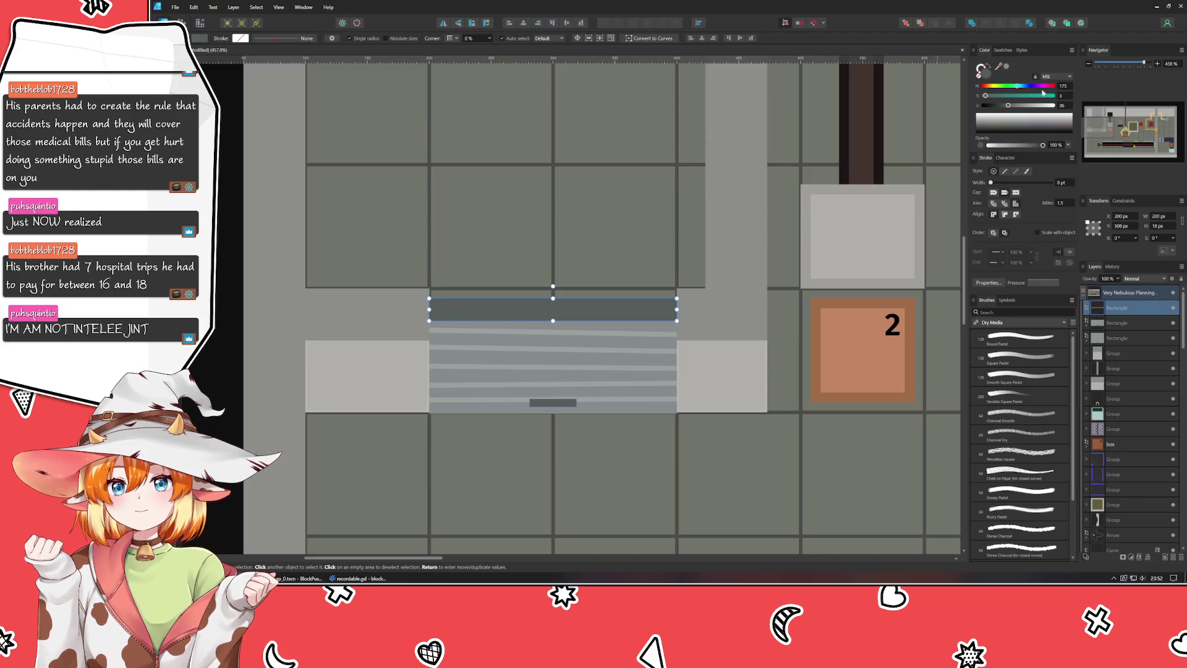
drag(1008, 105, 1006, 106)
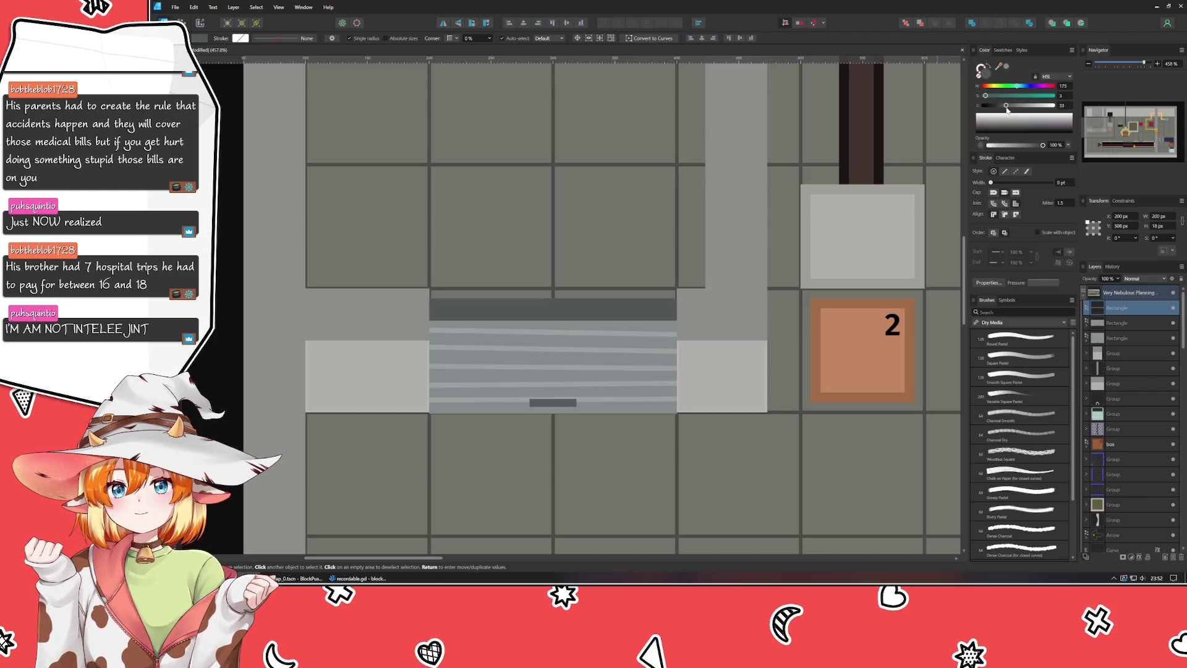
click(501, 193)
Step: Delete the upper striped shutter, then undo to restore it
scroll(501, 196, down, 5)
mouse_move(500, 196)
mouse_down()
mouse_move(453, 286)
mouse_move(516, 281)
mouse_up()
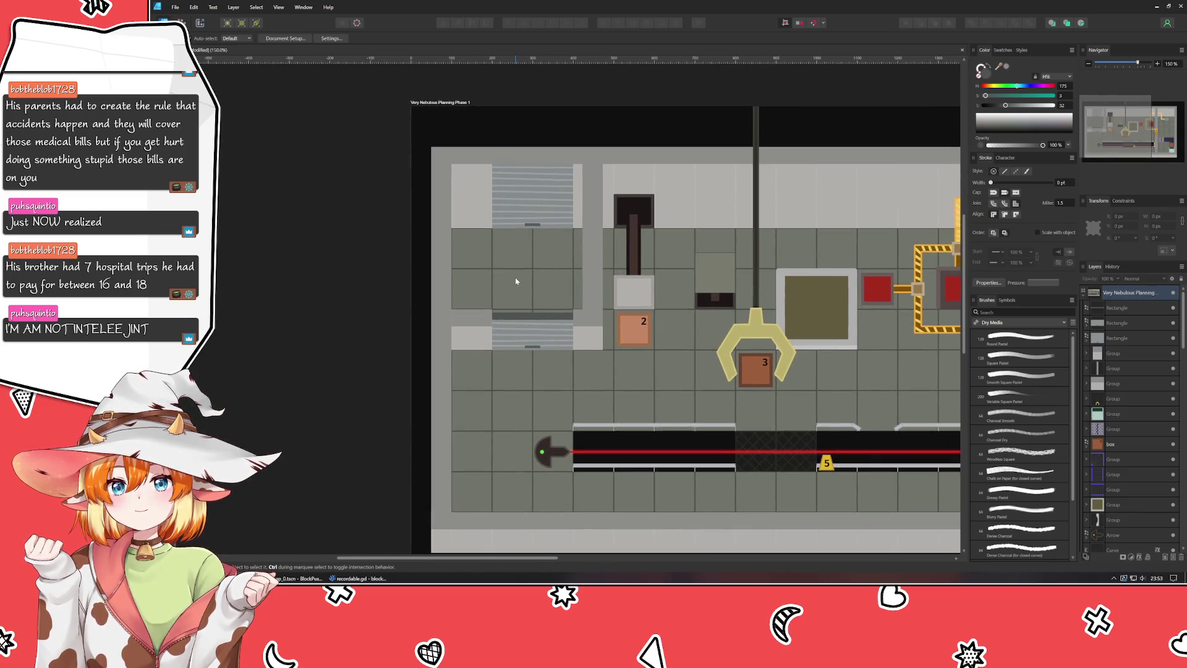
click(494, 188)
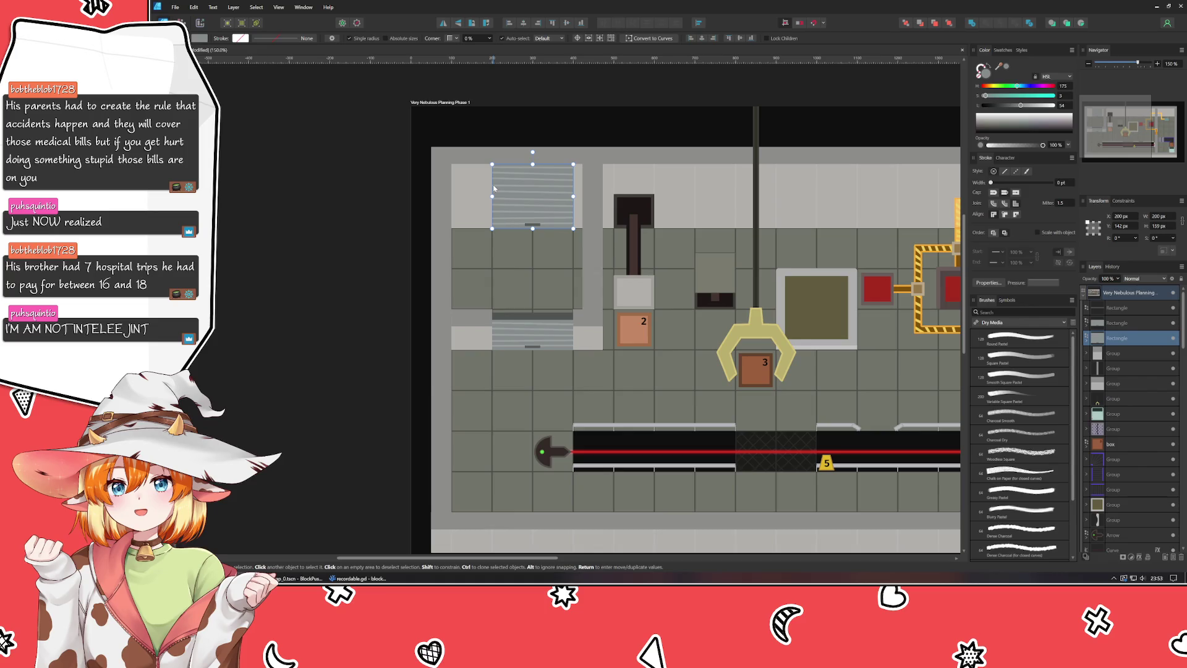
key(Delete)
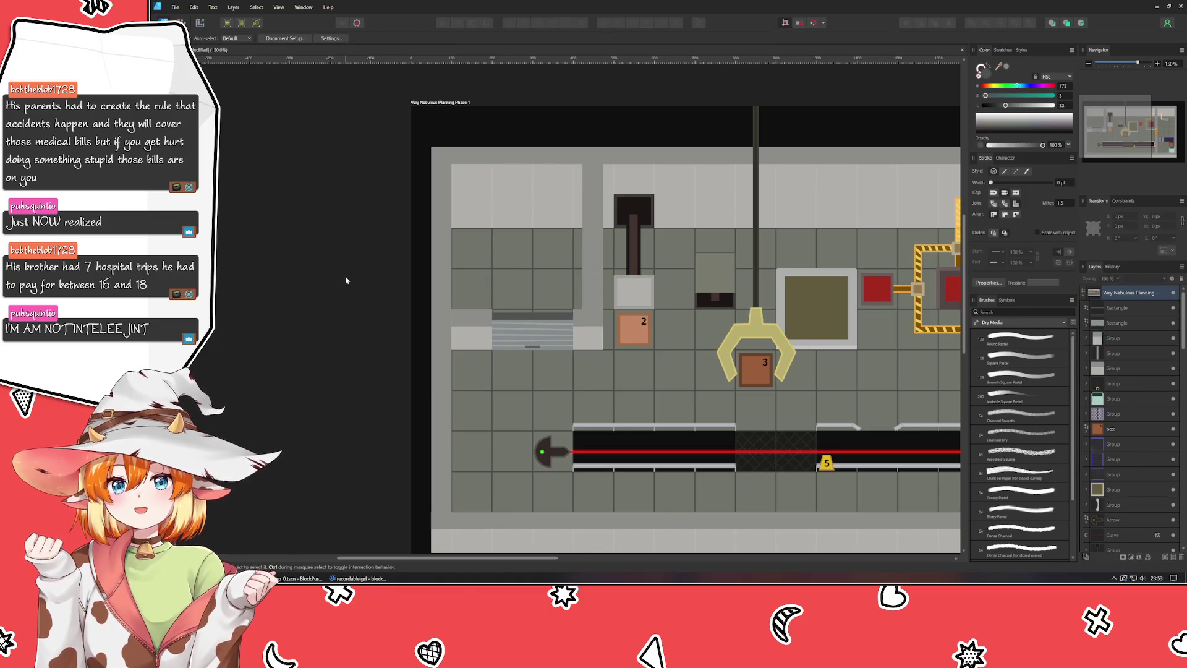
key(ctrl+z)
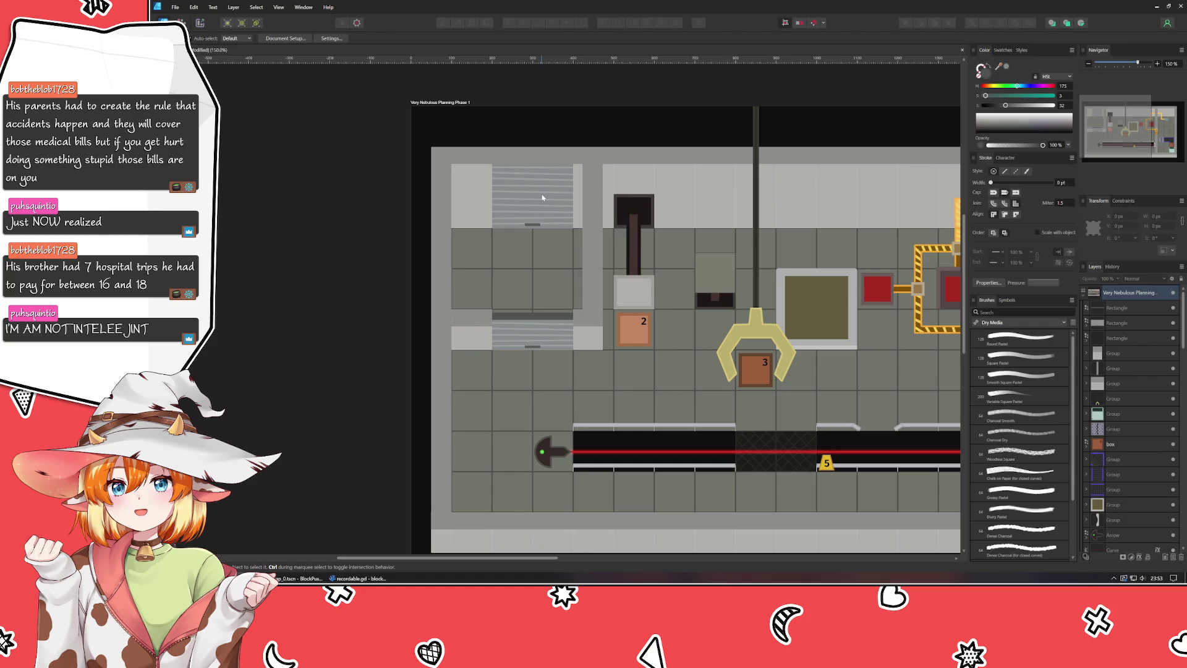
Step: Paste a copy of the dark header strip and move it onto the upper shutter
ctrl+scroll(488, 175, up, 6)
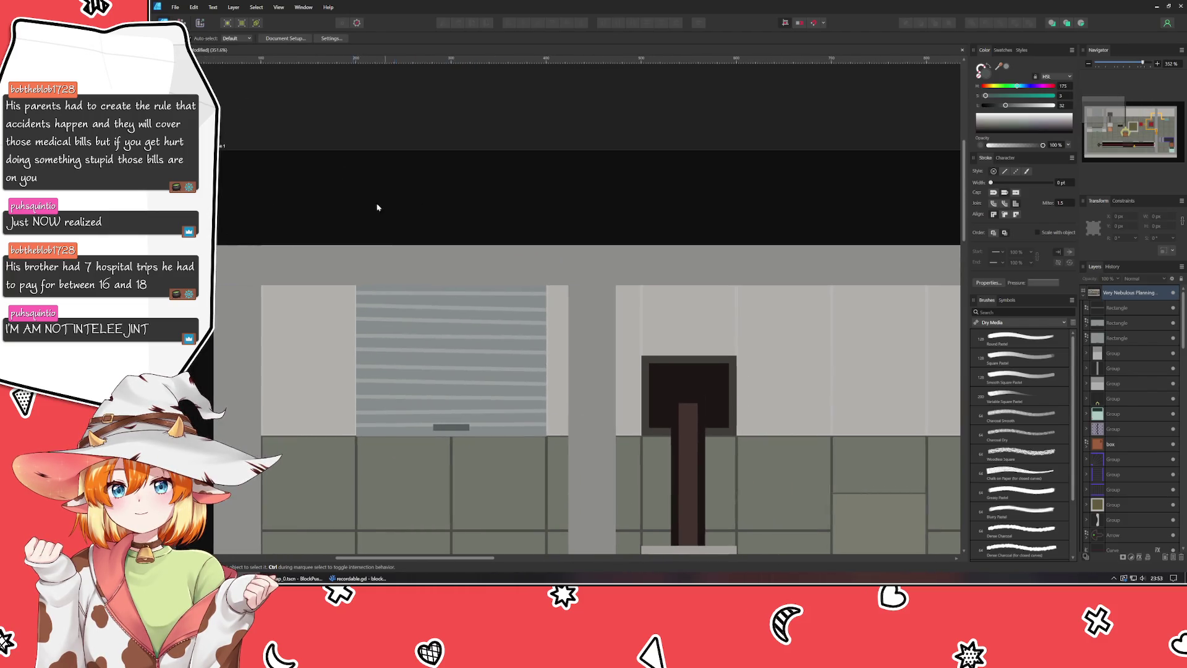
ctrl+scroll(300, 419, up, 1)
scroll(326, 222, down, 3)
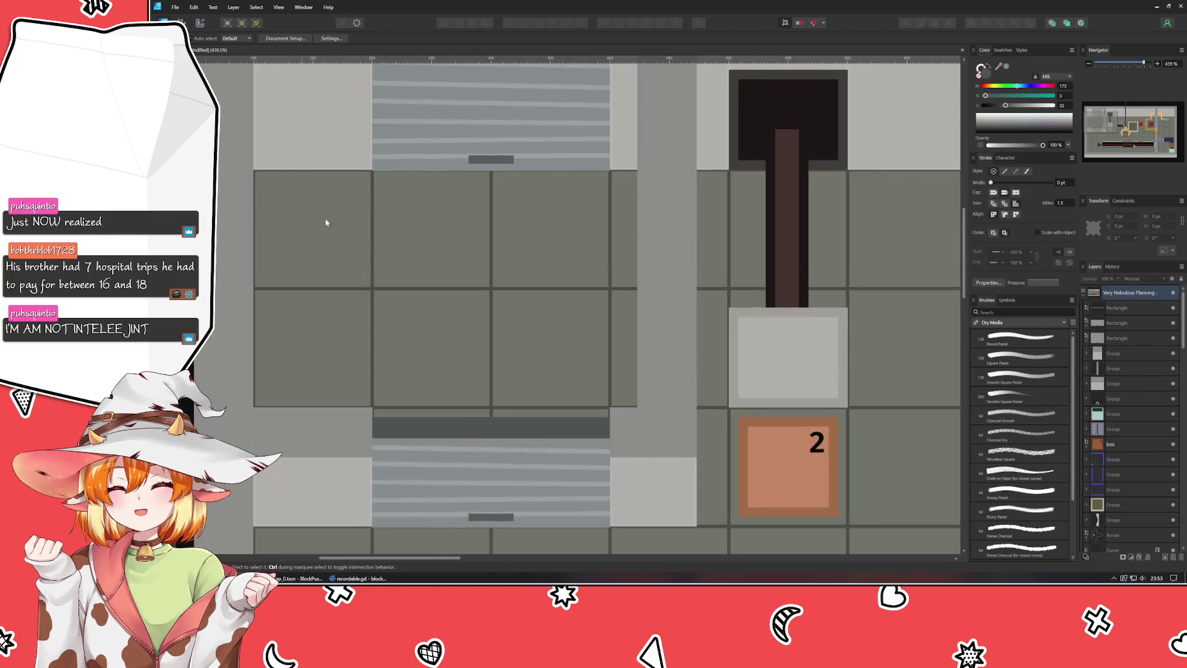
click(450, 427)
click(539, 146)
scroll(502, 311, up, 8)
key(ctrl+v)
drag(502, 311, 501, 323)
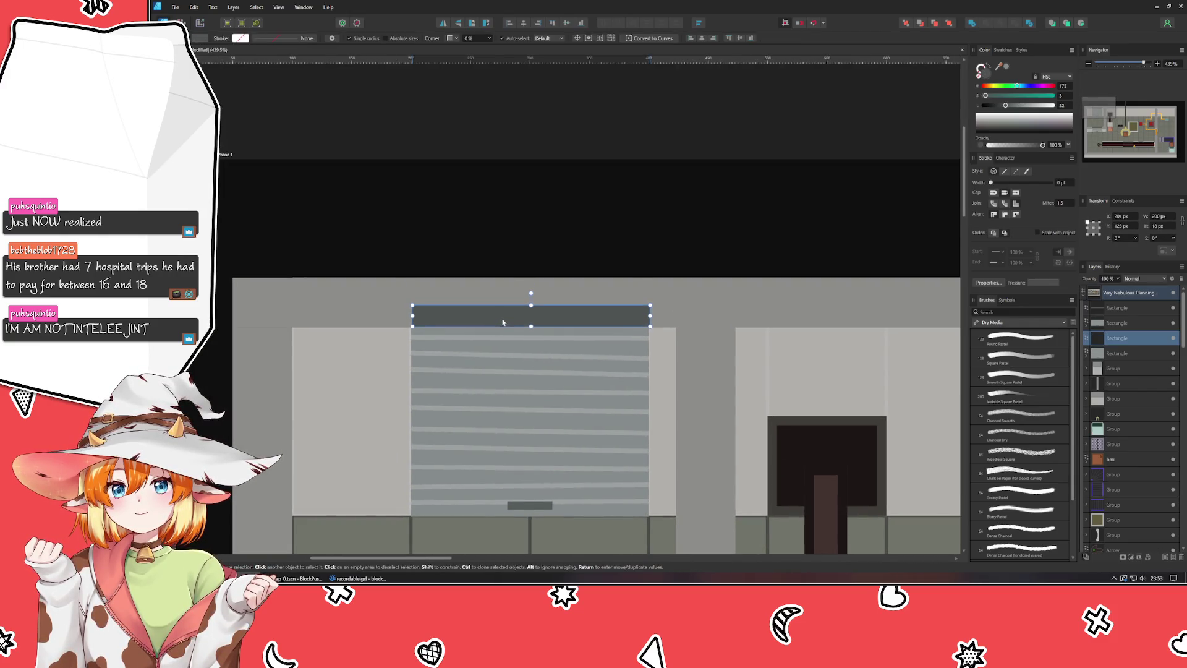
click(507, 184)
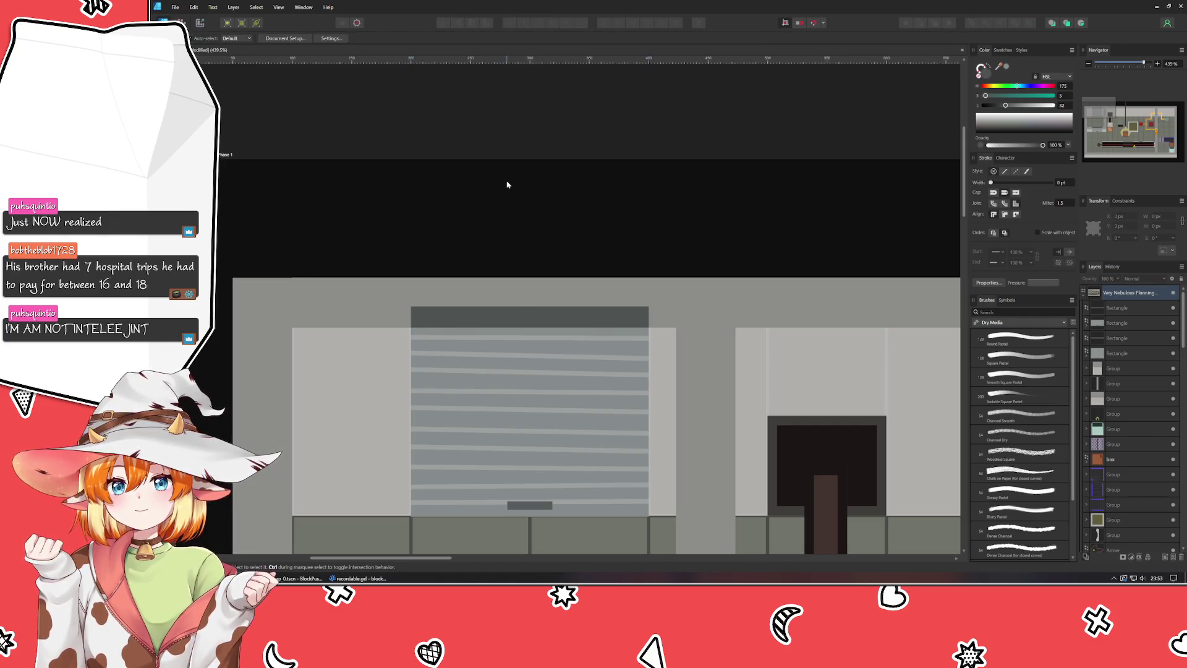
Step: Stretch the upper strip to H 42 px so it reaches the wall's top edge
click(521, 311)
drag(529, 307, 526, 278)
click(531, 182)
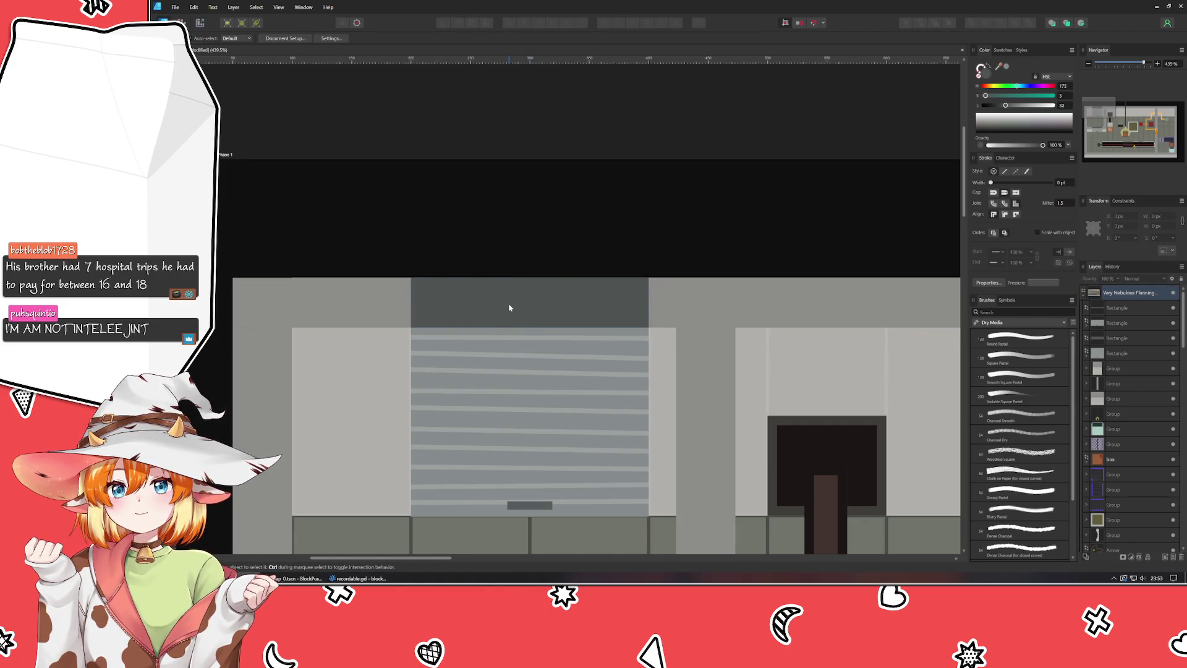
click(521, 283)
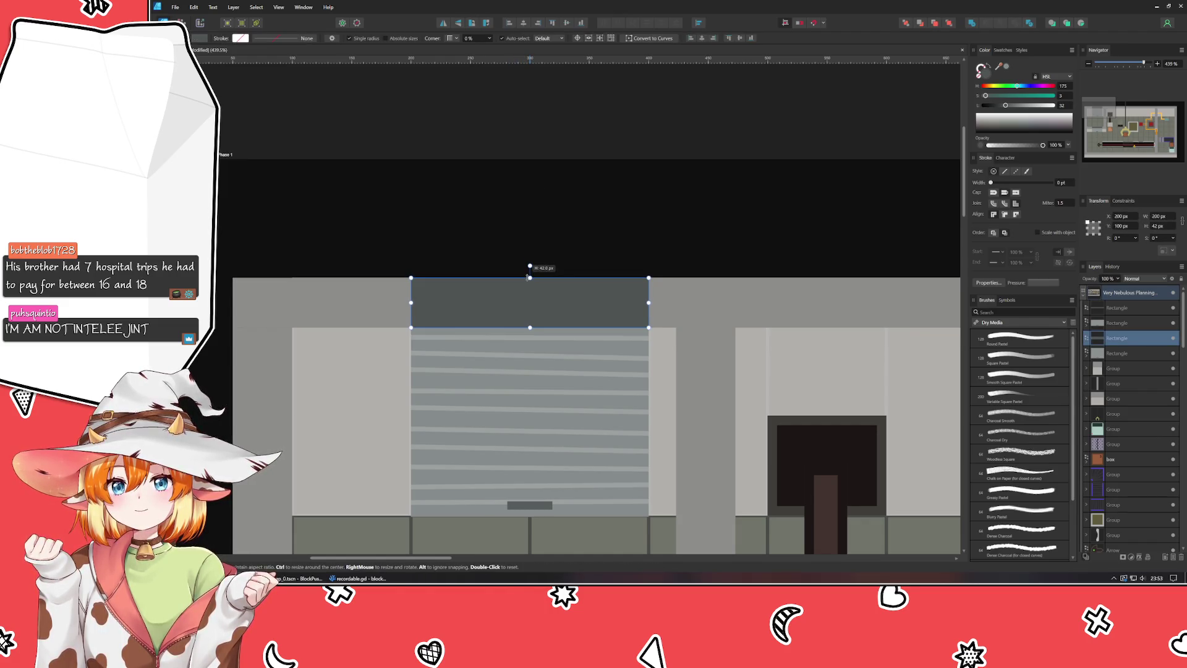
click(510, 247)
scroll(498, 251, down, 5)
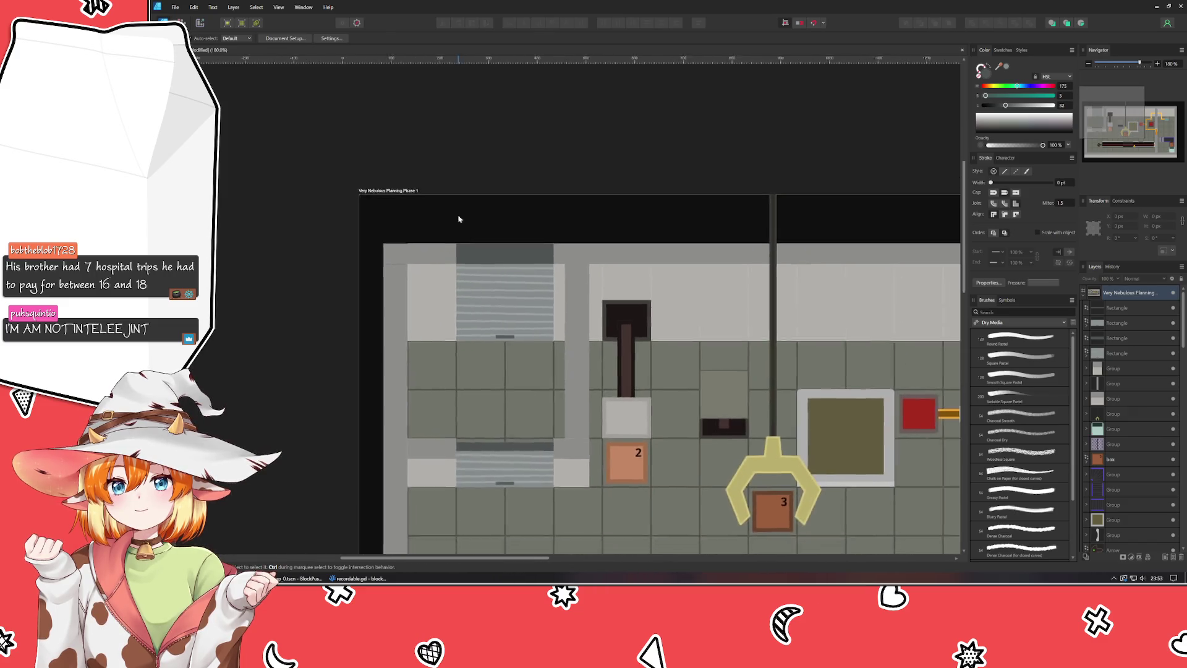
scroll(500, 473, down, 2)
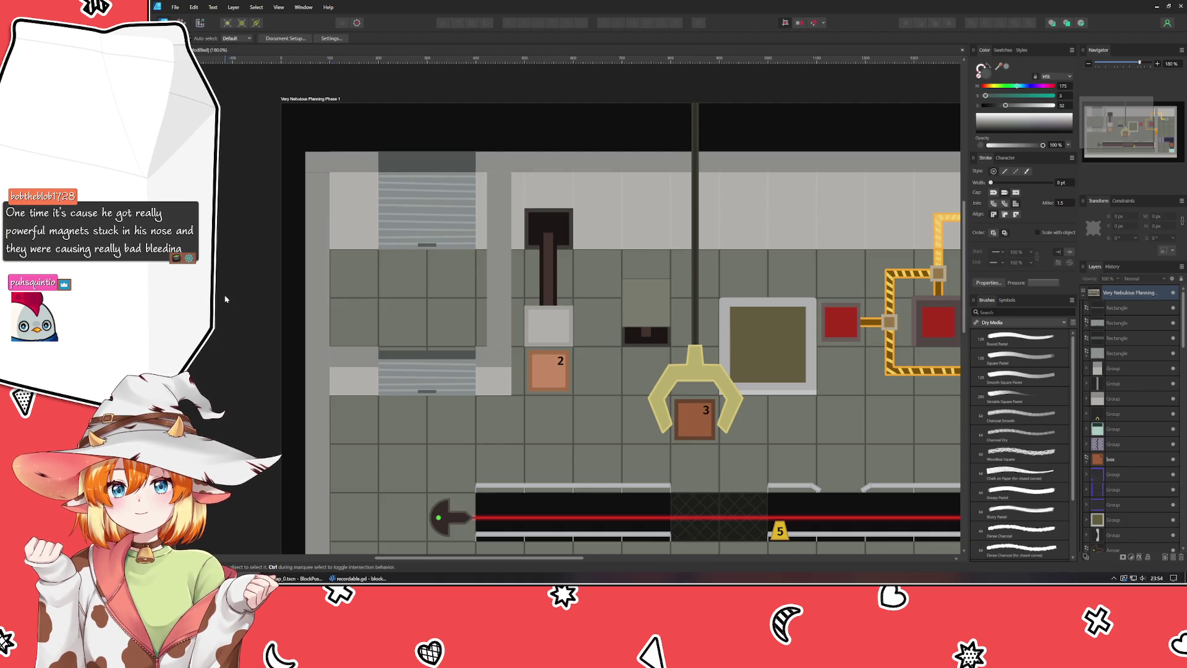
drag(225, 299, 228, 251)
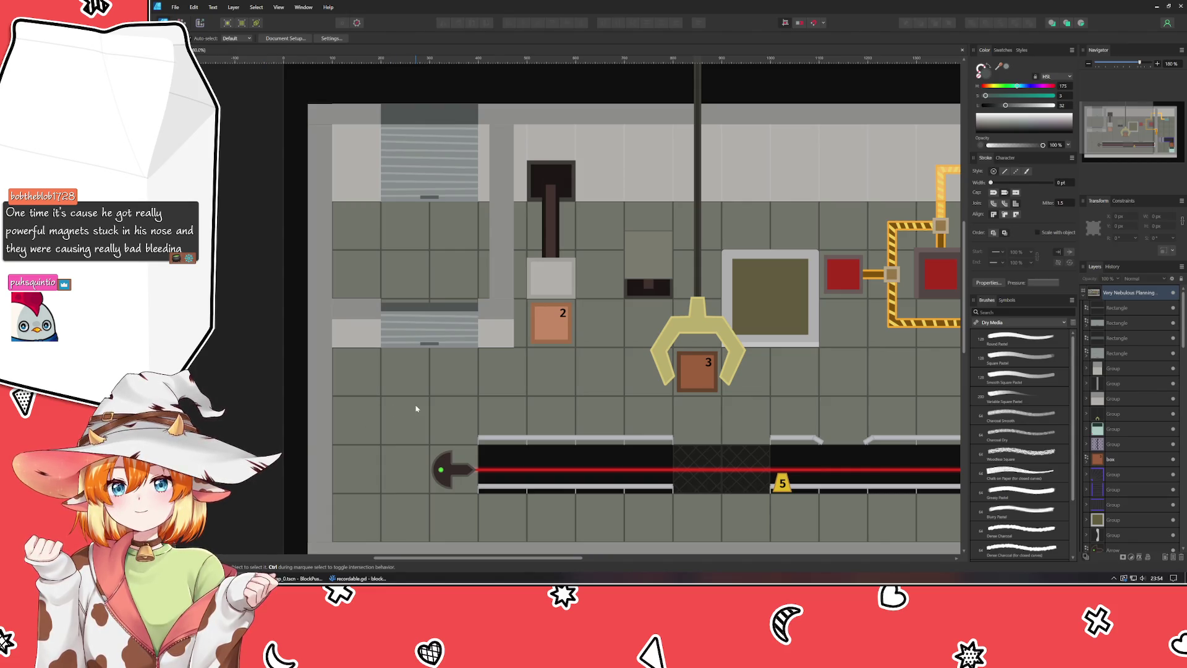
mouse_move(397, 406)
mouse_down()
mouse_move(189, 399)
mouse_move(227, 384)
mouse_move(288, 380)
mouse_move(216, 386)
mouse_move(396, 373)
mouse_move(352, 398)
mouse_move(334, 378)
mouse_up()
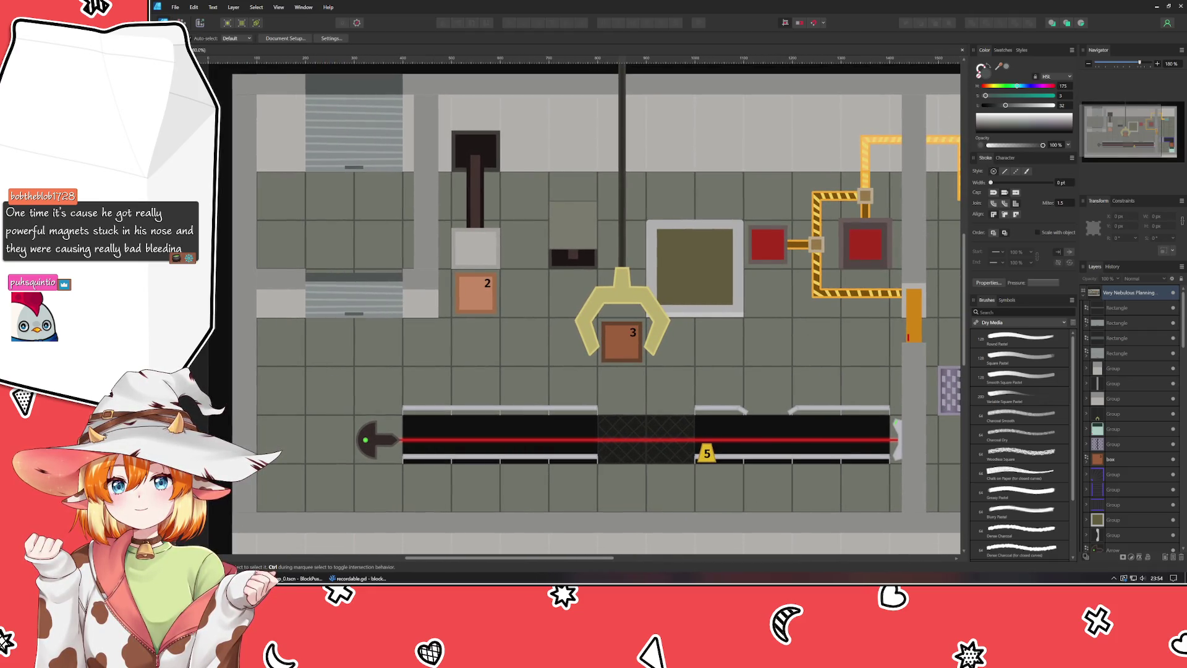